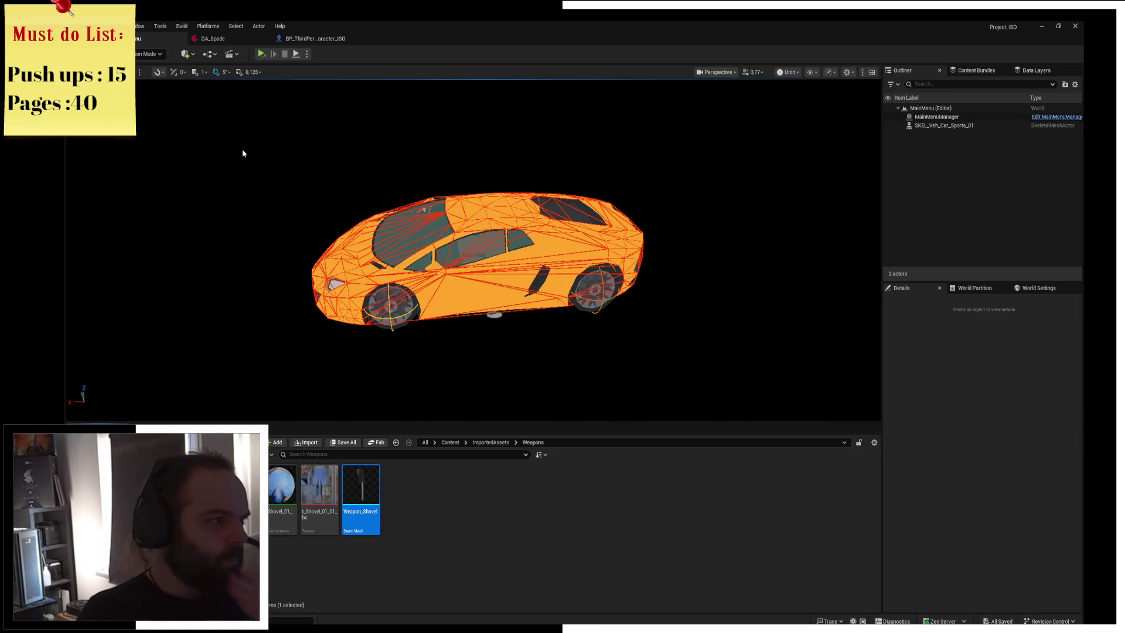
Close the DA_Spade and BP_ThirdPerson_Character_ISO editor tabs and open the CombatSystem folder
click(216, 38)
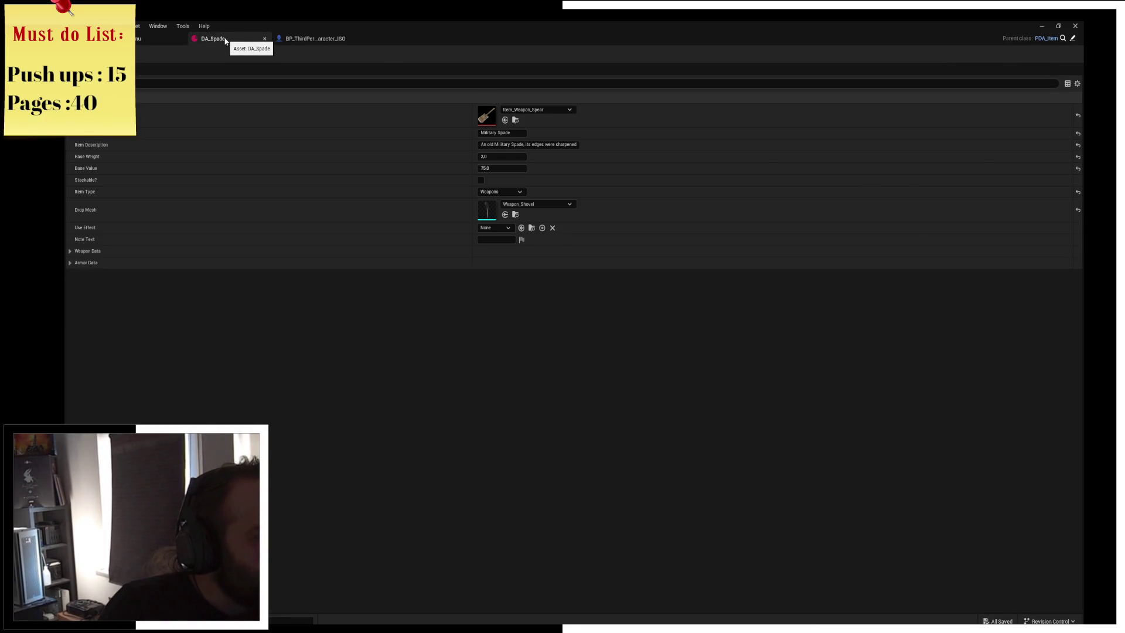
middle_click(237, 40)
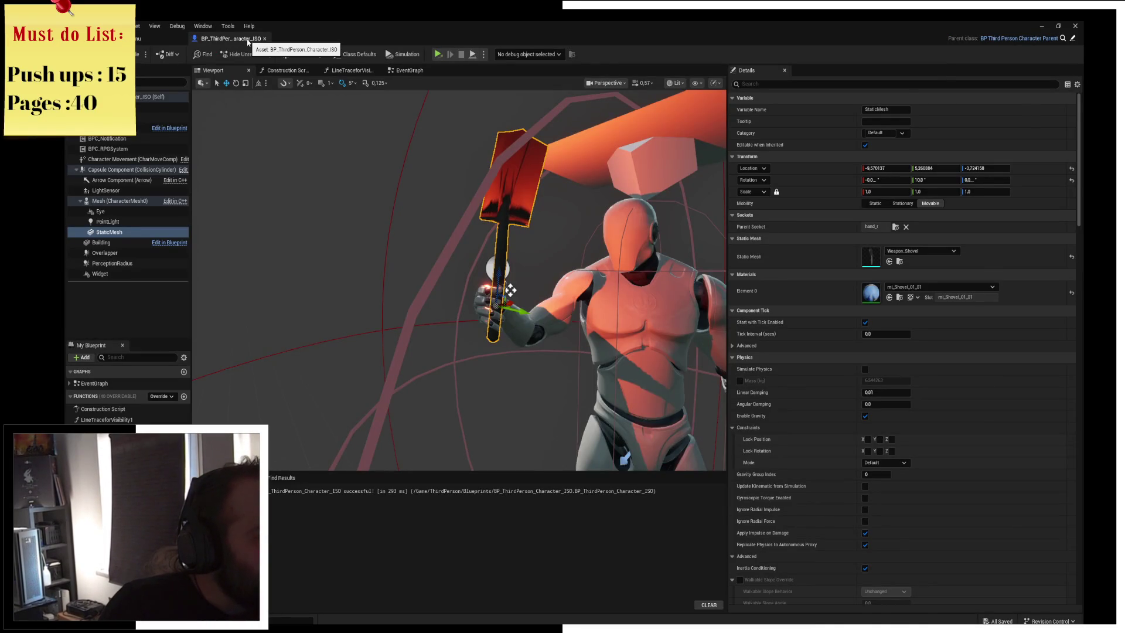
middle_click(247, 40)
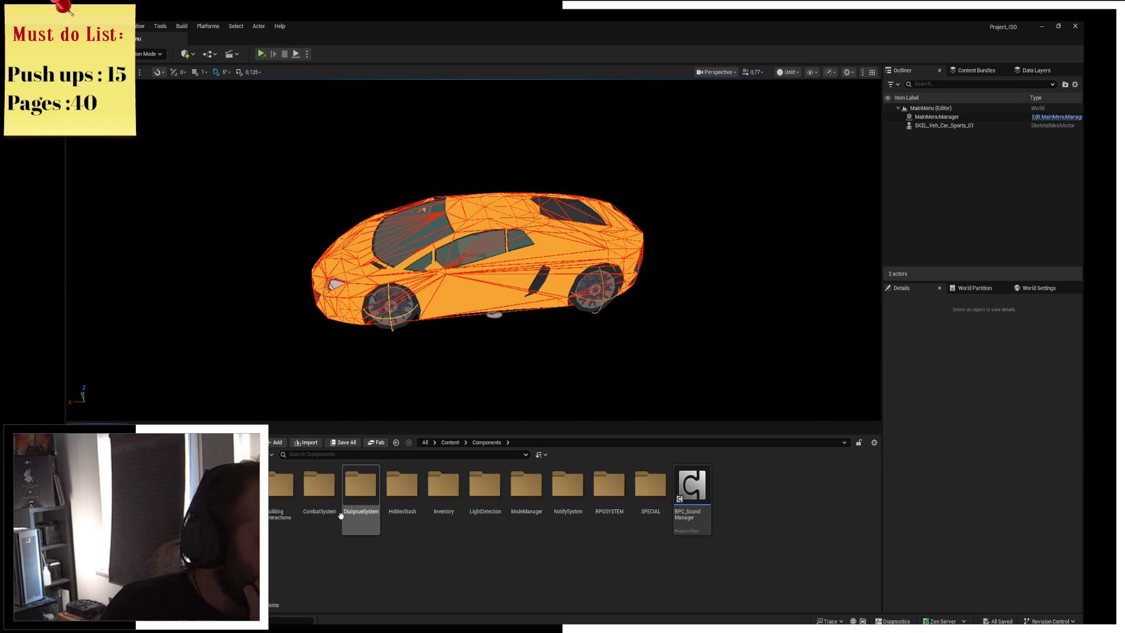
double_click(328, 525)
Open the BPC_Combatant blueprint and select its SetStats function to show its properties
double_click(283, 489)
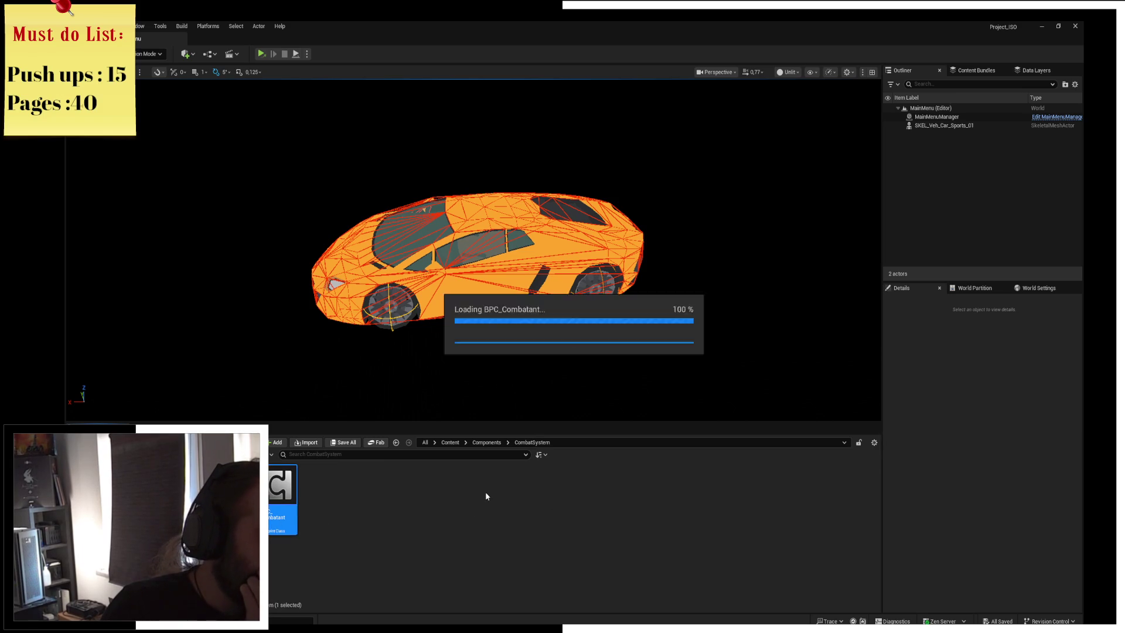
scroll(453, 339, down, 5)
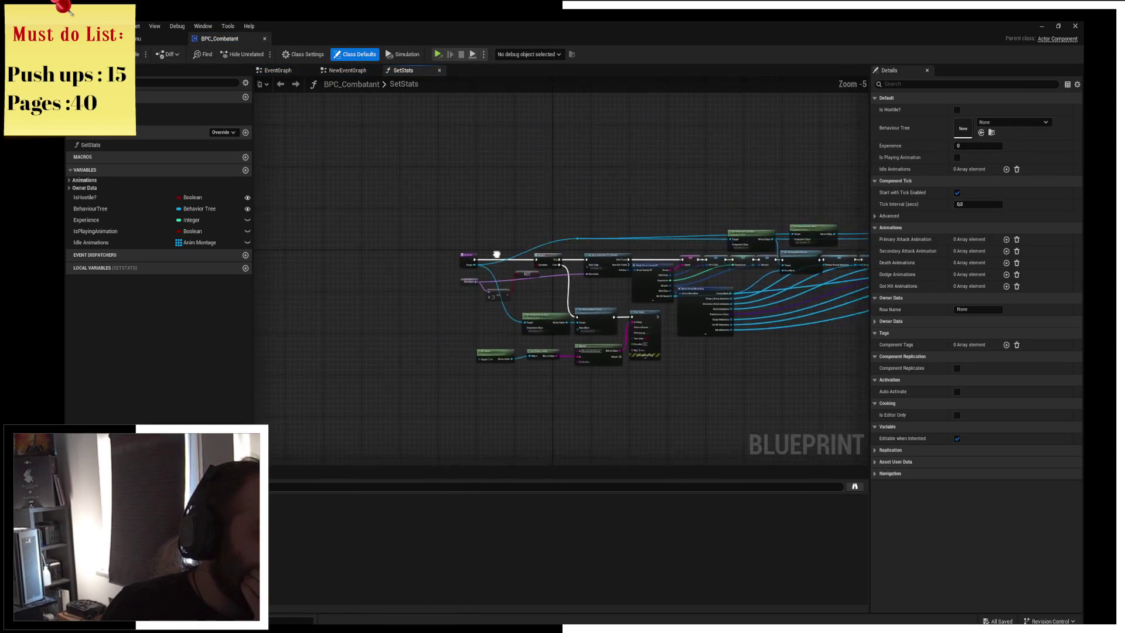
scroll(525, 229, up, 2)
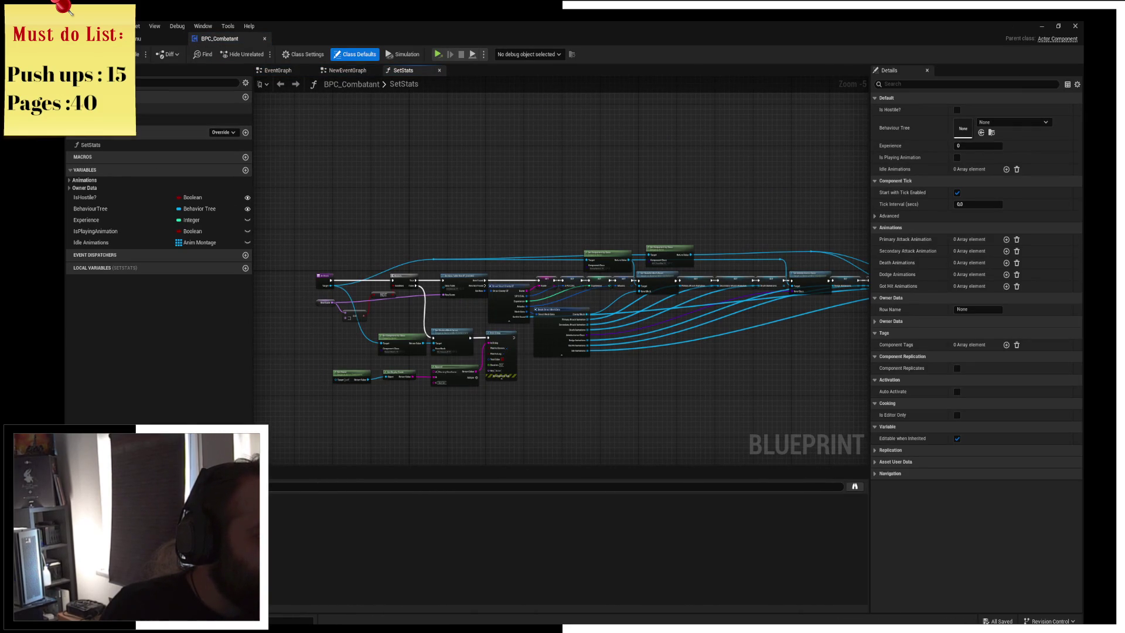
scroll(158, 193, up, 1)
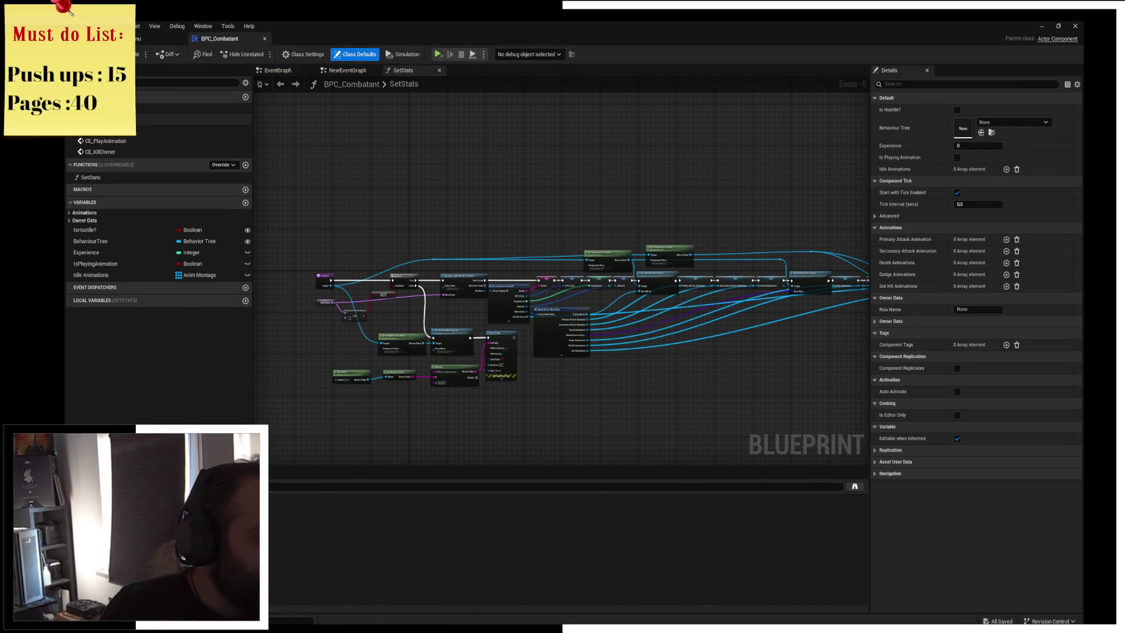
scroll(99, 176, down, 1)
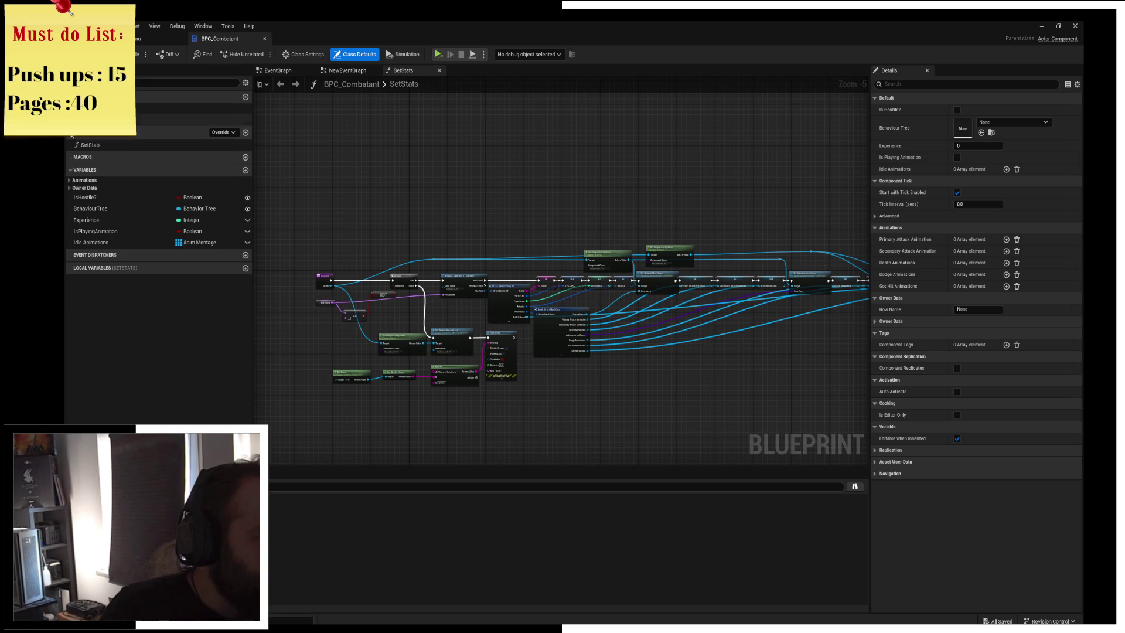
click(90, 145)
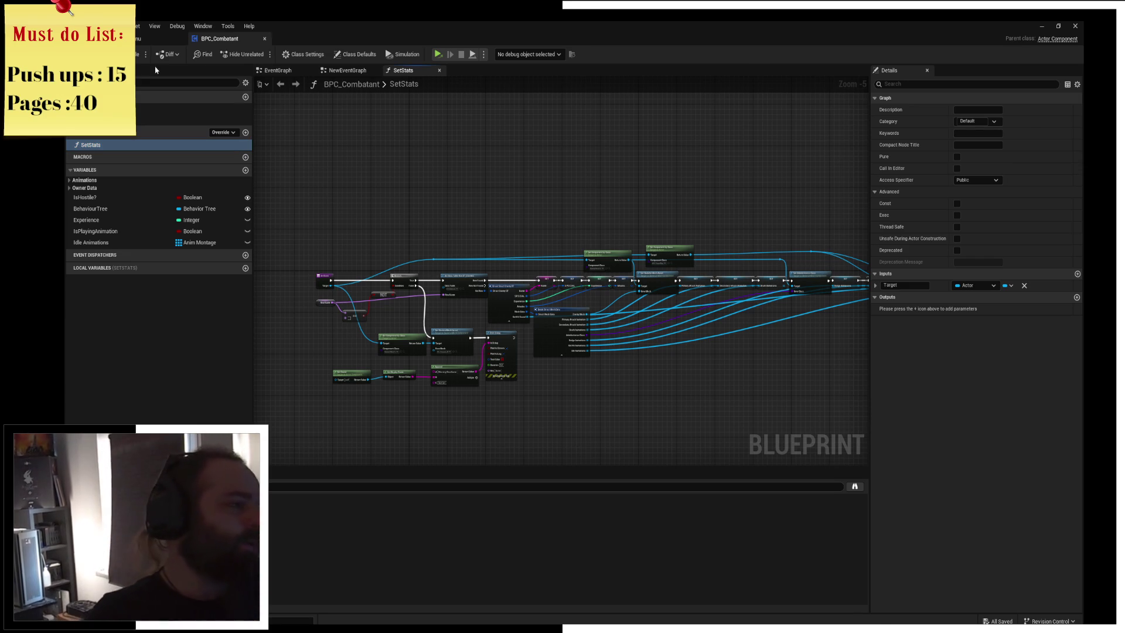
Back in the level editor, browse up to Components and reopen the CombatSystem folder
click(139, 38)
click(486, 442)
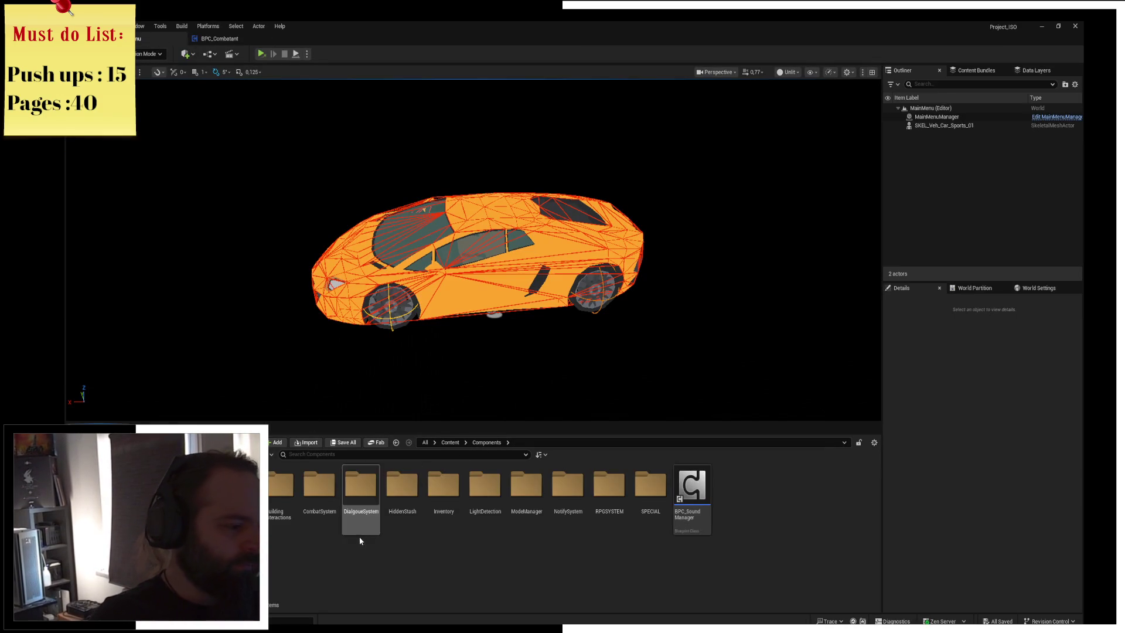
right_click(475, 563)
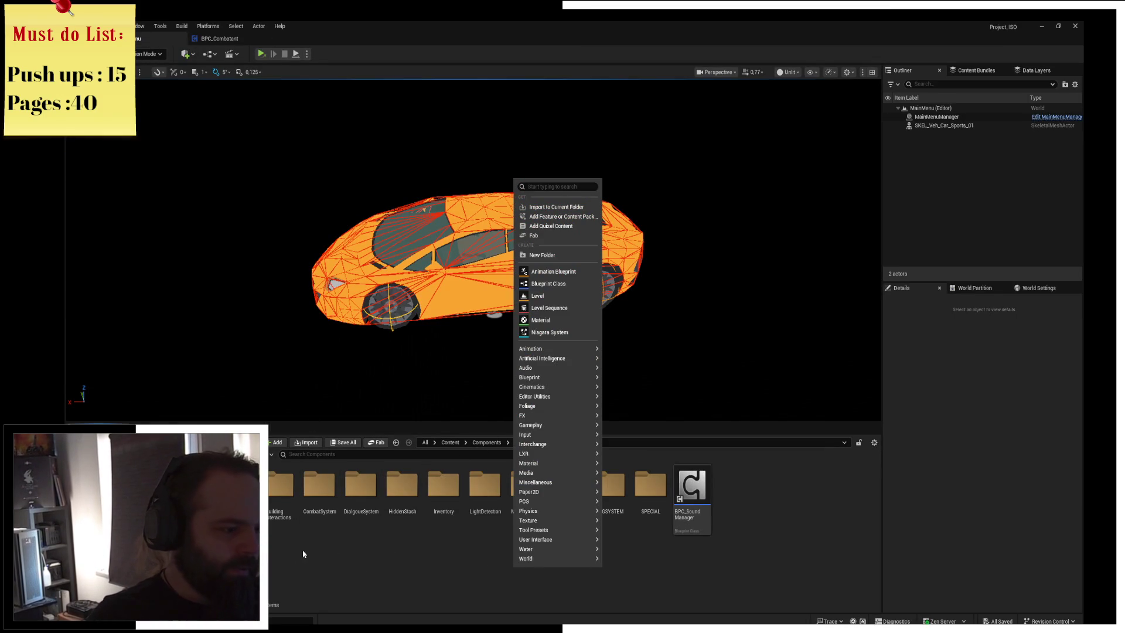
click(314, 508)
right_click(313, 508)
click(375, 292)
text(de)
click(444, 571)
click(319, 486)
double_click(319, 486)
Tick Deprecate in BPC_Combatant's Class Settings, then return to the level editor
right_click(285, 498)
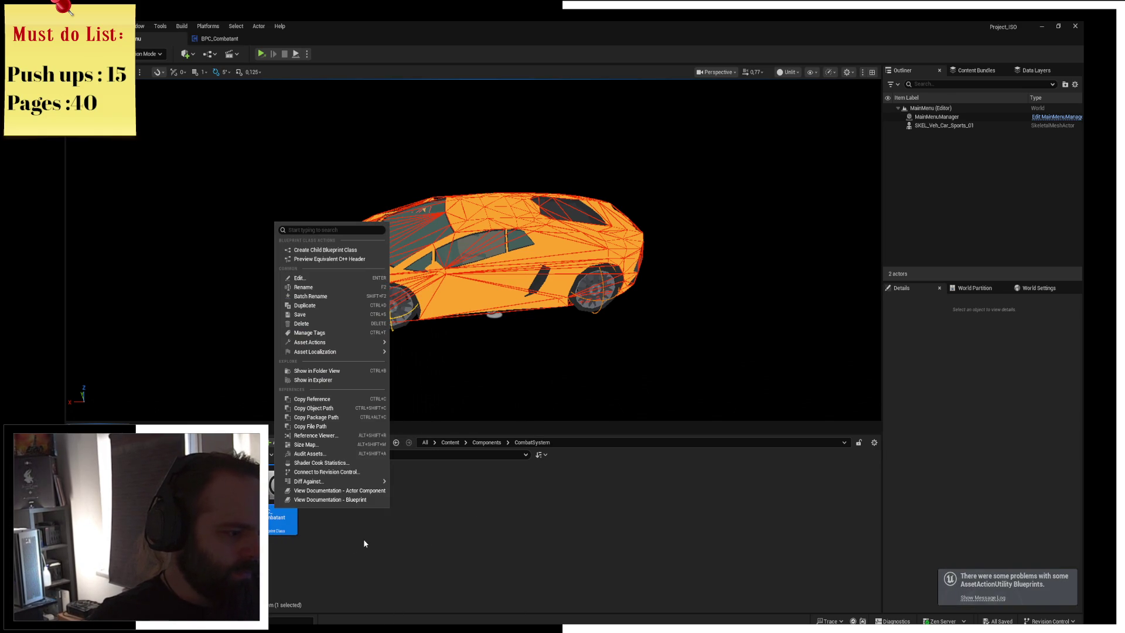
text(de)
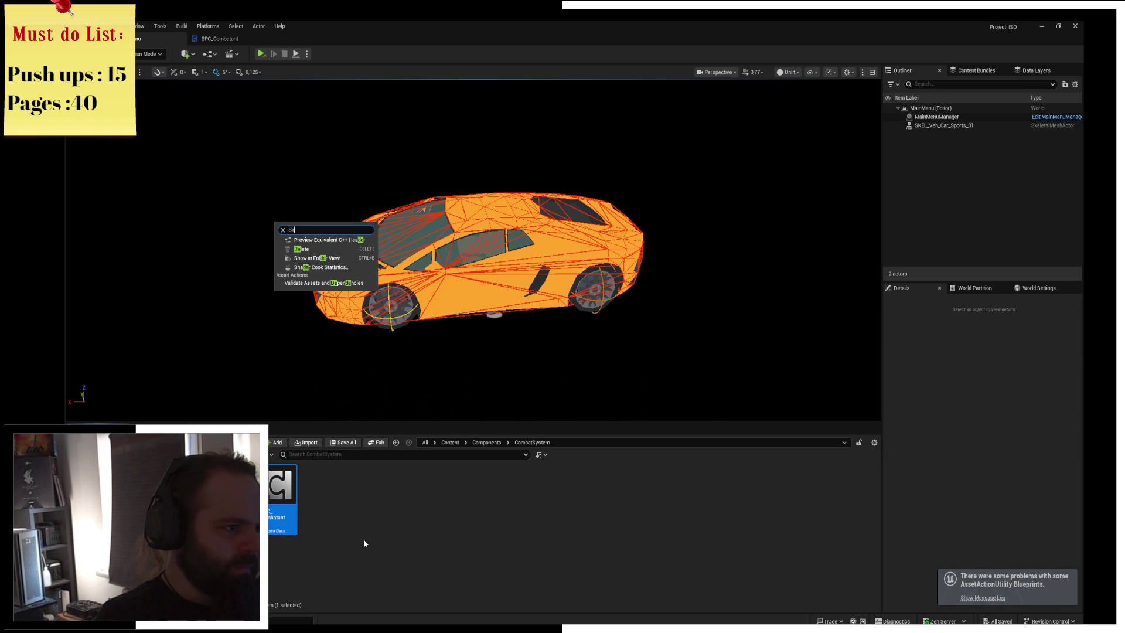
key(BackSpace)
key(BackSpace)
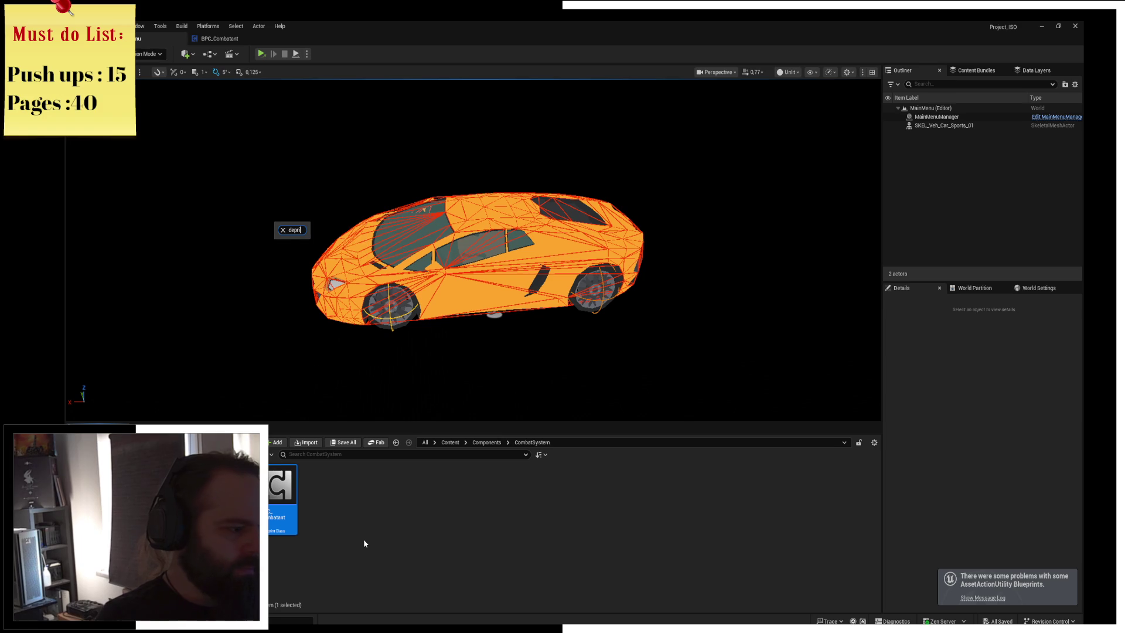
key(Return)
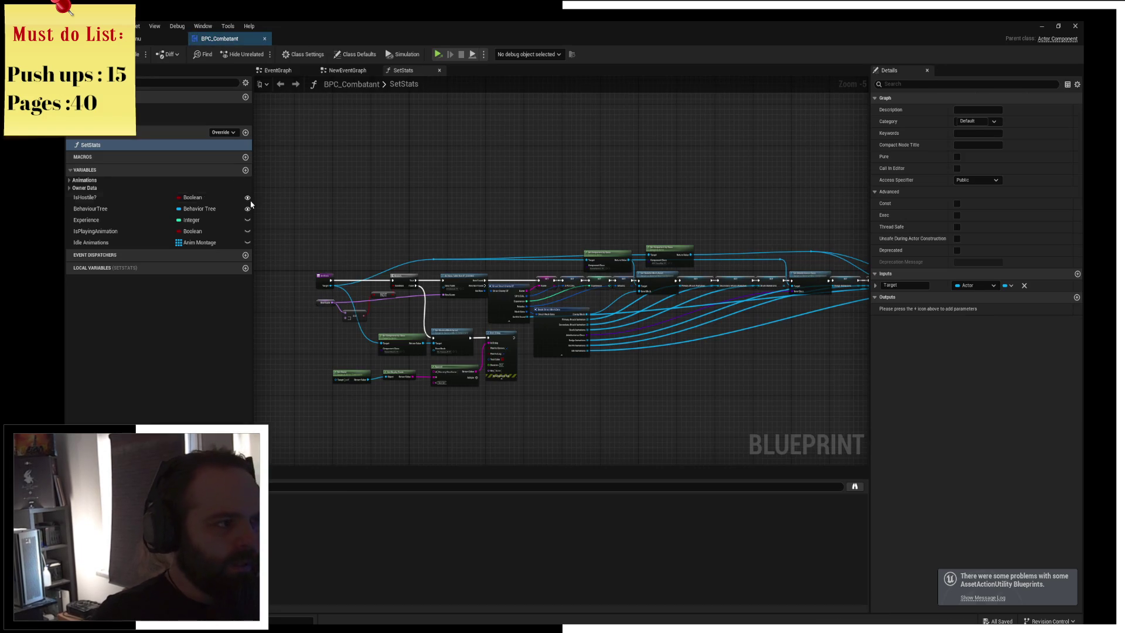
click(355, 53)
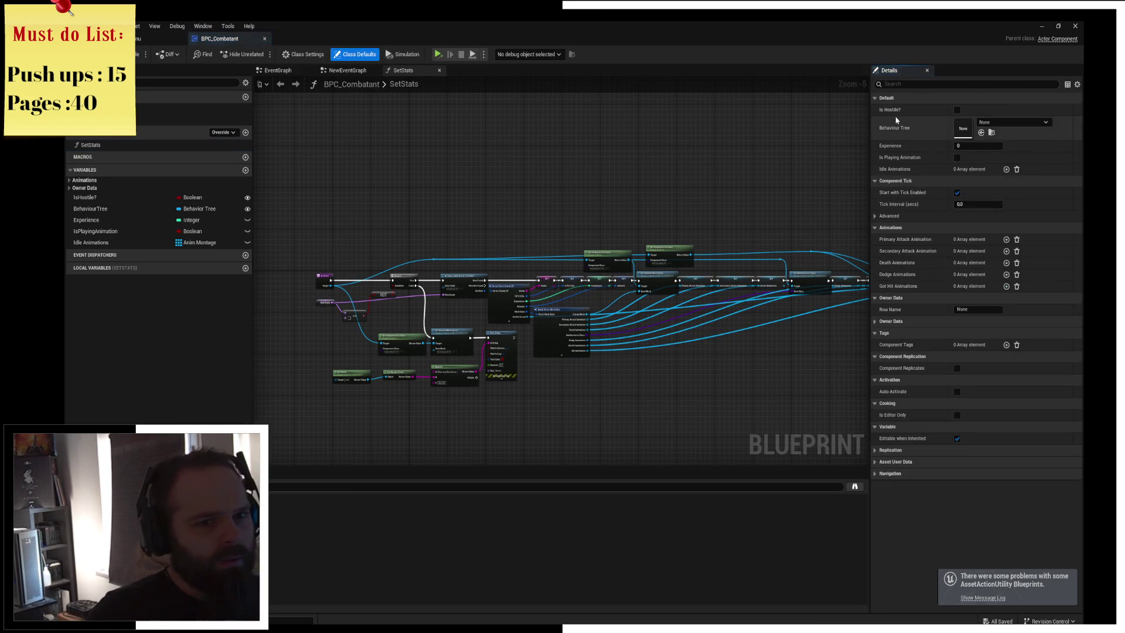
click(913, 83)
text(ed)
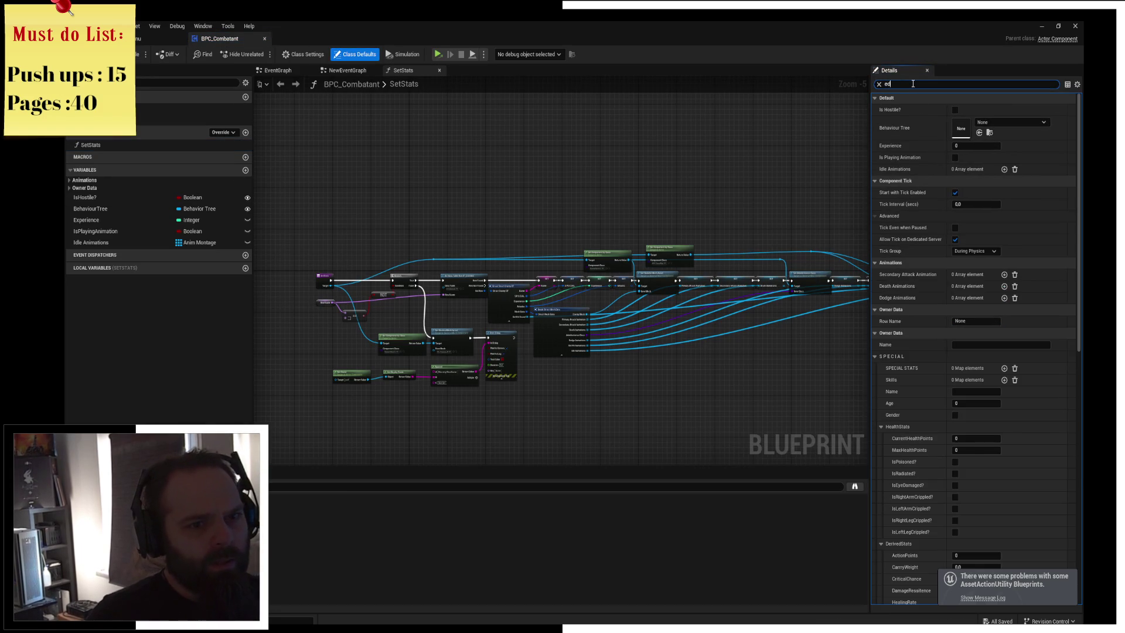
text(dep)
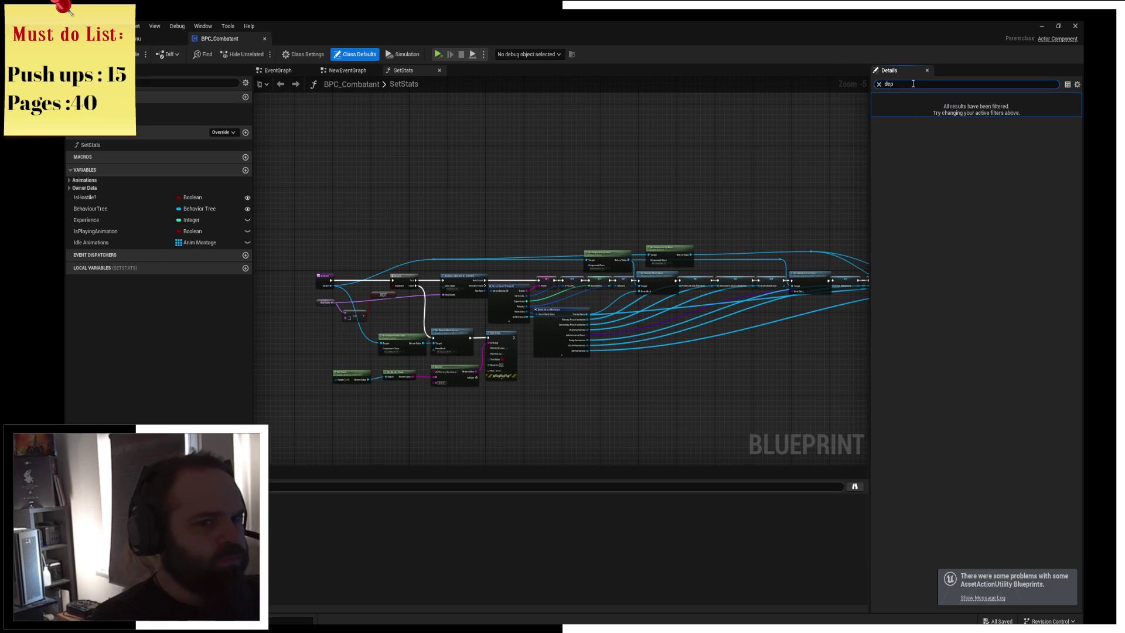
click(302, 54)
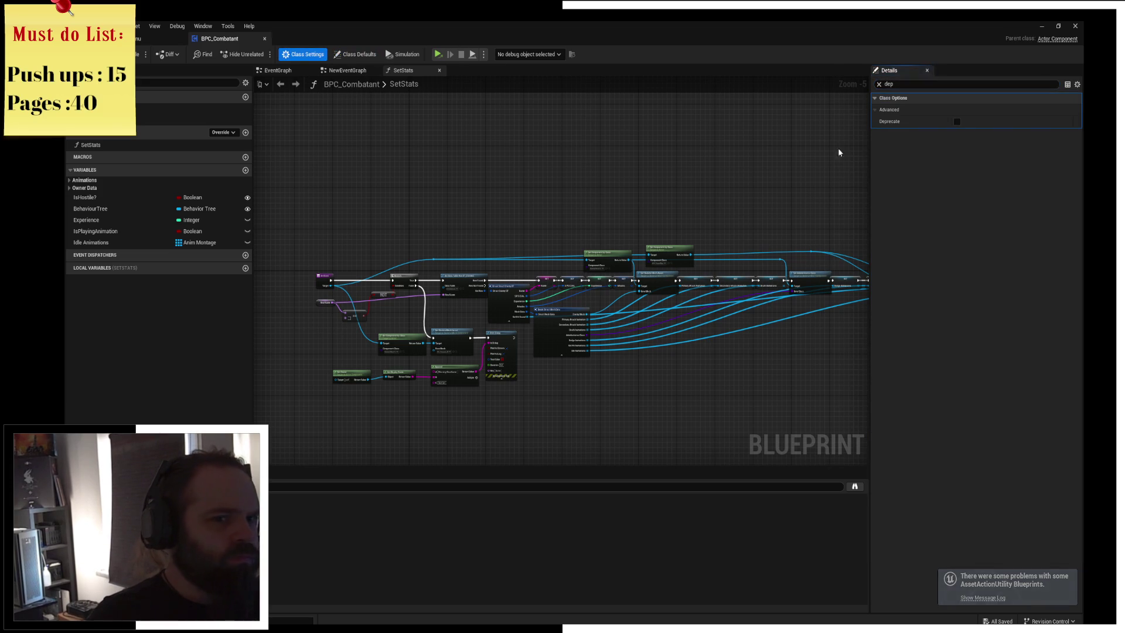
click(957, 121)
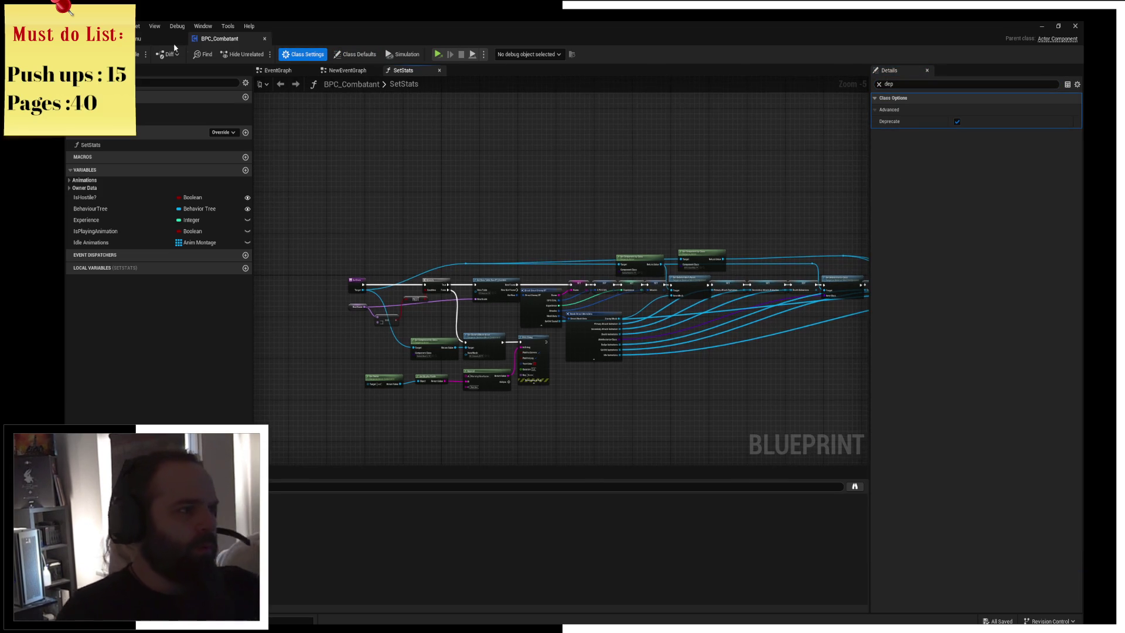
click(155, 38)
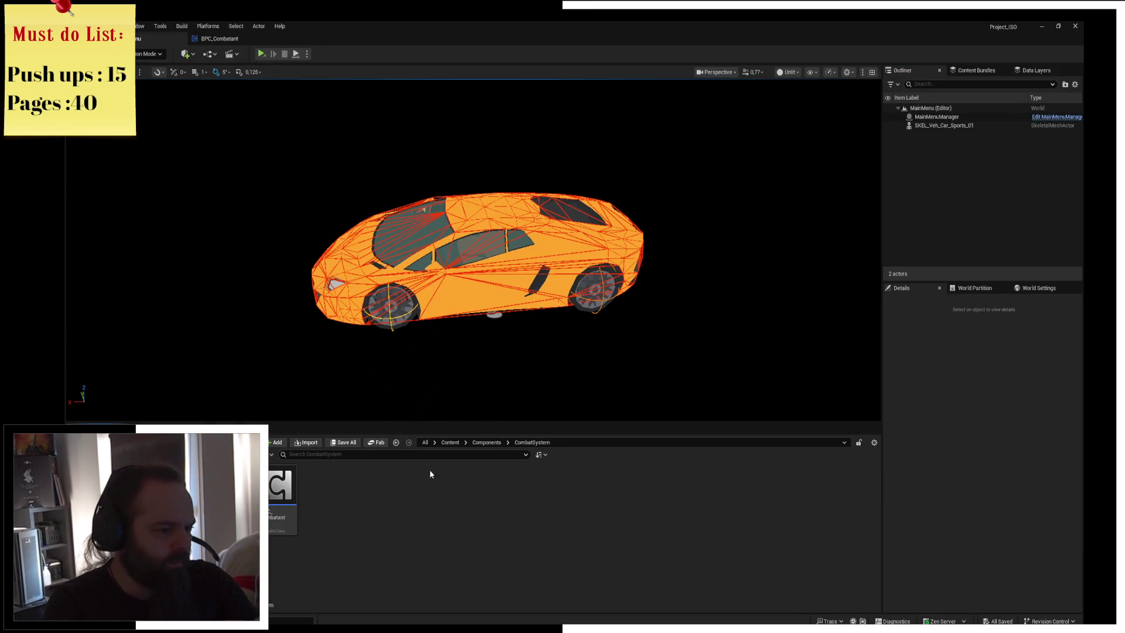
Create an Actor Component blueprint named BPC_CombatSystme in CombatSystem and save it
right_click(331, 469)
click(375, 224)
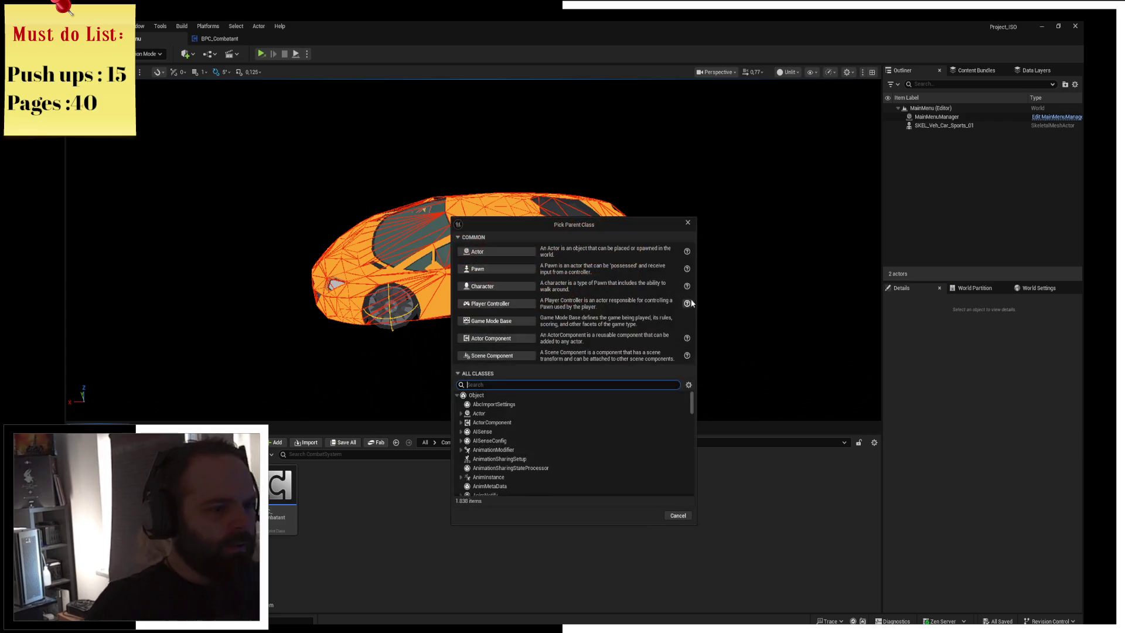
click(510, 343)
text(BPC_Combat)
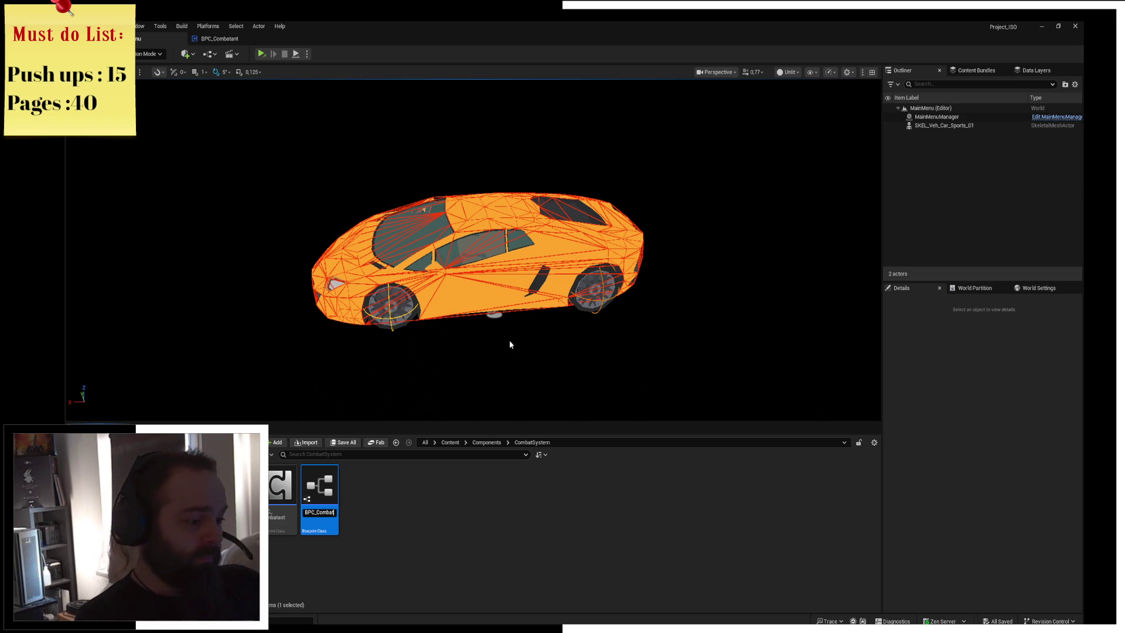
text(Systme)
key(Return)
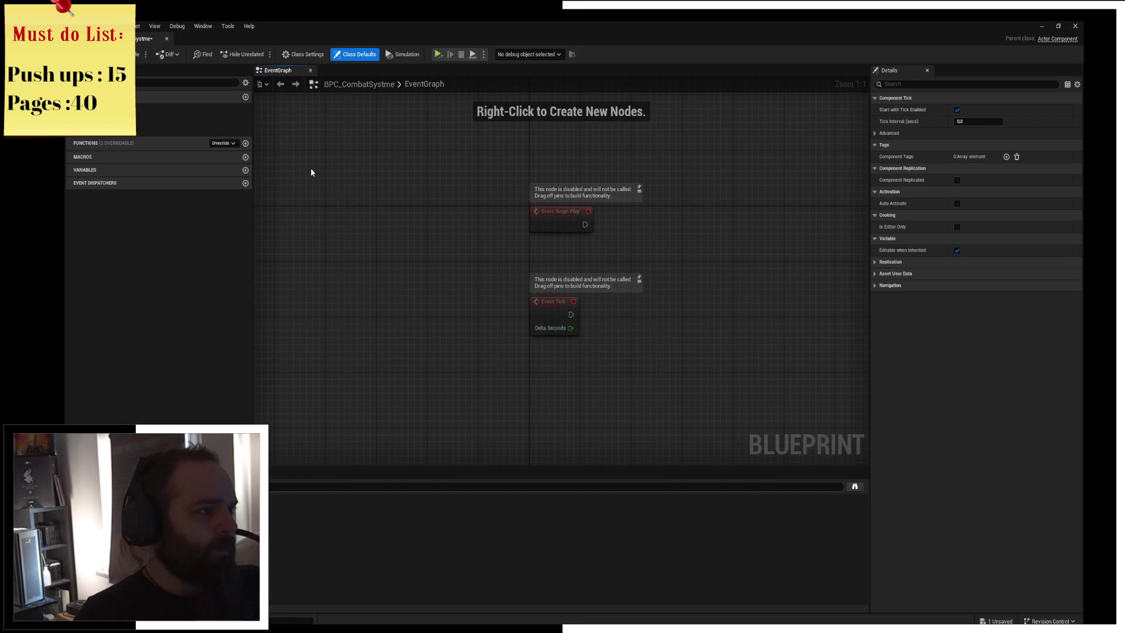
key(ctrl+s)
Pan the new blueprint's event graph, then go back to the main level editor
drag(438, 256, 476, 256)
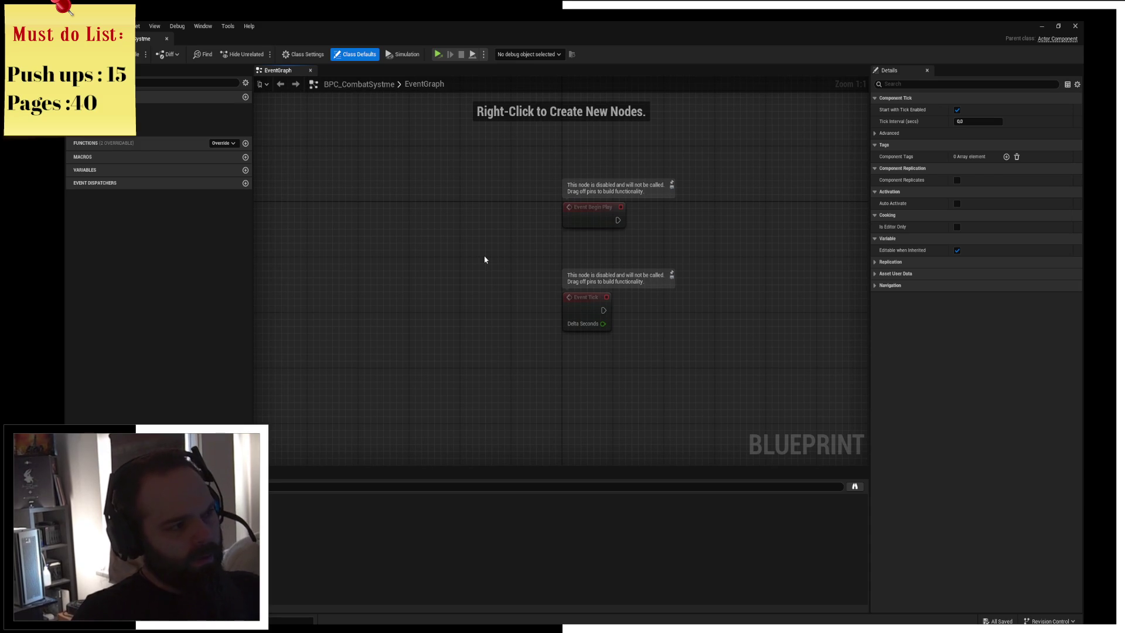
drag(485, 260, 391, 236)
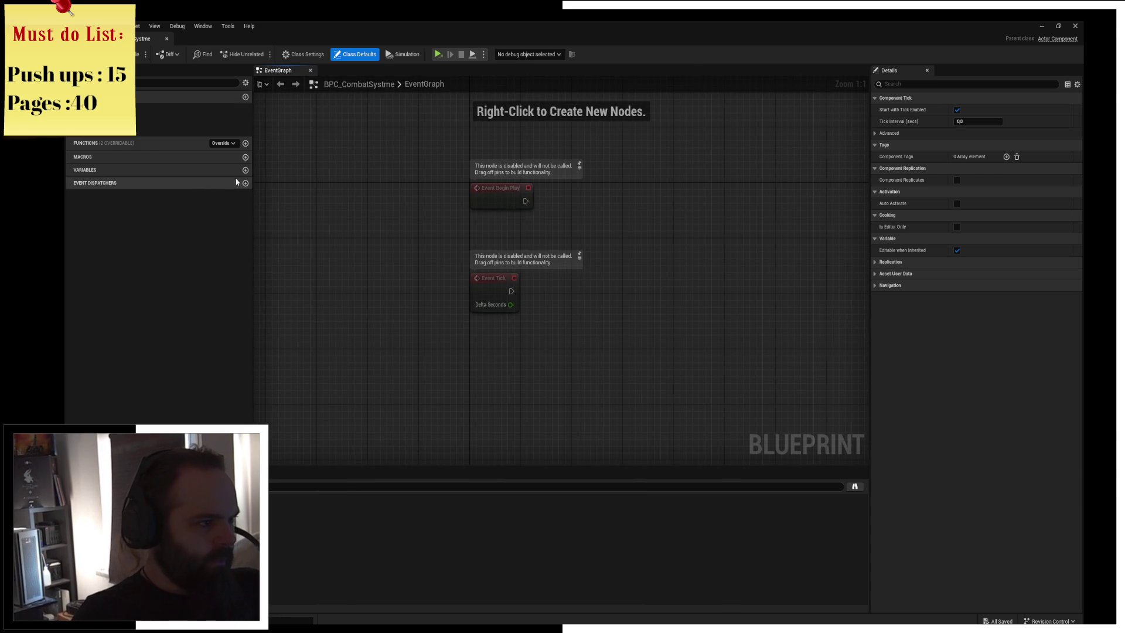
key(ctrl+space)
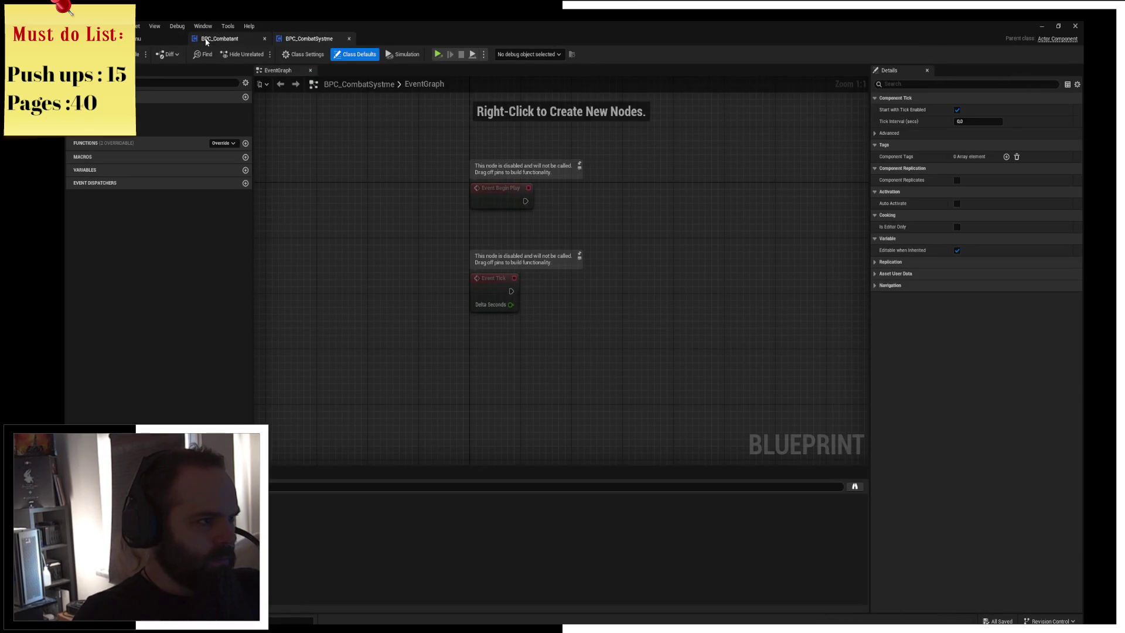
click(205, 38)
click(149, 44)
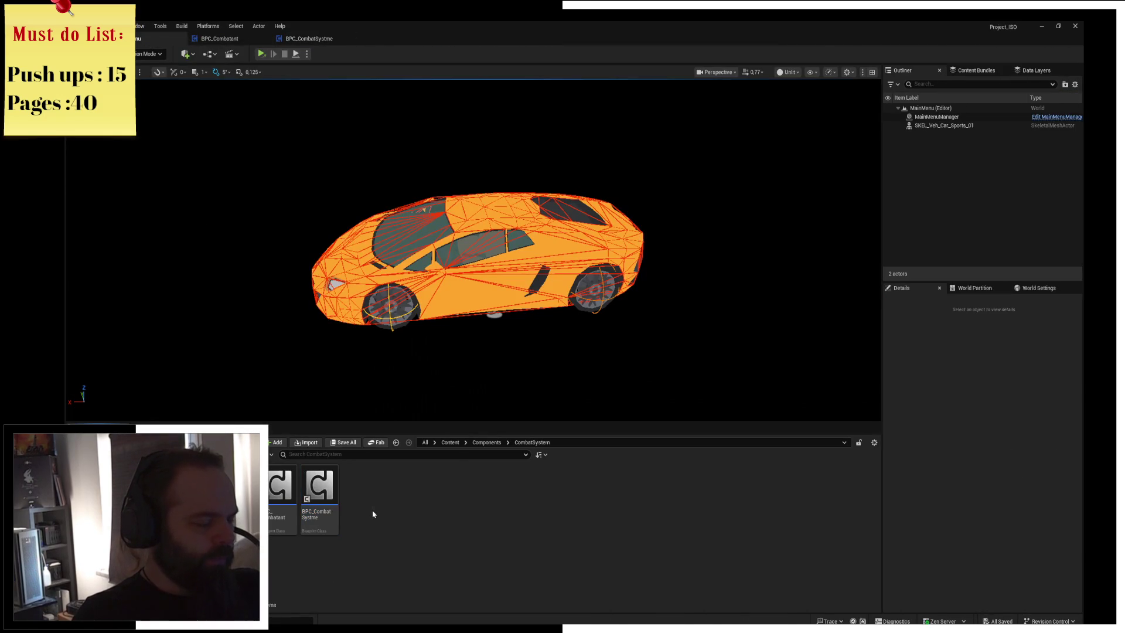
Create a new Enumeration asset named Hostility in the CombatSystem folder
right_click(374, 529)
text(en)
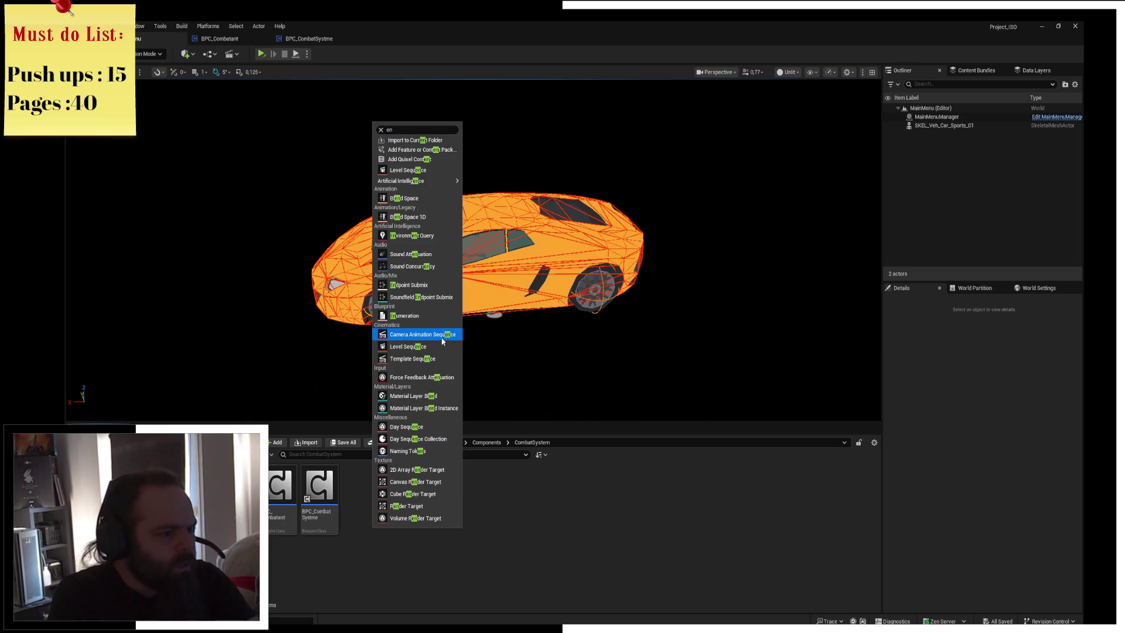
click(428, 315)
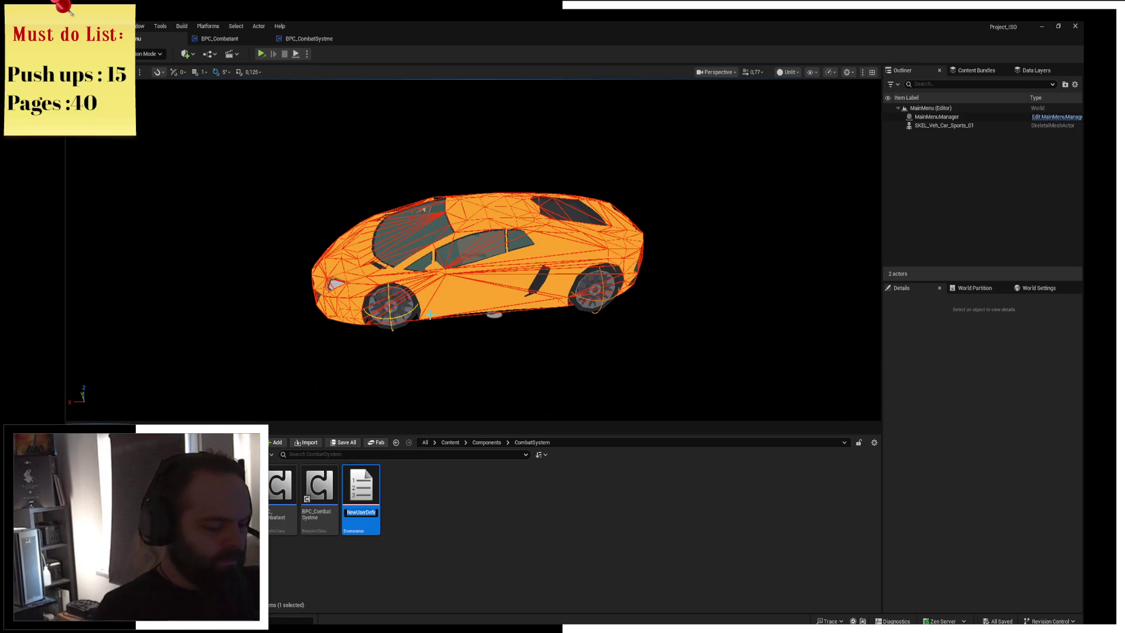
text(Hostility)
key(Return)
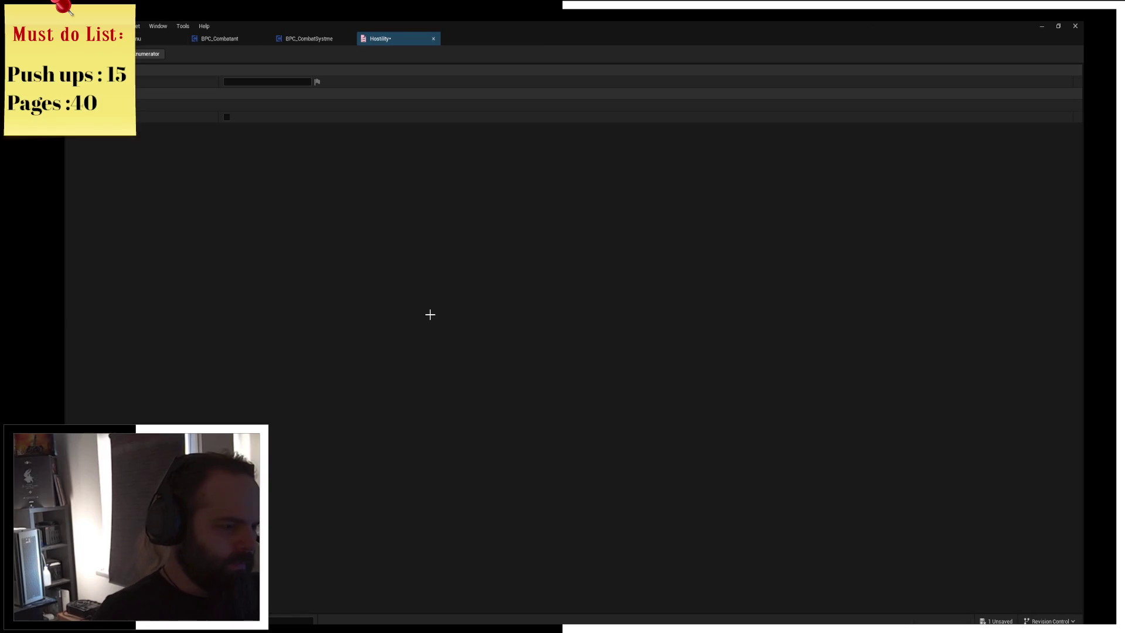
Add three enumerators named Friend, Foe and Neutral, and save the enumeration
click(146, 54)
click(146, 54)
click(146, 54)
click(270, 104)
text(Friend)
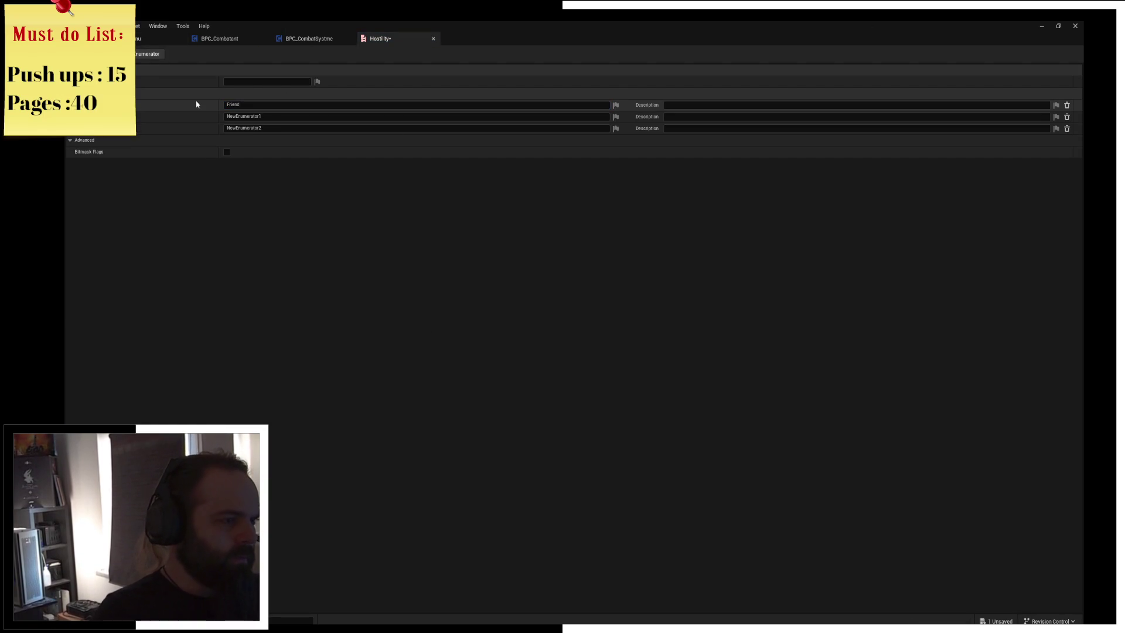
click(276, 117)
text(Foe)
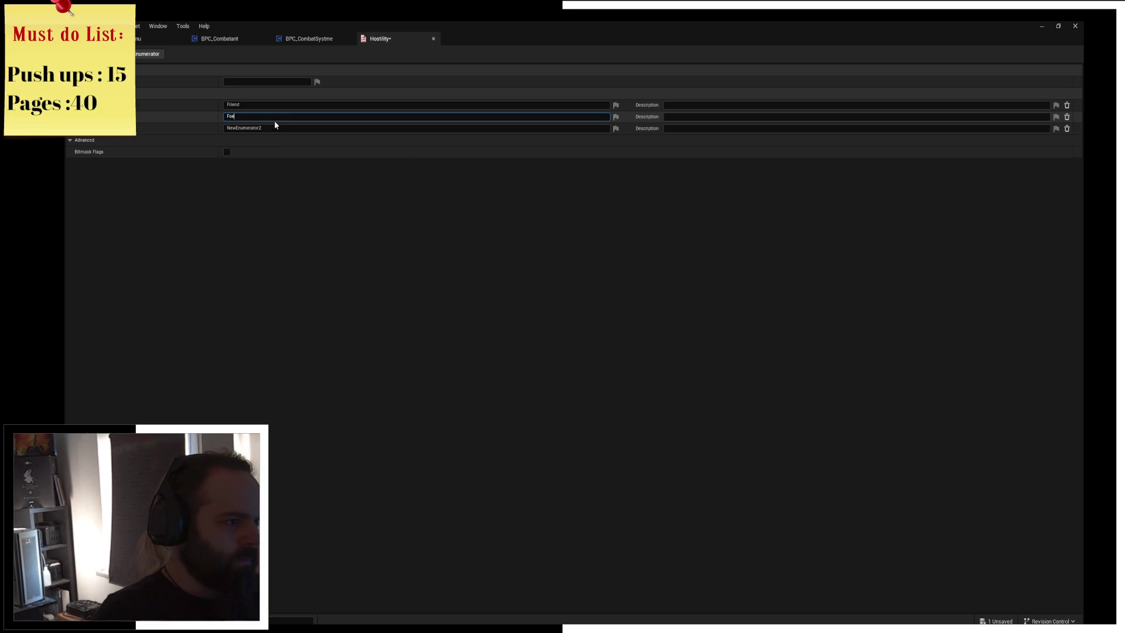
click(266, 129)
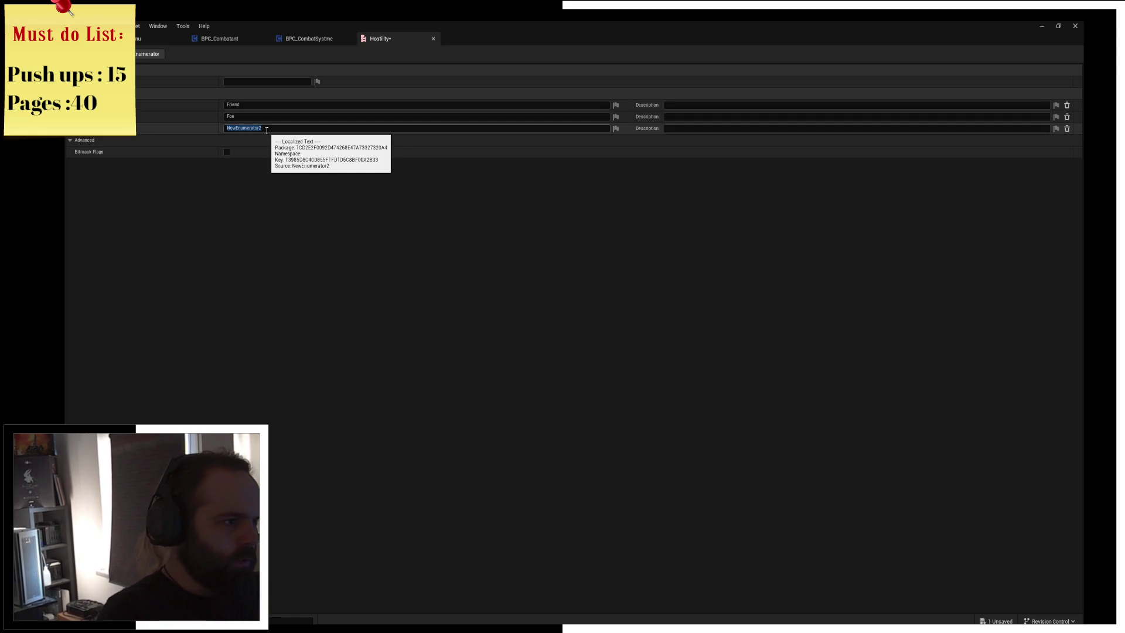
text(Neut)
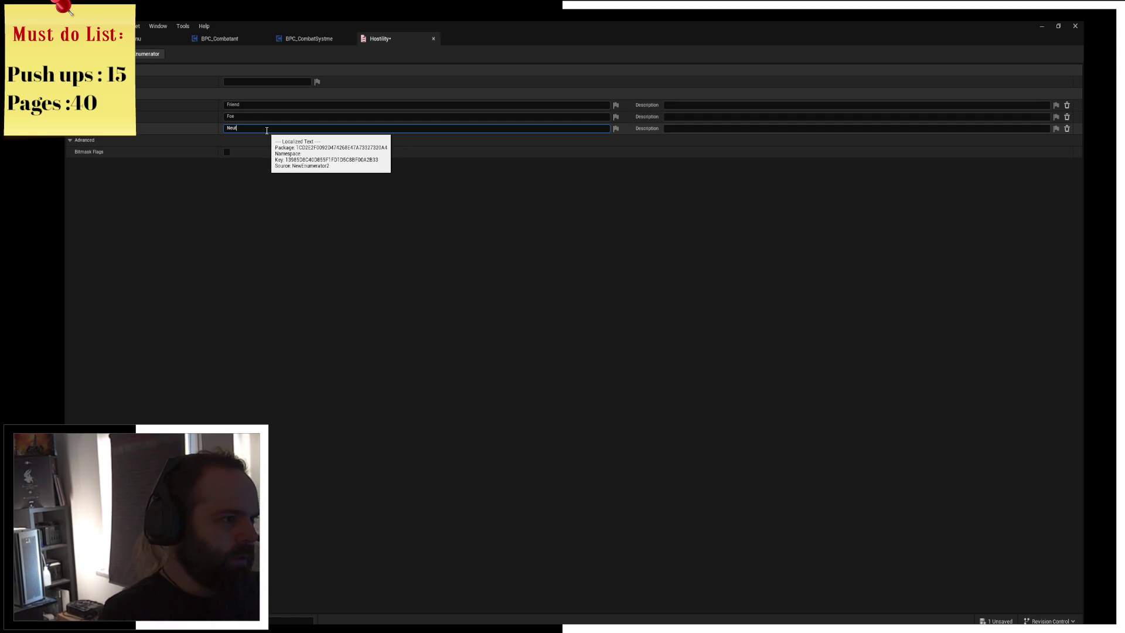
key(Return)
key(ctrl+s)
click(138, 39)
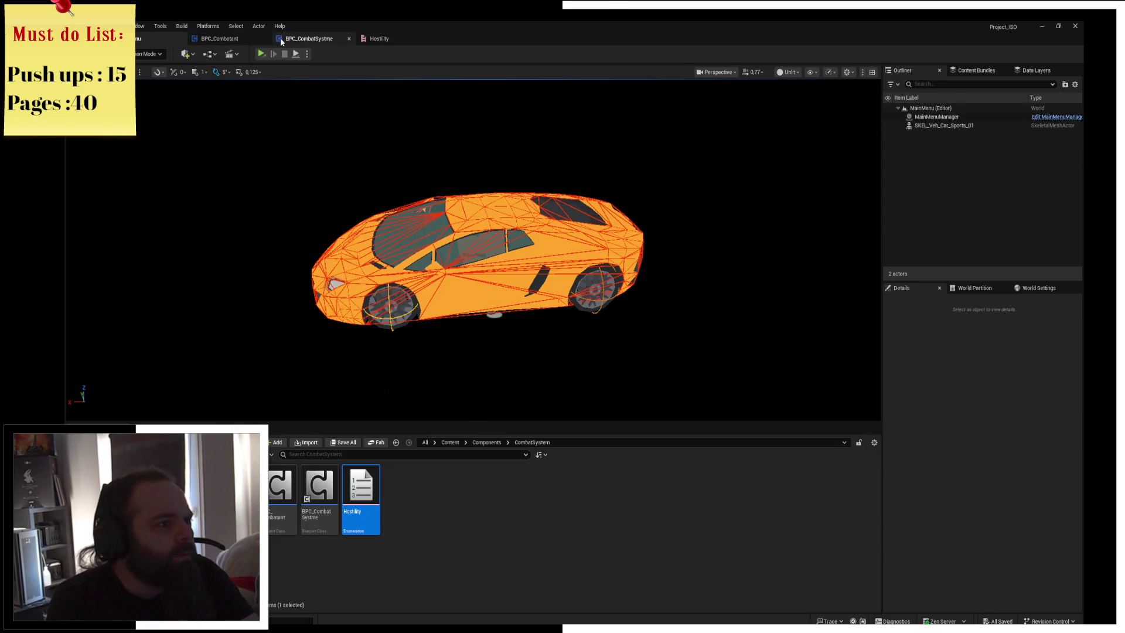
Add a HostilityState variable of type Hostility to BPC_CombatSystme and save
click(309, 39)
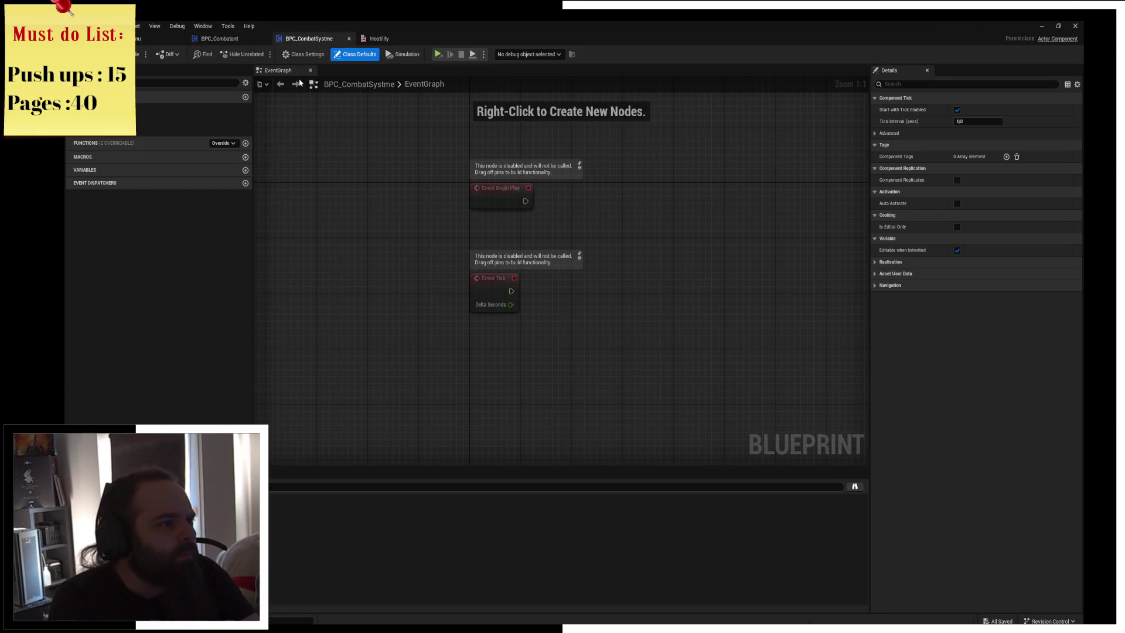
click(246, 143)
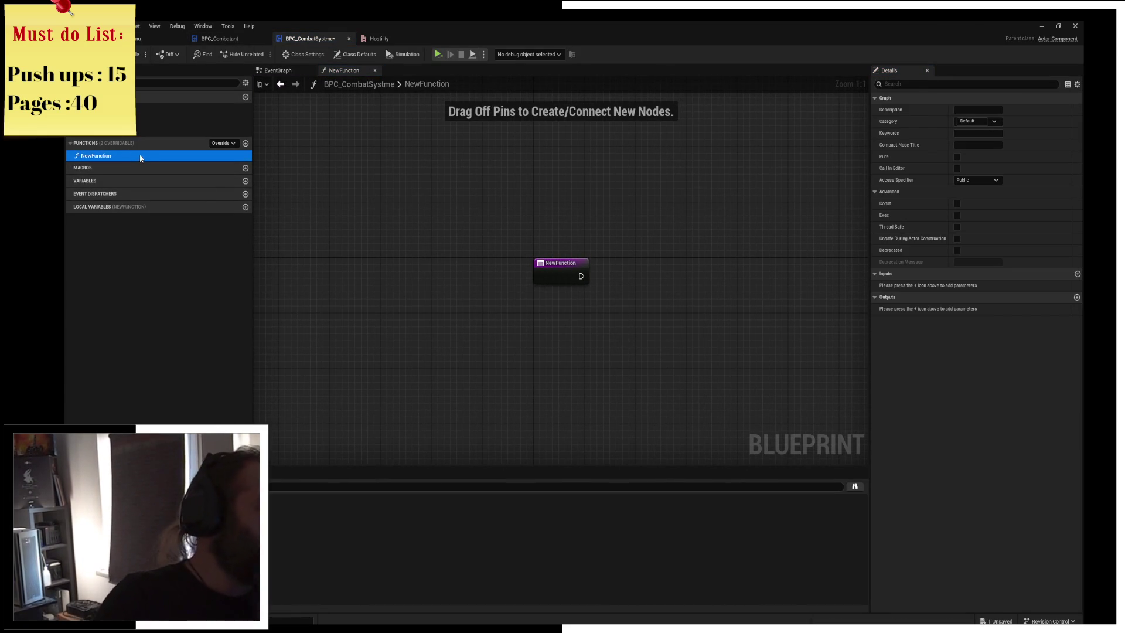
key(Delete)
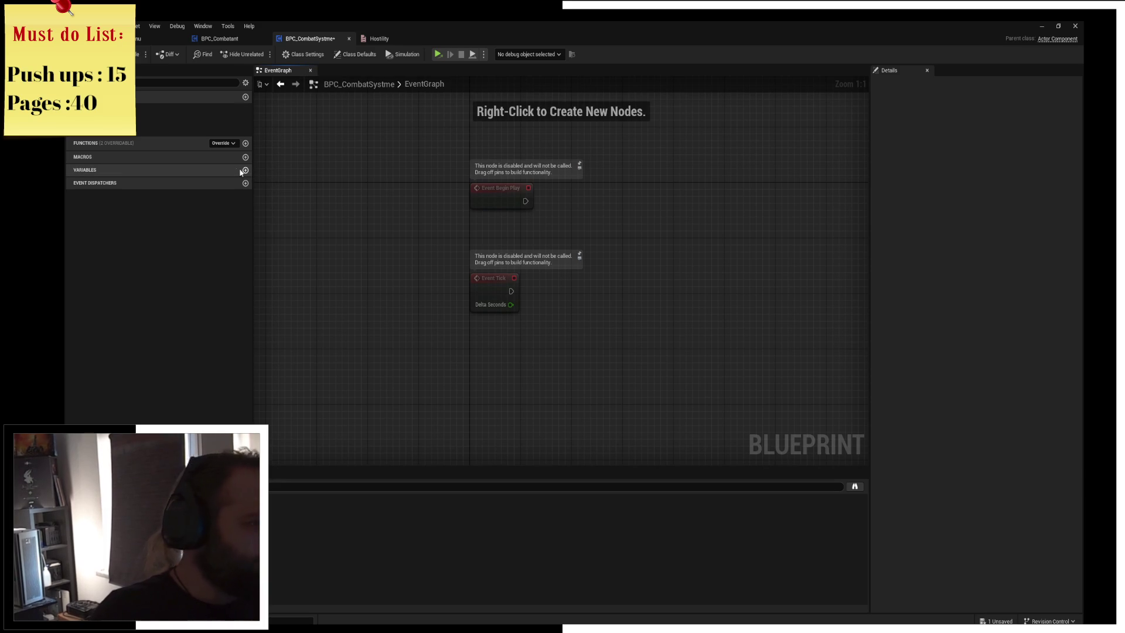
click(245, 170)
text(Hosti)
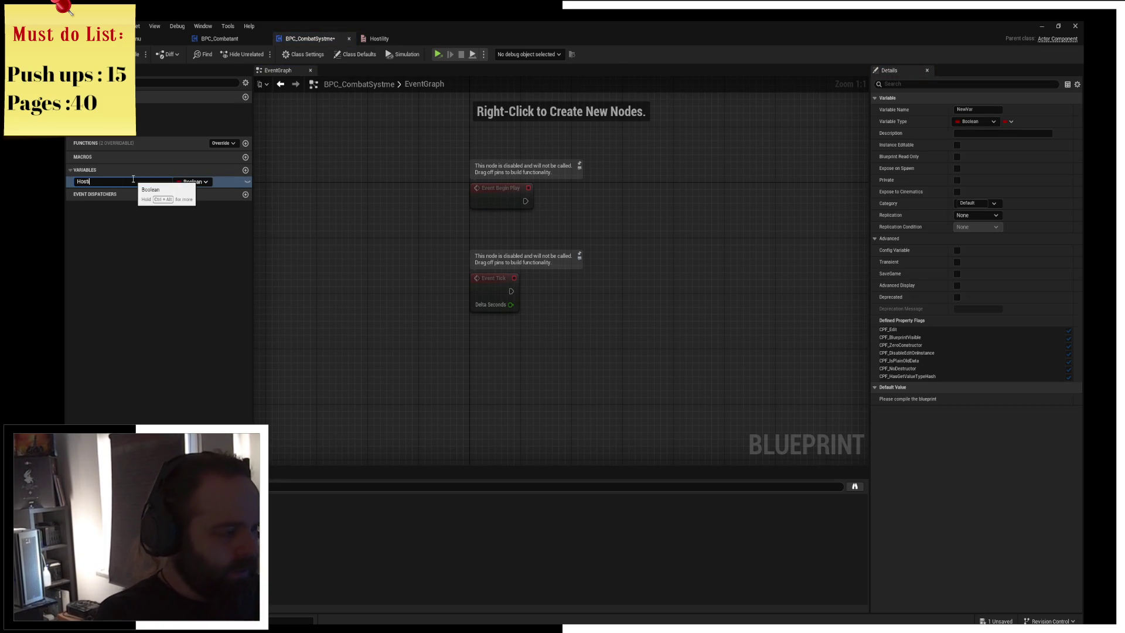
text(H)
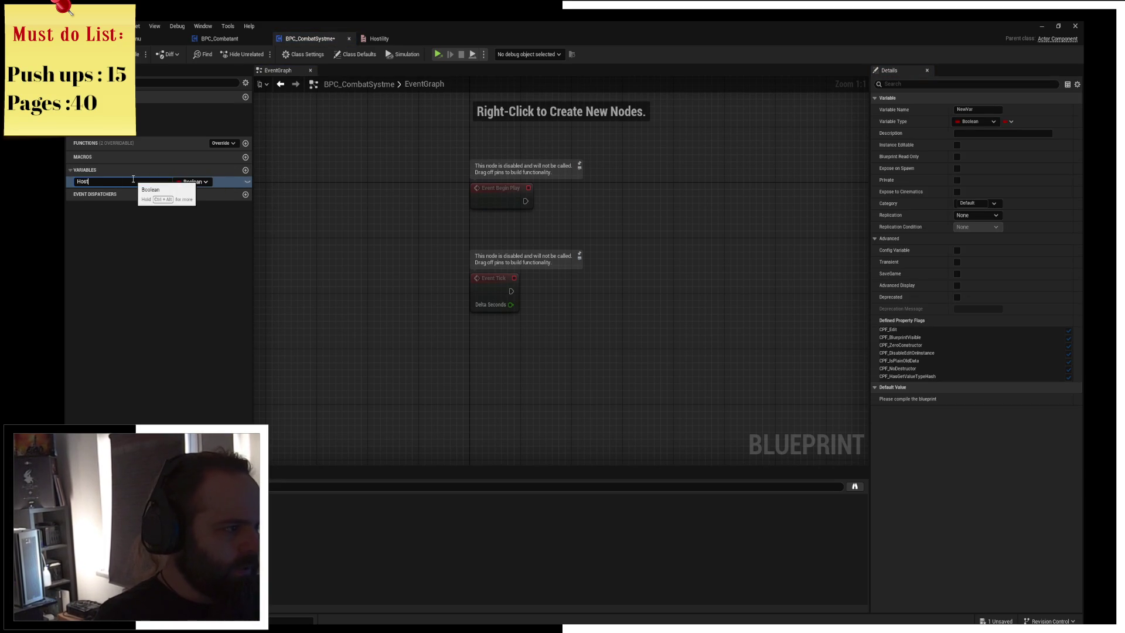
text(te)
key(Return)
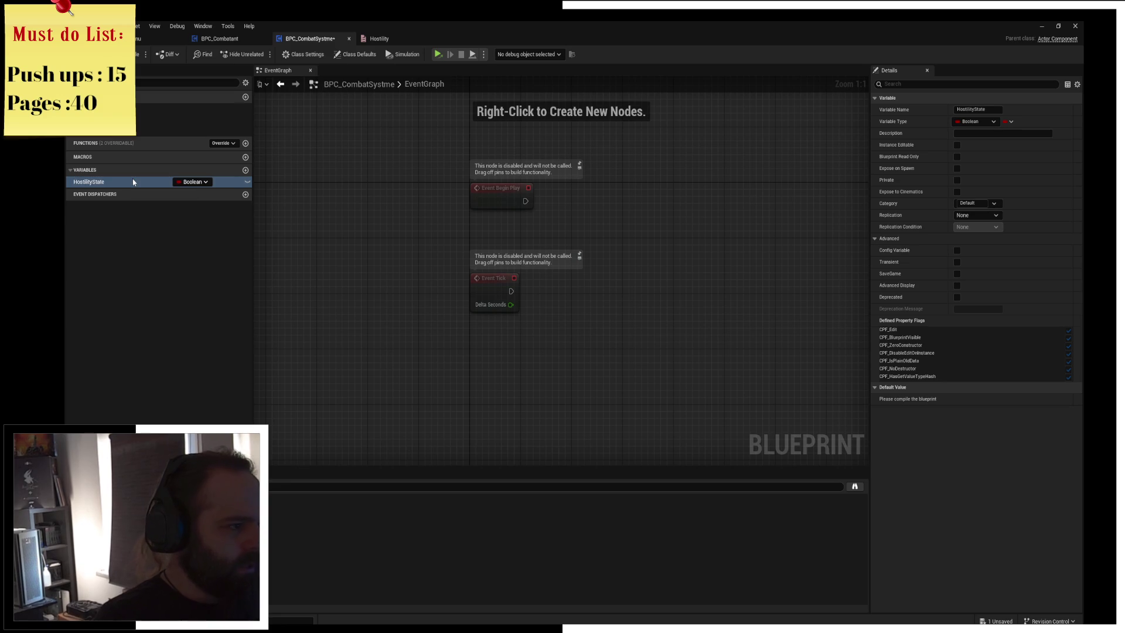
click(188, 182)
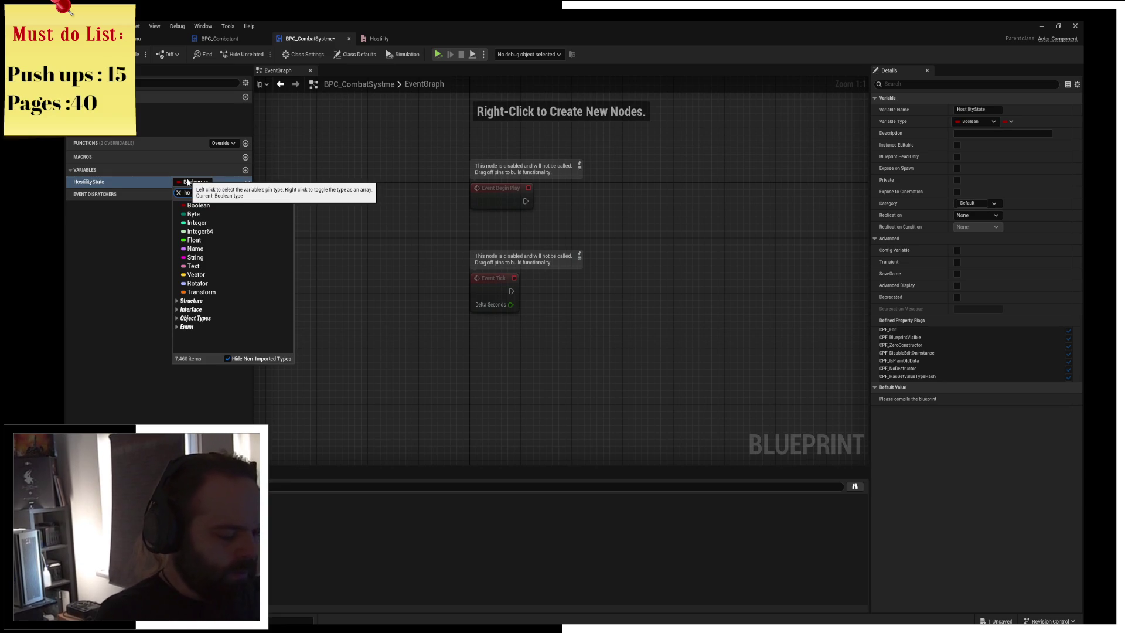
text(hostilit)
click(226, 214)
key(ctrl+s)
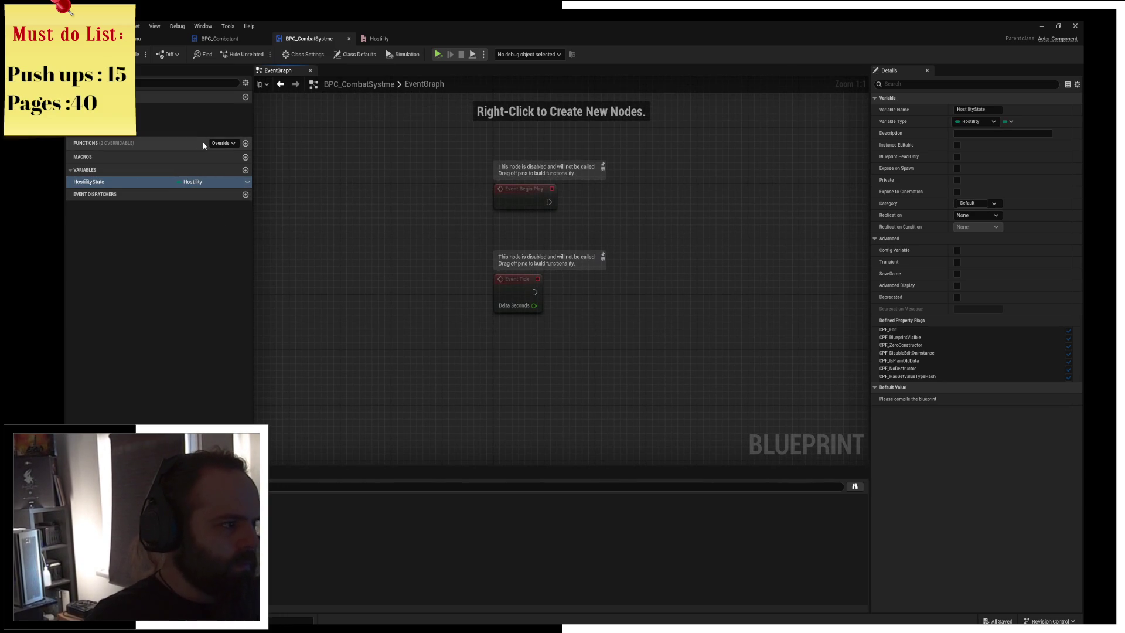
Create a ChangeHostility function containing a HostilityState SET node, then compile
text(ChangeHostility)
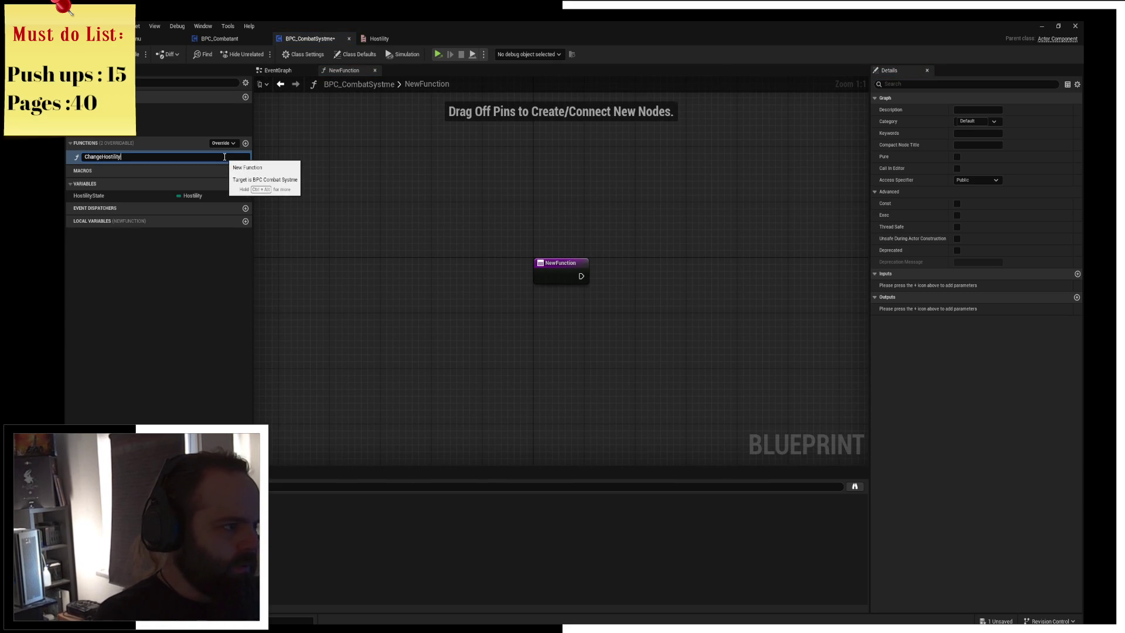
key(Return)
mouse_move(88, 192)
mouse_down()
mouse_move(674, 255)
mouse_move(625, 253)
mouse_move(615, 281)
mouse_move(632, 262)
mouse_move(634, 302)
mouse_move(549, 273)
mouse_up()
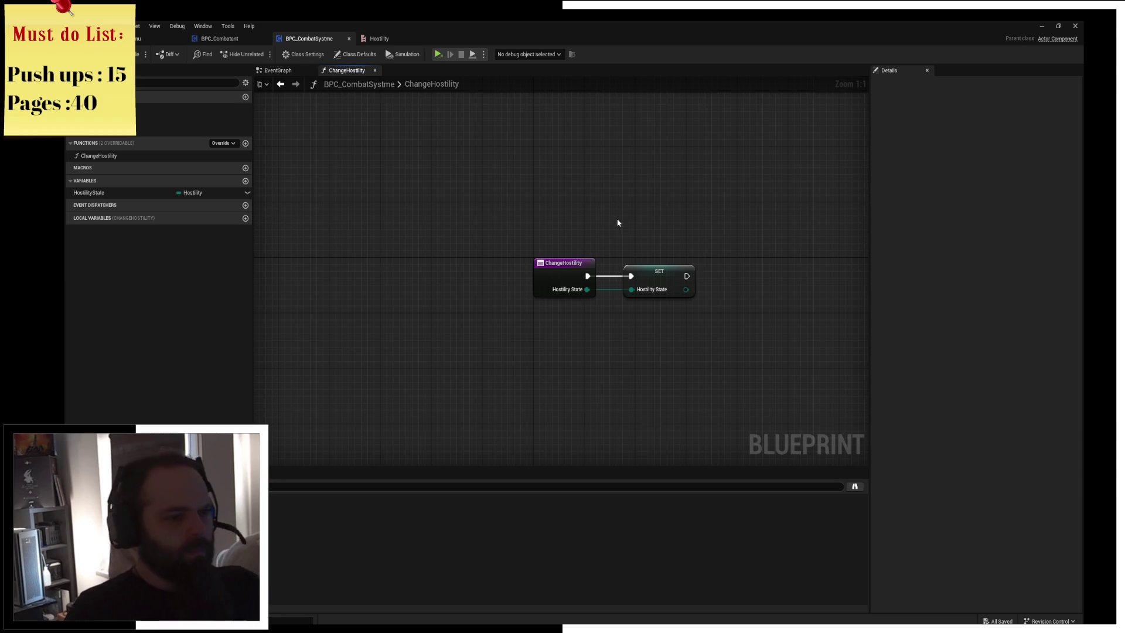
drag(655, 290, 669, 283)
click(140, 54)
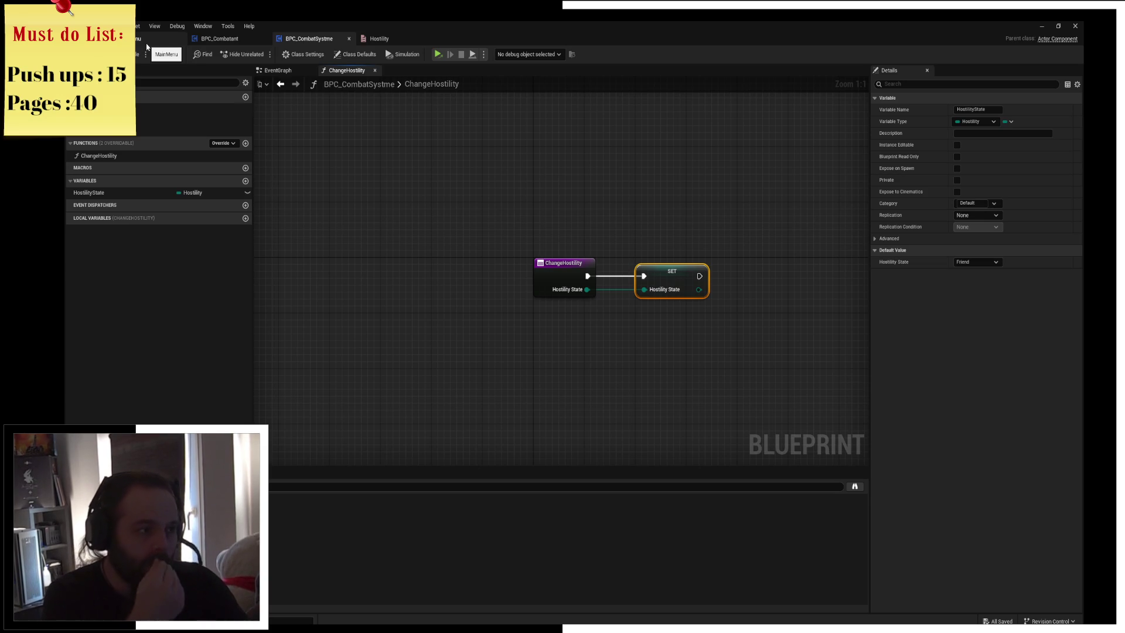
mouse_move(572, 184)
mouse_down()
mouse_move(561, 178)
mouse_move(533, 201)
mouse_up()
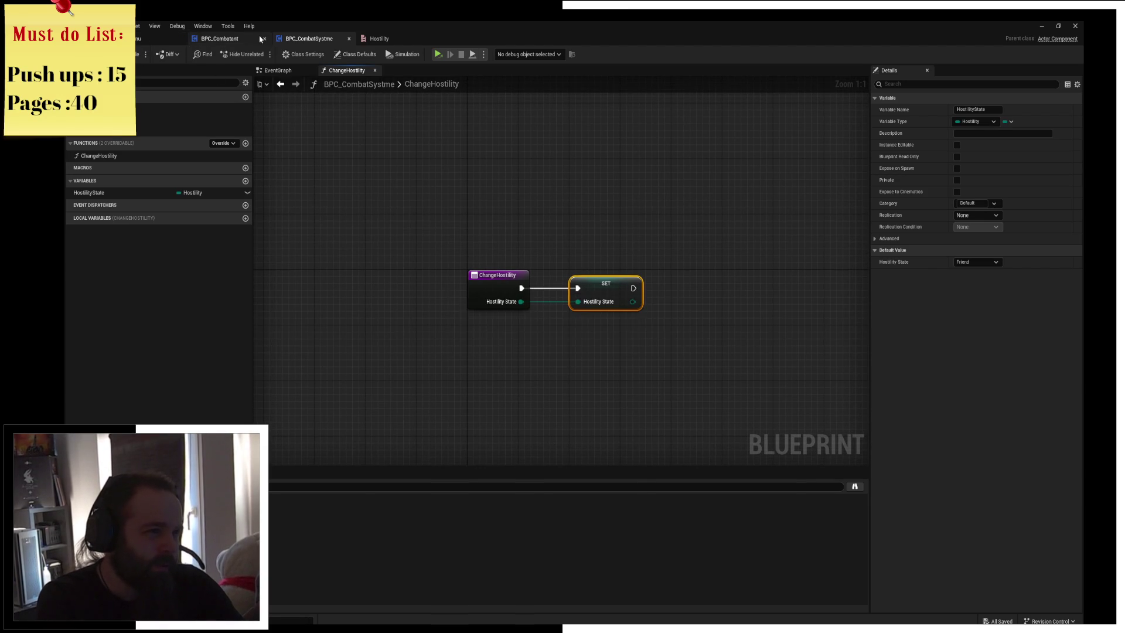
click(233, 40)
Create another Enumeration asset in CombatSystem and name it enum_Factions
click(130, 38)
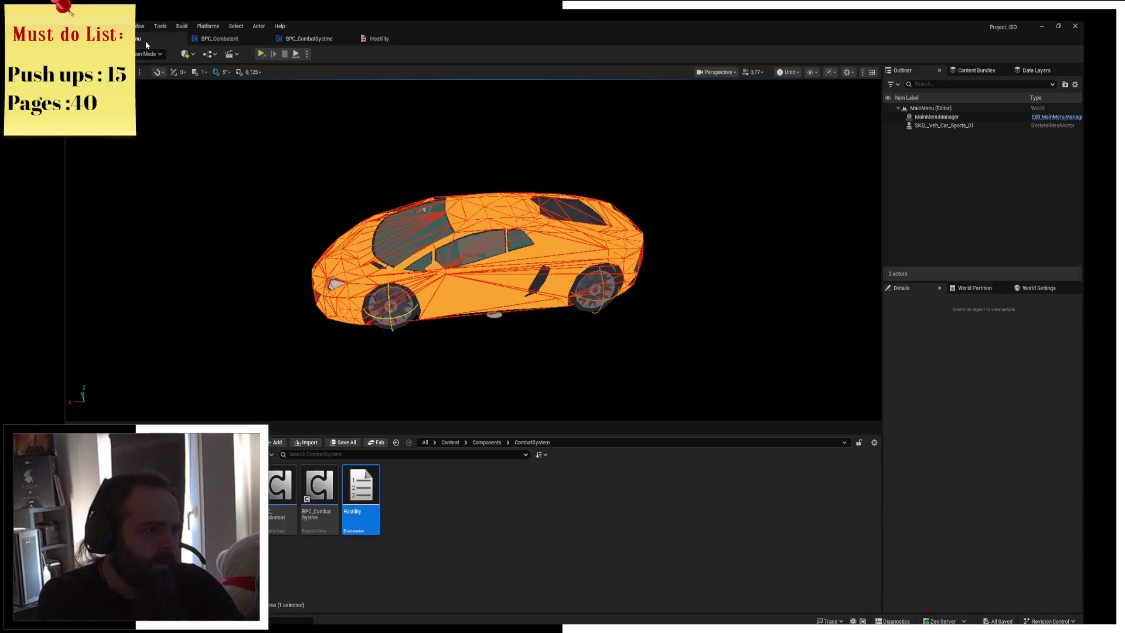
right_click(405, 511)
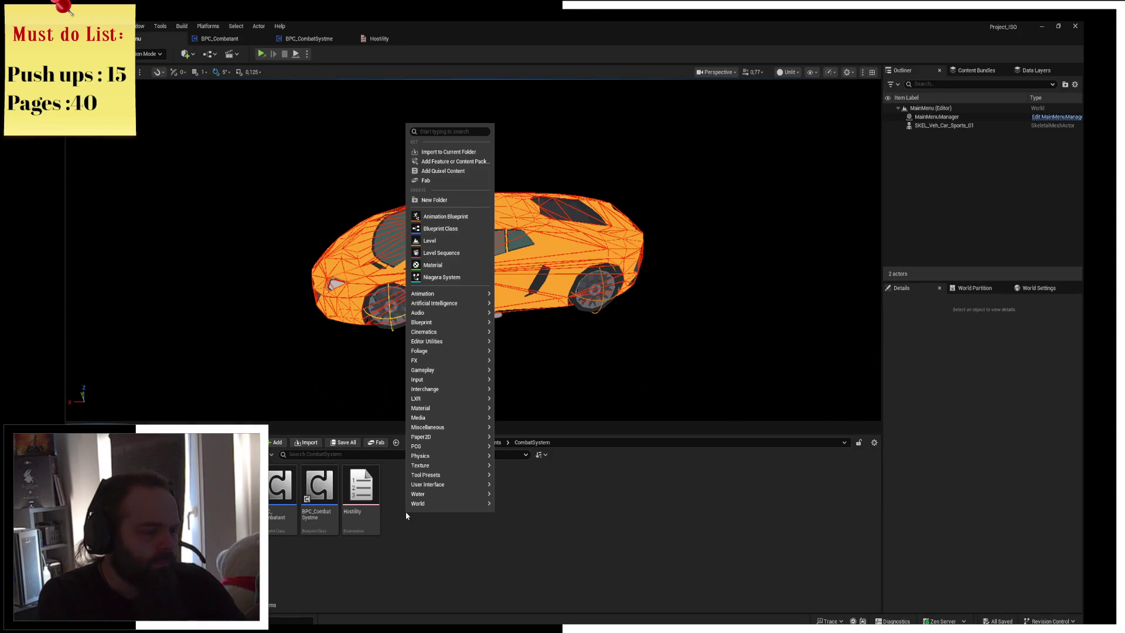
mouse_move(464, 483)
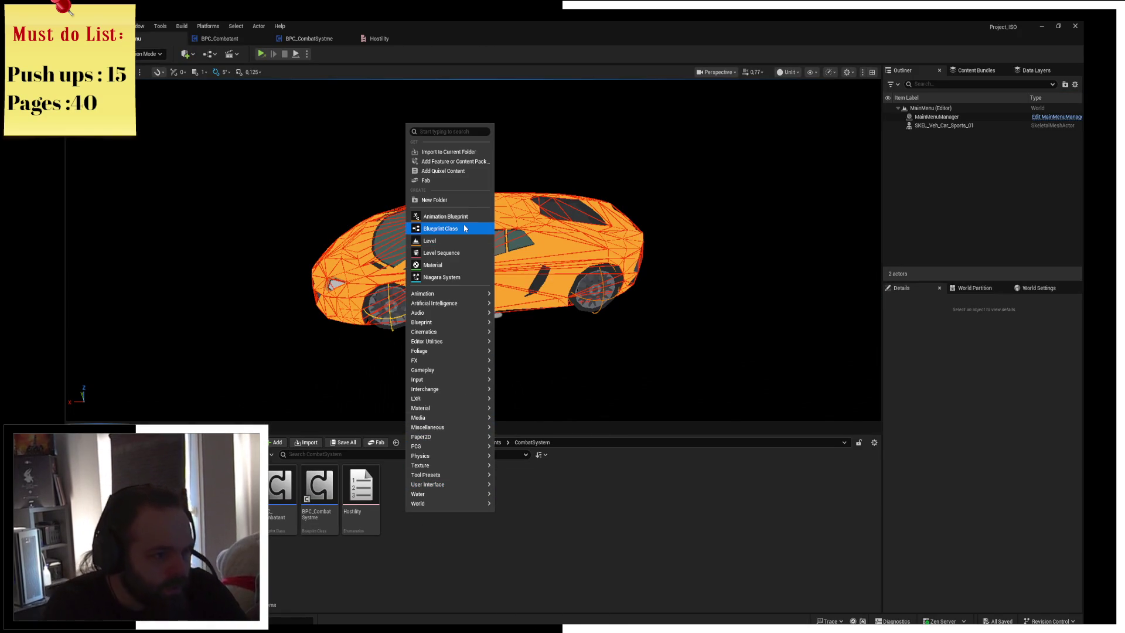
text(enum)
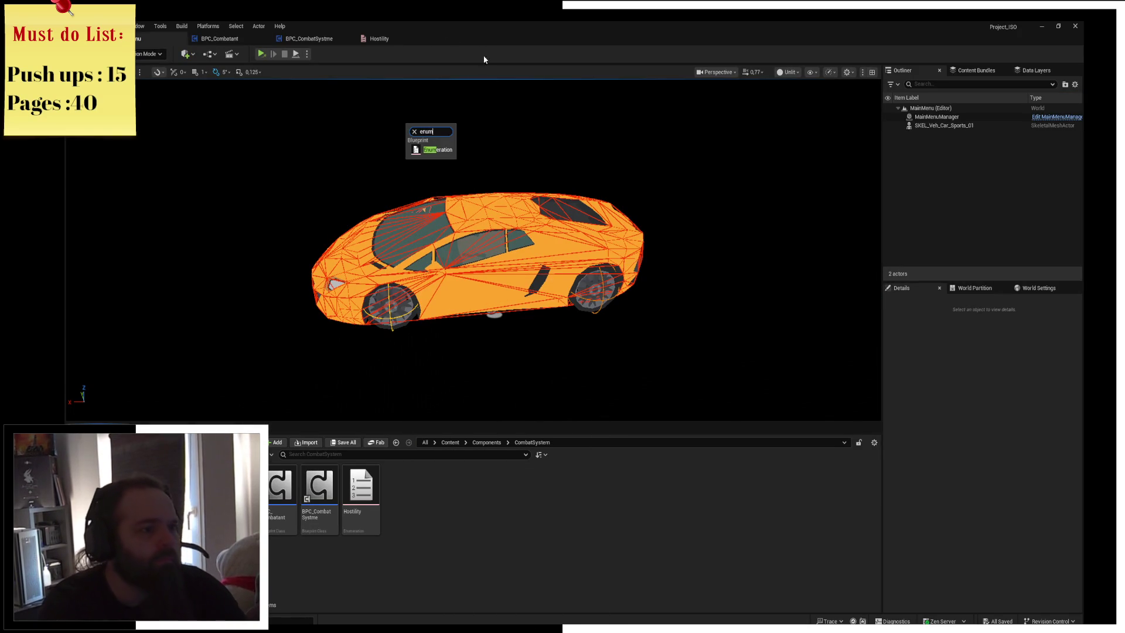
key(Return)
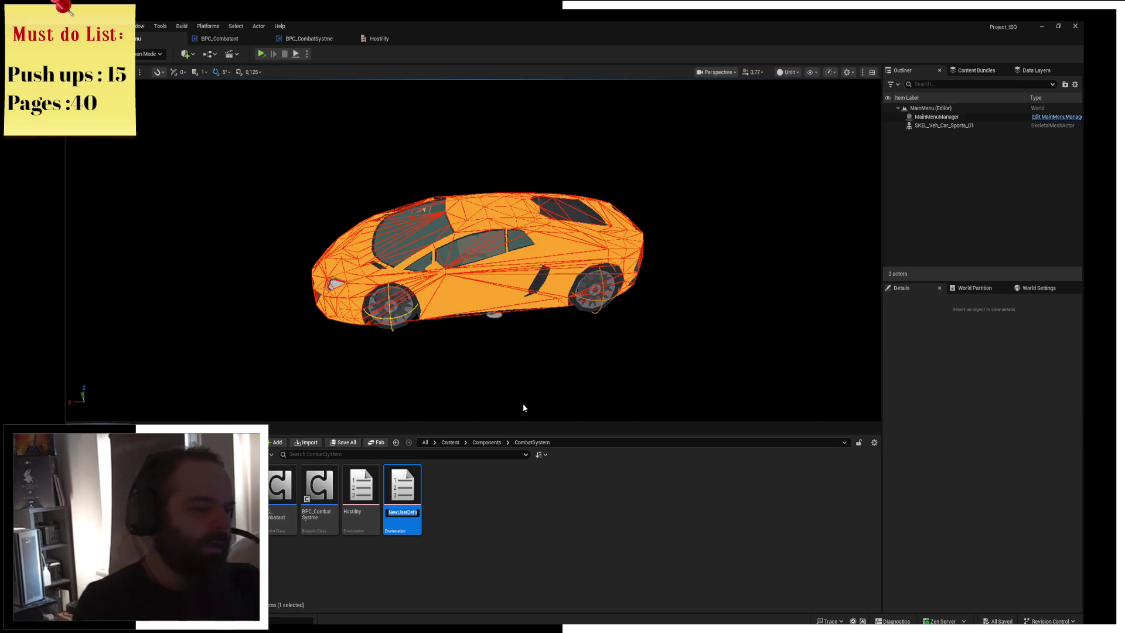
text(eb)
key(BackSpace)
text(nu)
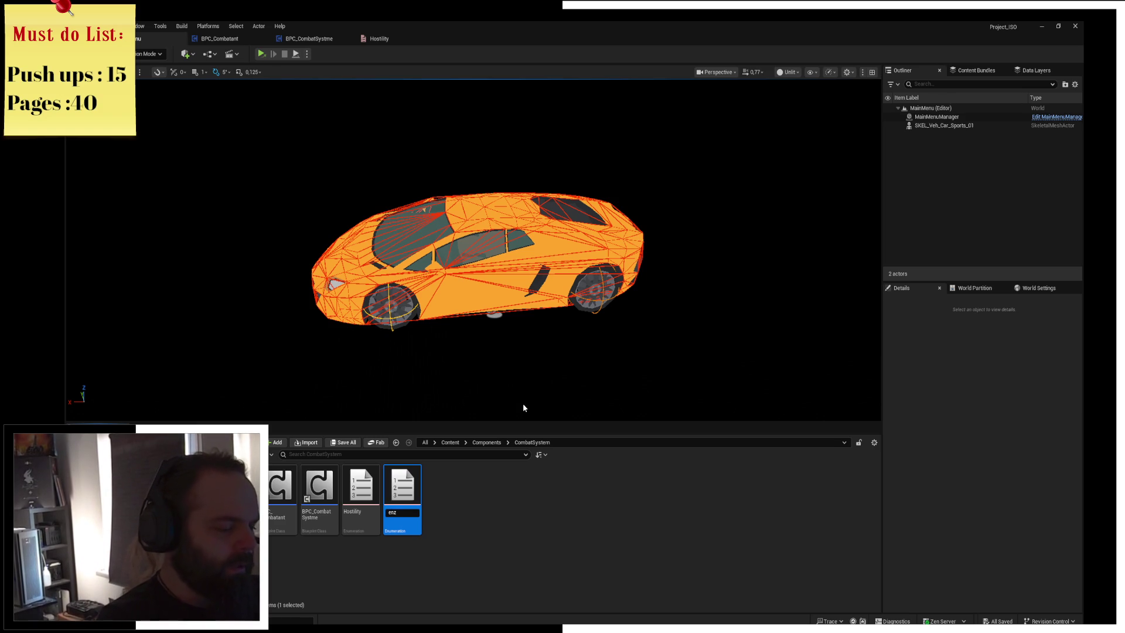
key(BackSpace)
text(um_)
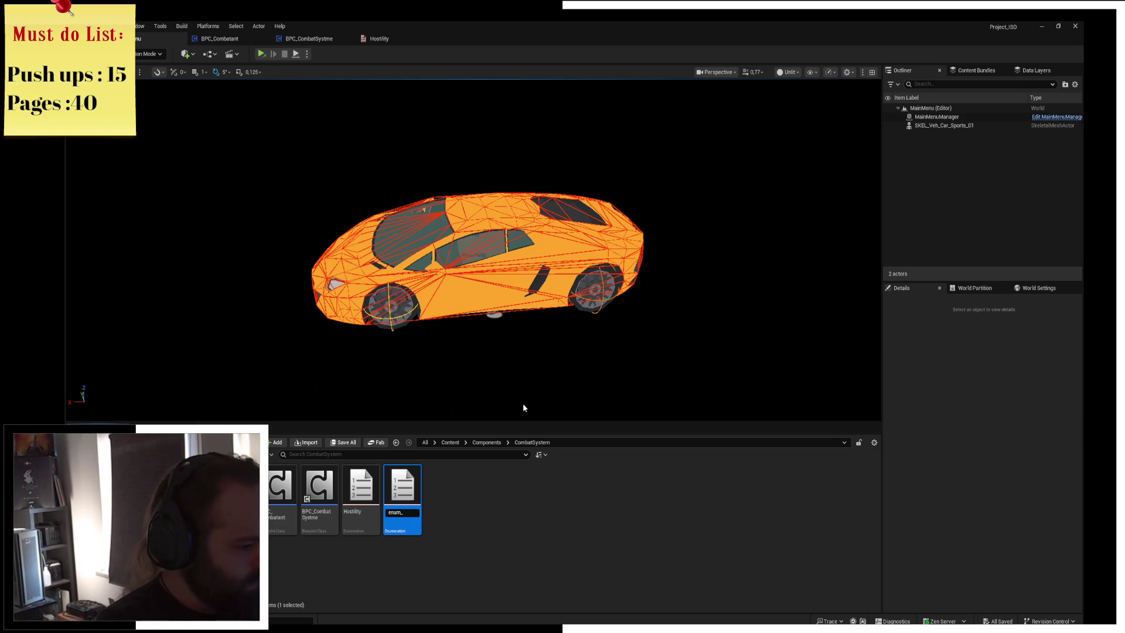
text(Factions)
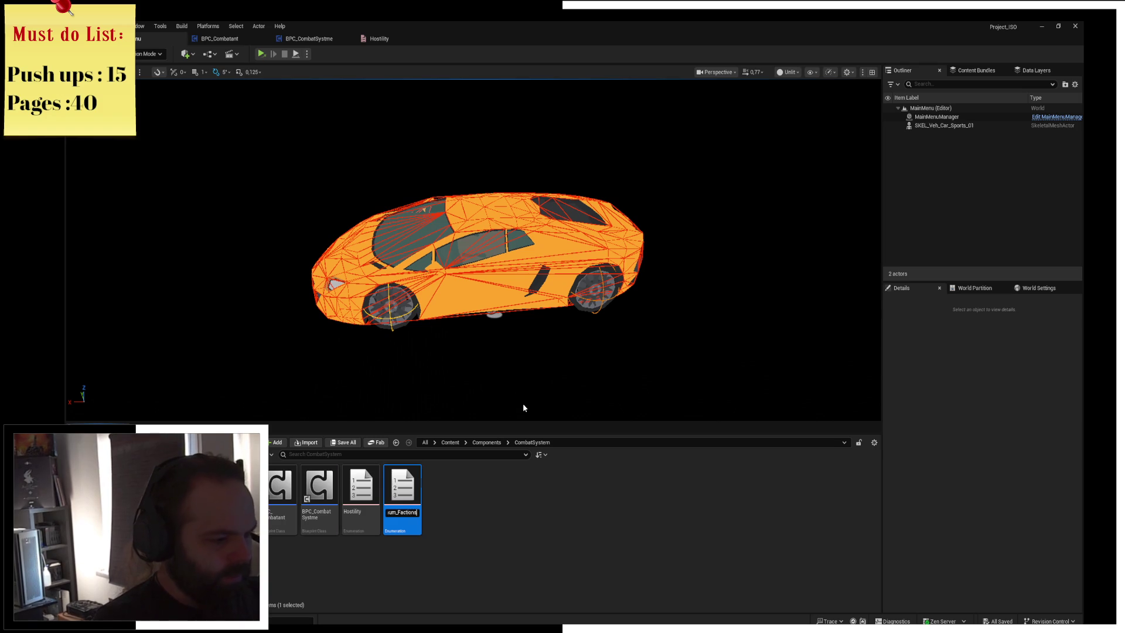
key(Return)
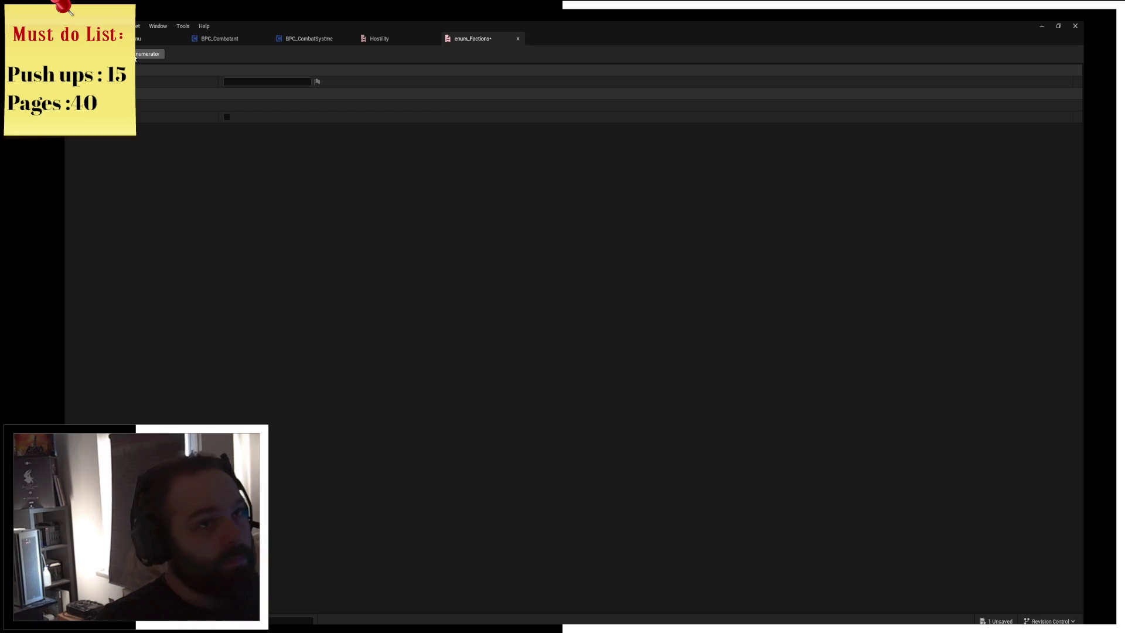
Fill enum_Factions with the entries Neutral, Player and Raiders
click(135, 57)
click(274, 105)
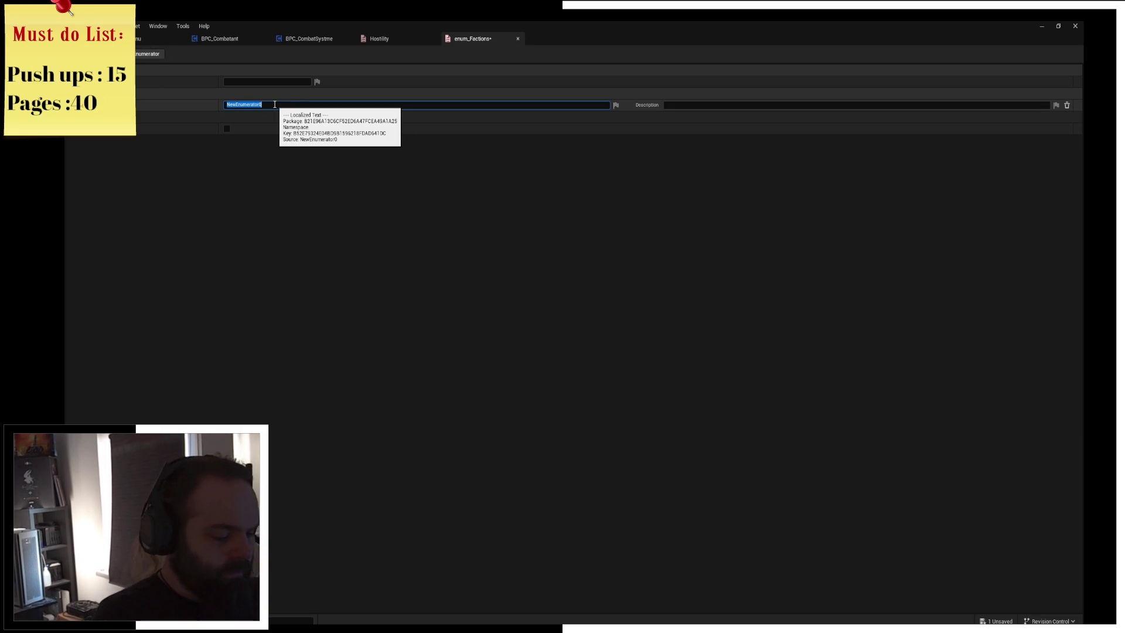
text(Neutral)
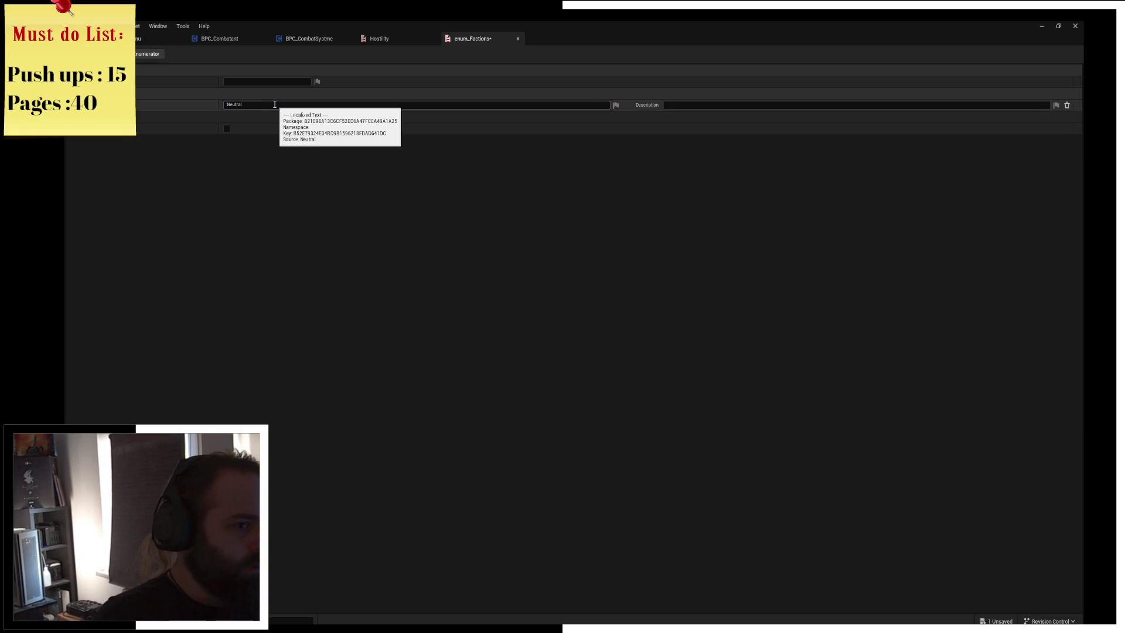
key(Return)
click(147, 54)
click(274, 117)
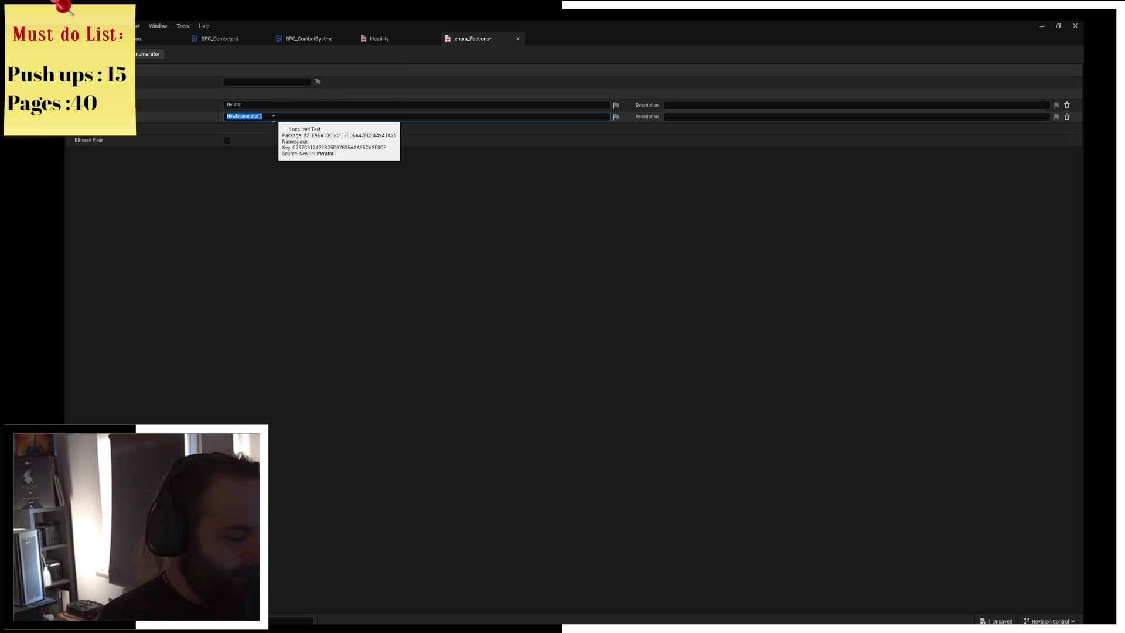
text(Player)
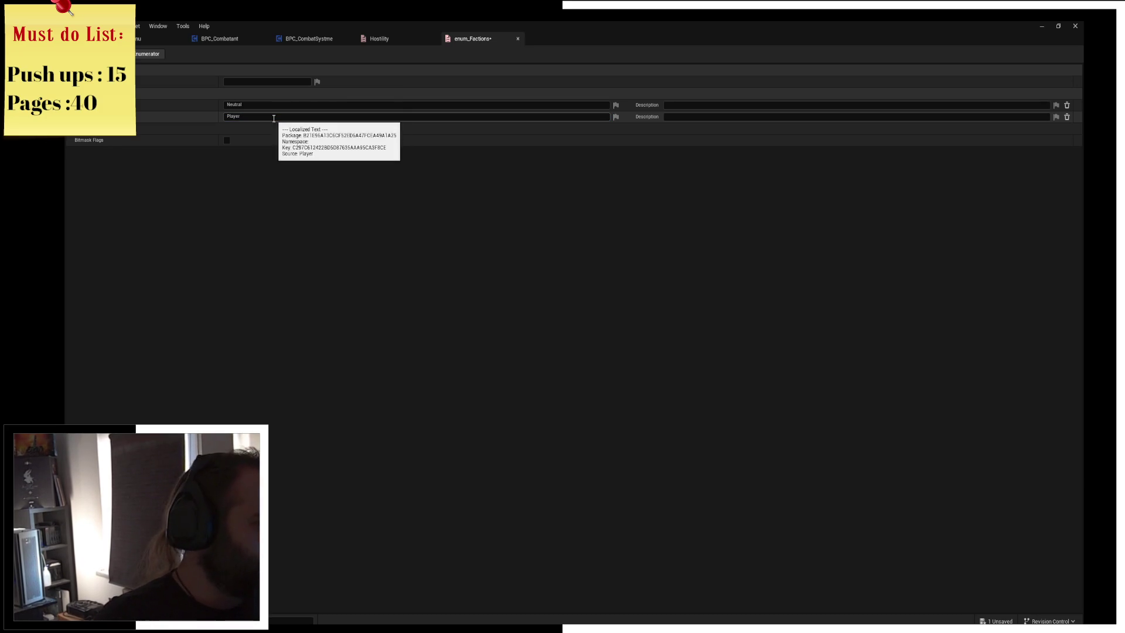
key(Return)
click(147, 54)
text(R)
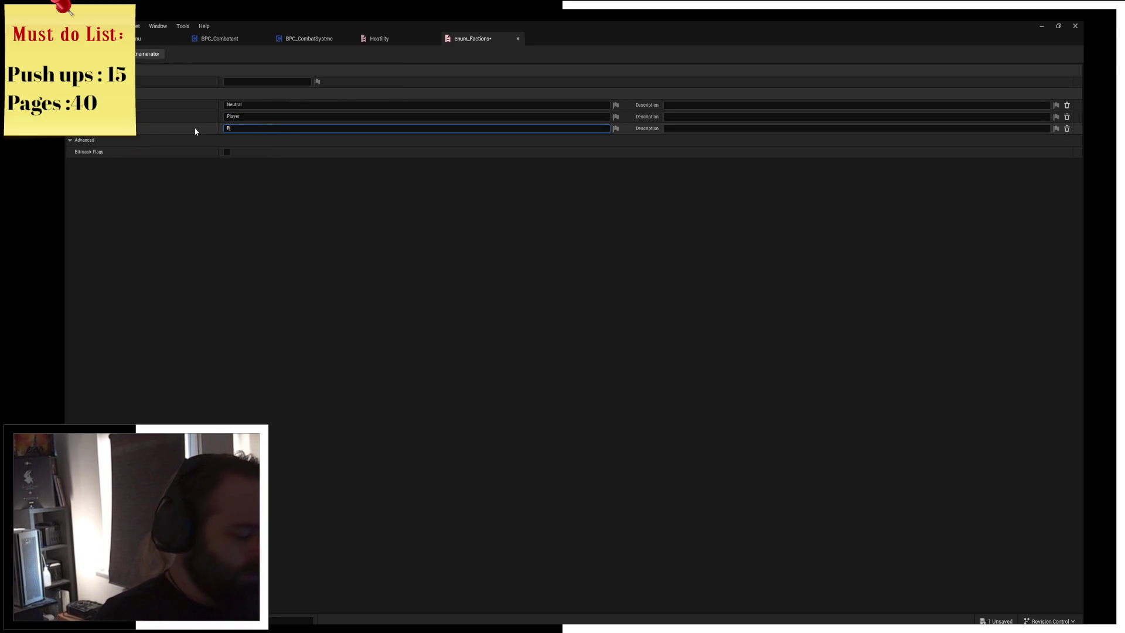
text(aiders)
key(Return)
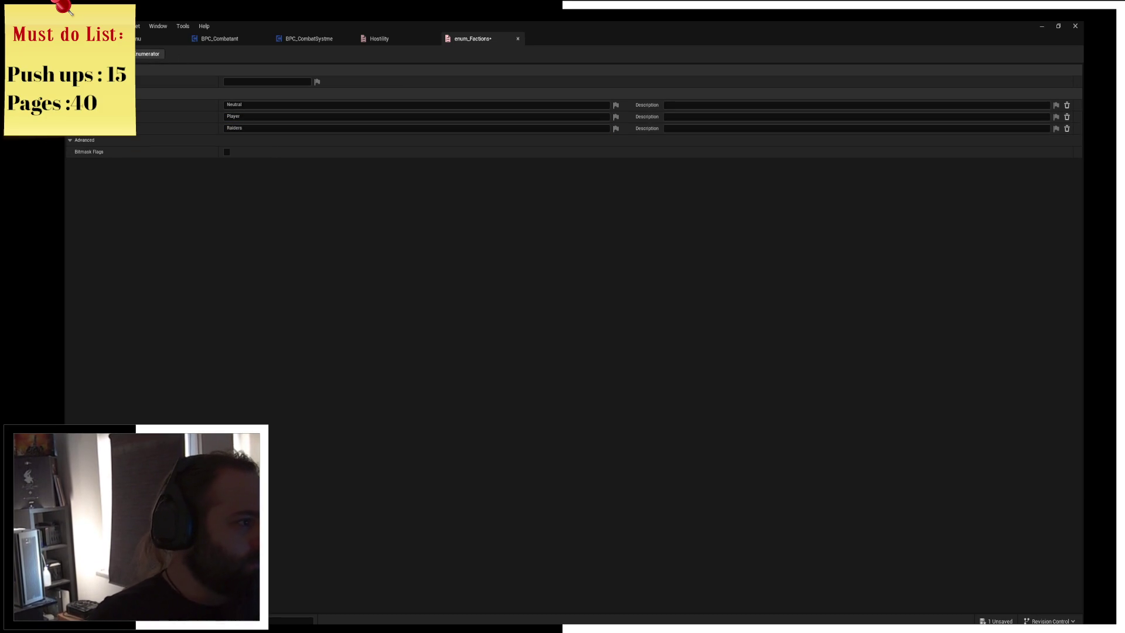
click(326, 41)
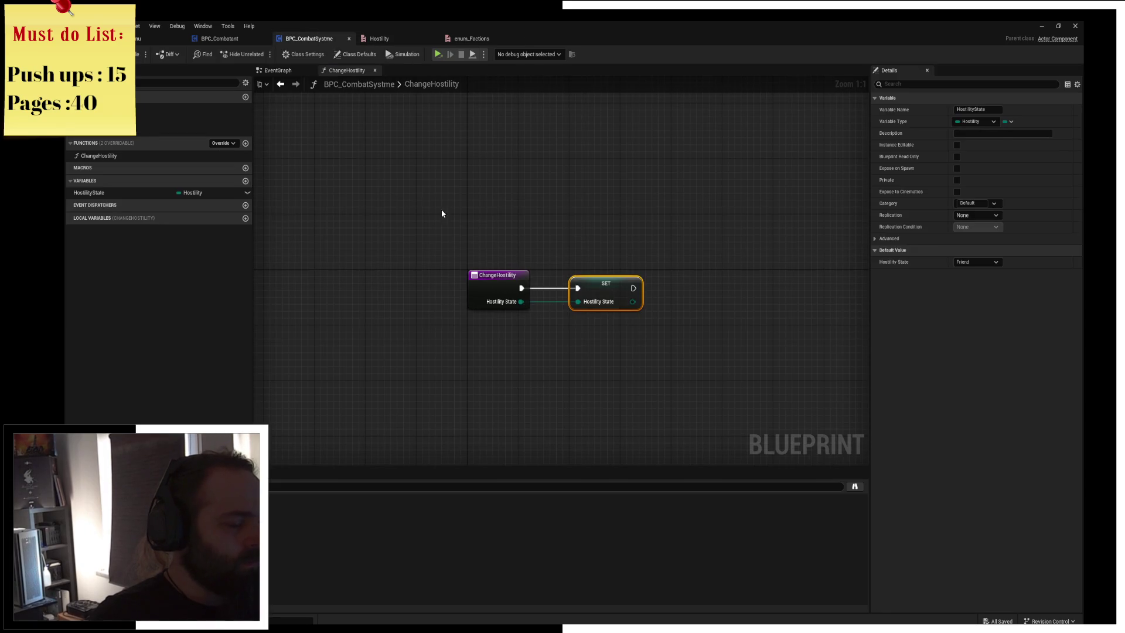
Save all changes and create a new Testmap folder inside Content/Maps
key(ctrl+s)
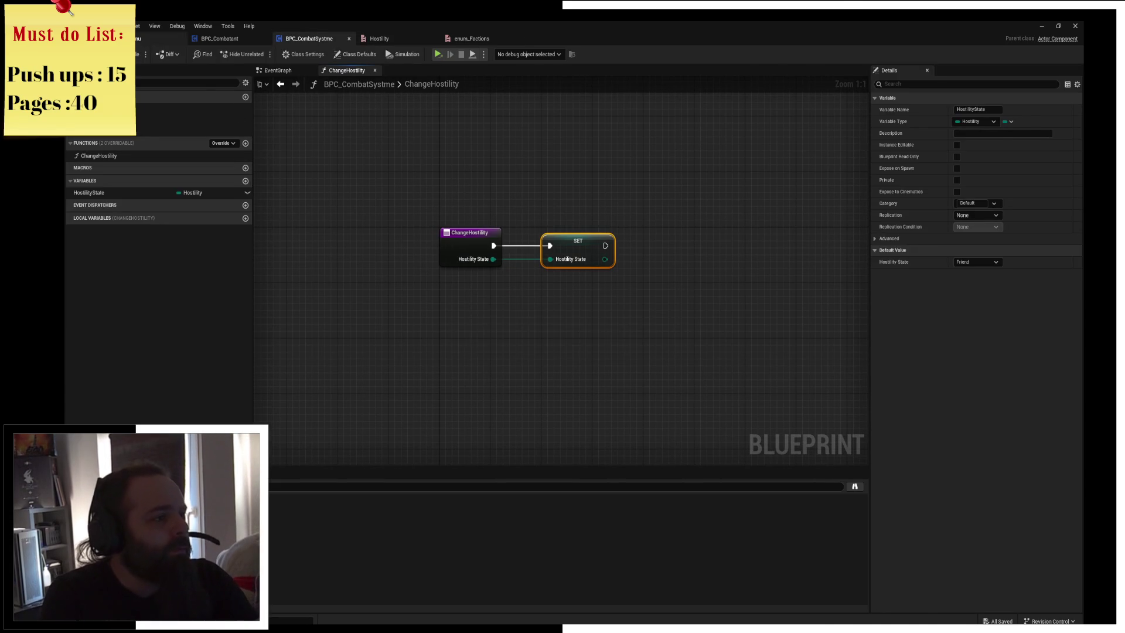
click(155, 38)
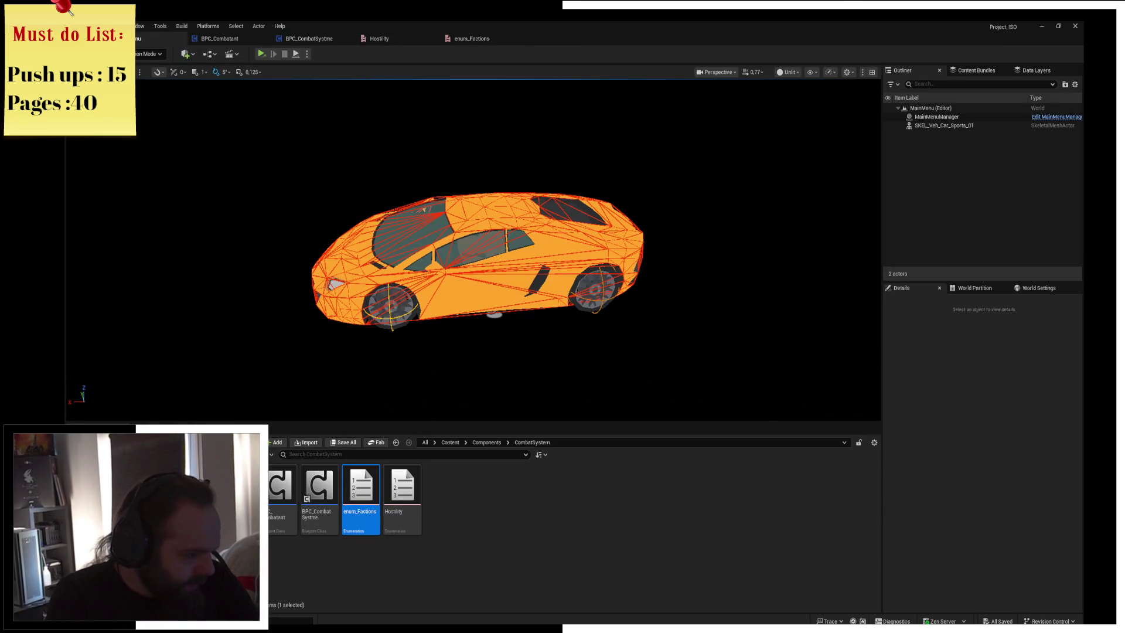
click(396, 443)
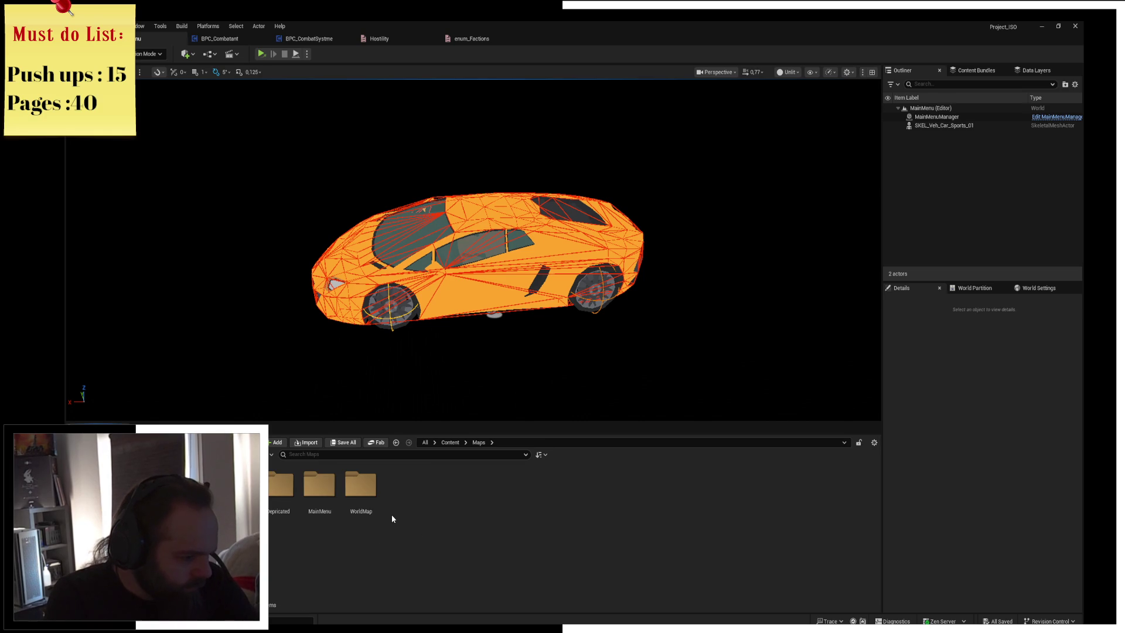
right_click(409, 507)
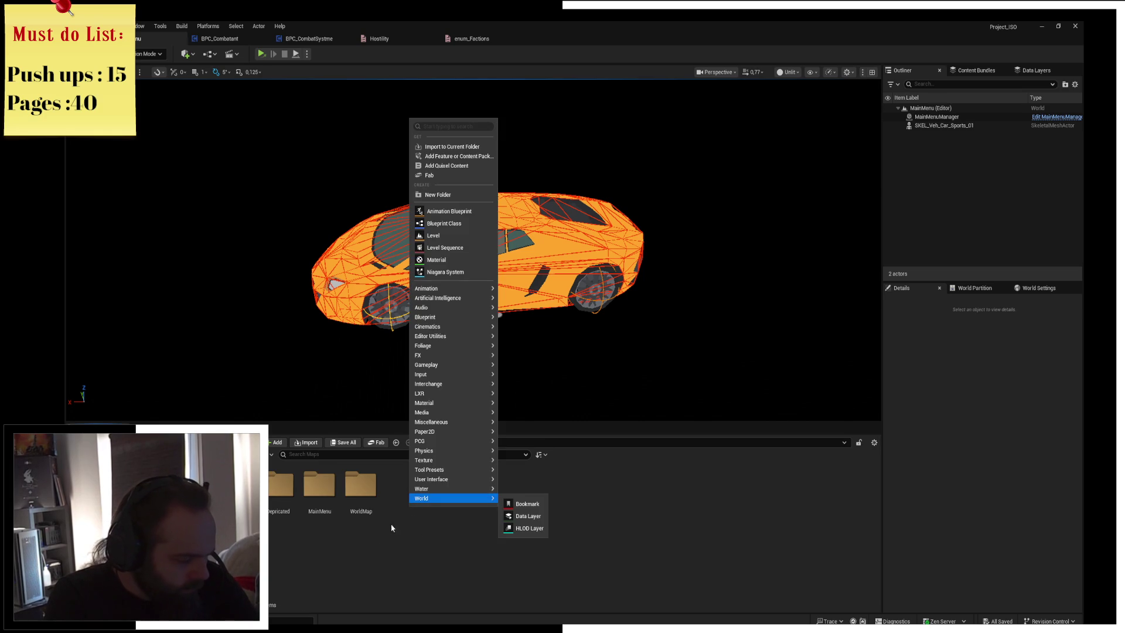
click(458, 195)
text(Te)
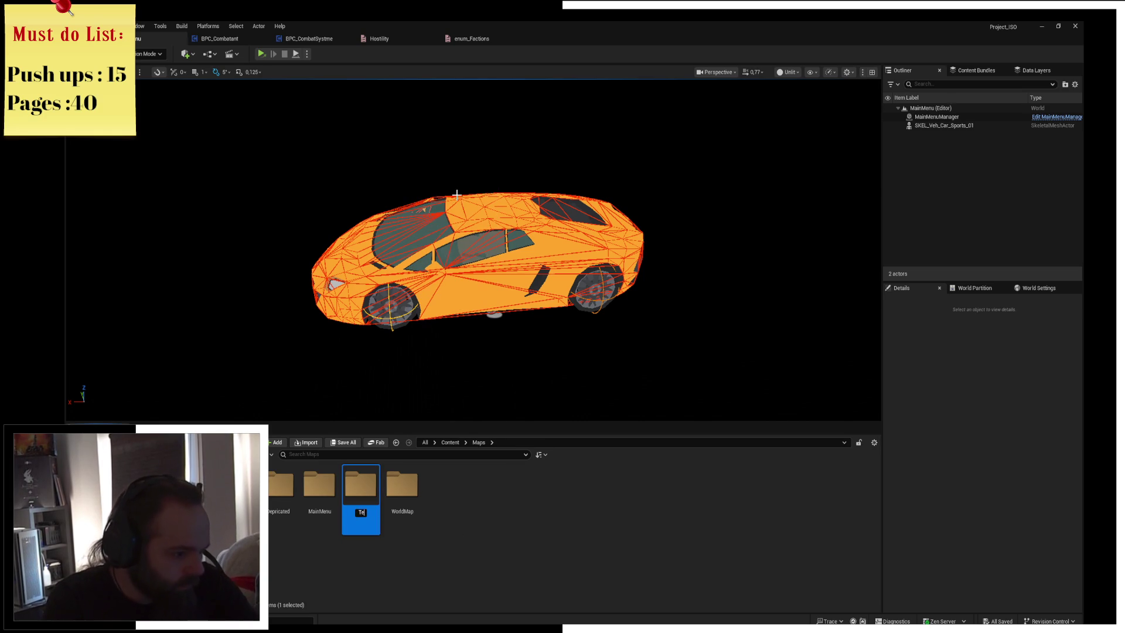
text(stmap)
key(Return)
key(Return)
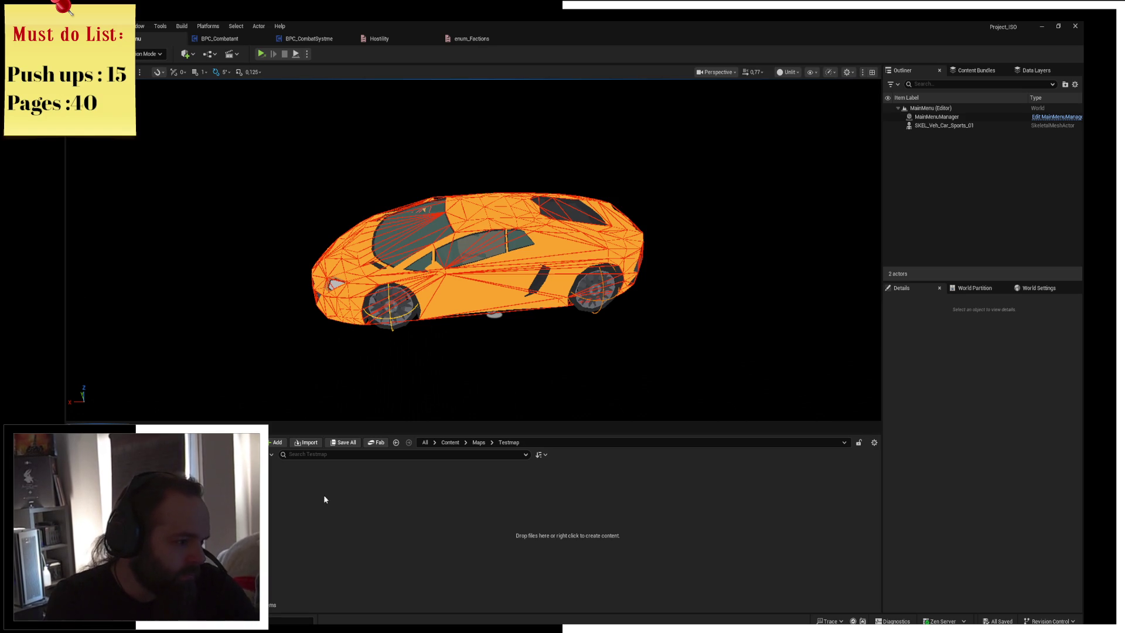
Go back up to Maps and open the WorldMap folder
key(alt+Left)
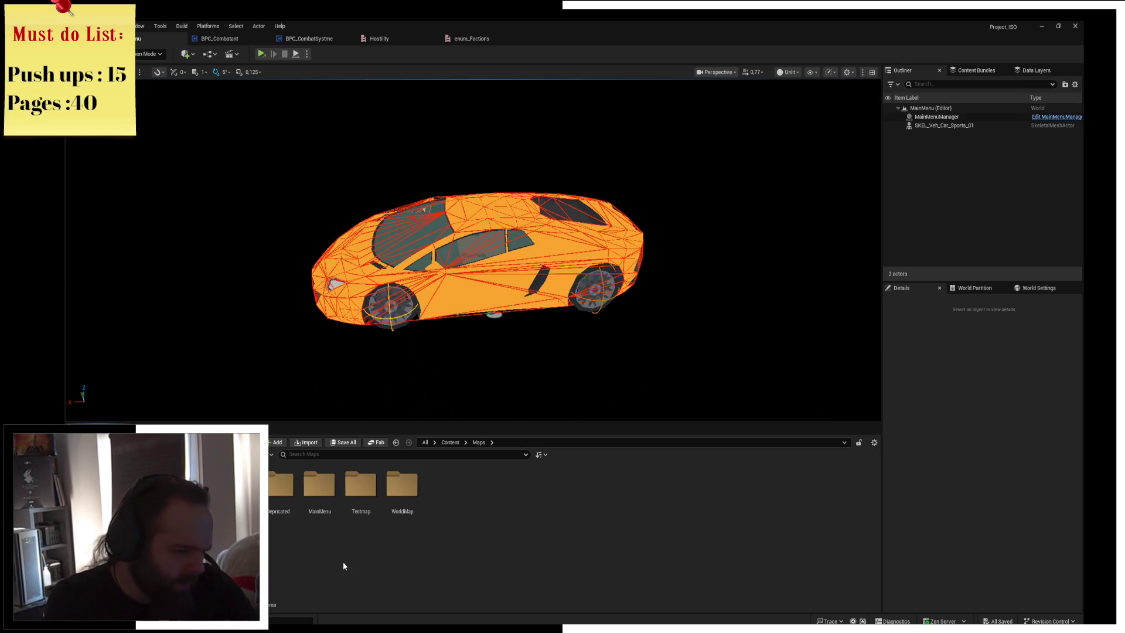
key(Right)
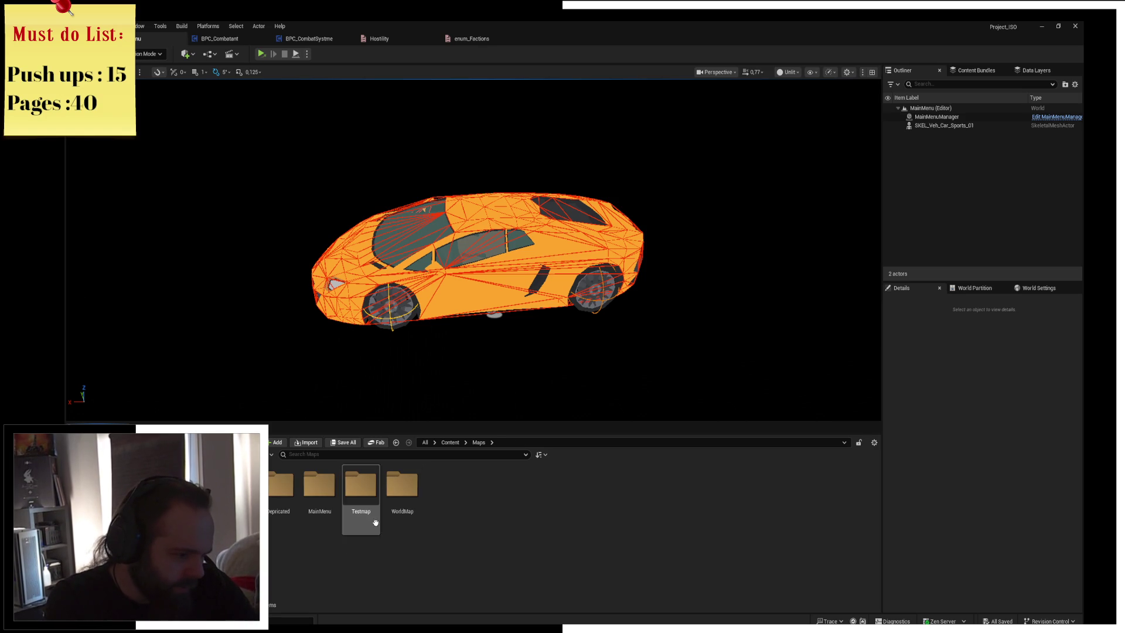
double_click(417, 521)
Load the Homestead level from WorldMap/Locations/Homestead and tilt the camera to horizontal
double_click(357, 523)
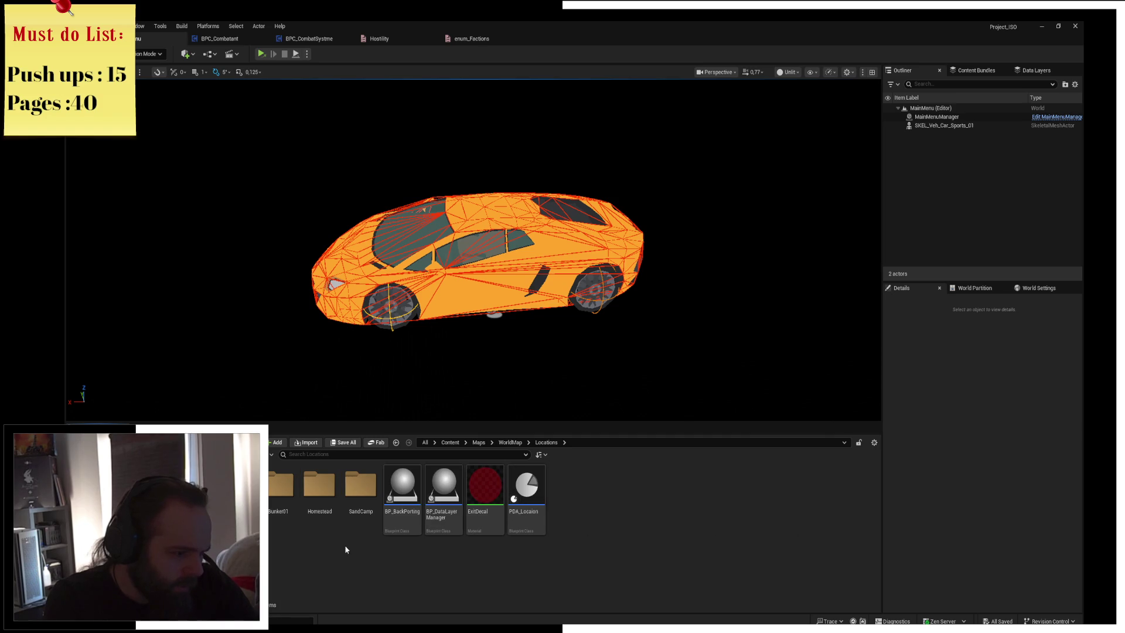
double_click(319, 516)
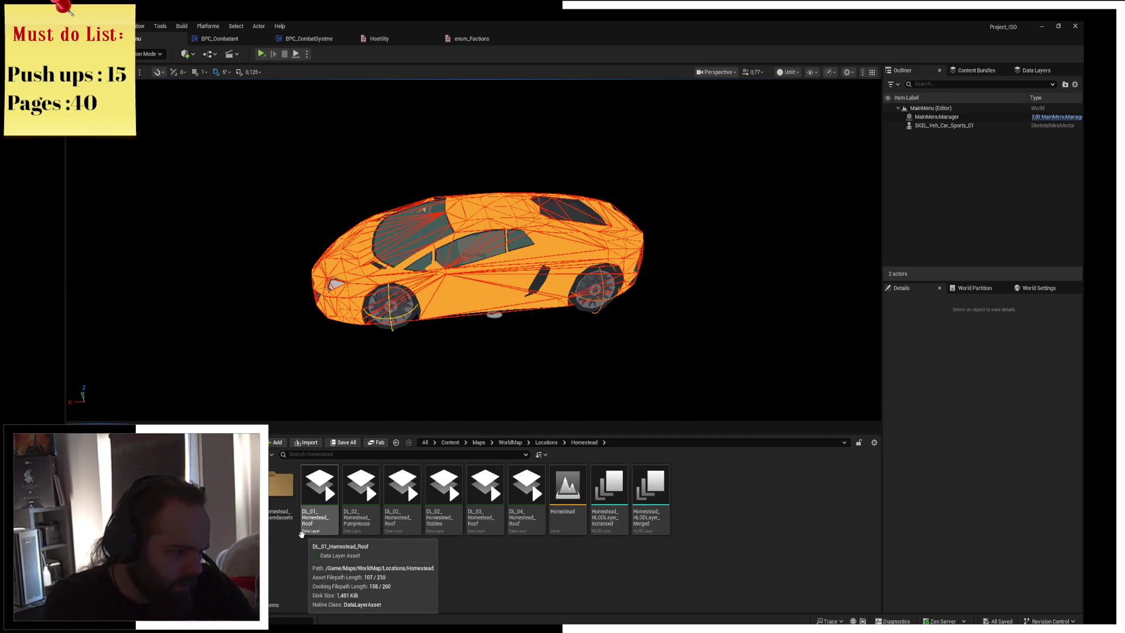
double_click(577, 523)
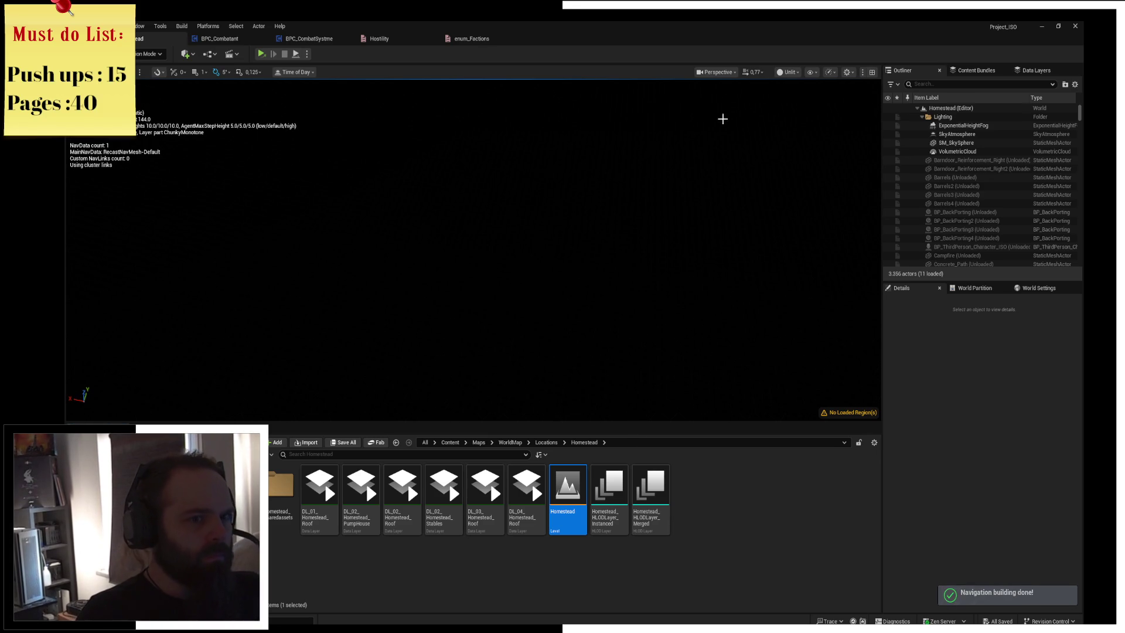
drag(441, 264, 442, 203)
scroll(400, 264, down, 1)
scroll(402, 266, up, 2)
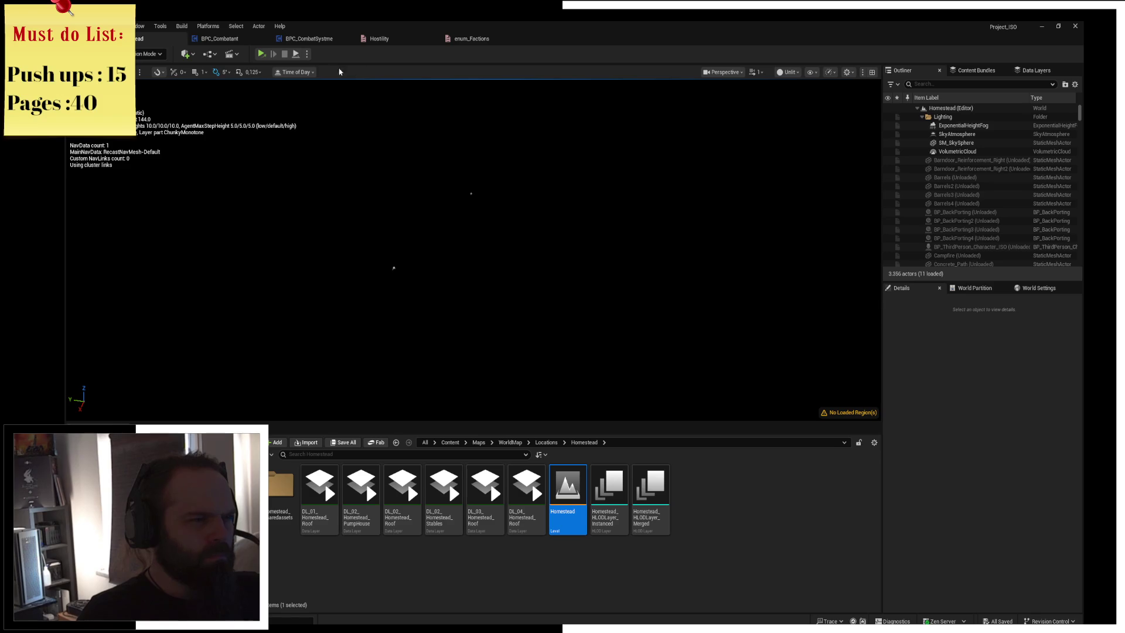
Select every actor in the level's actor list and bring up their actions menu
click(967, 195)
key(ctrl+a)
right_click(941, 221)
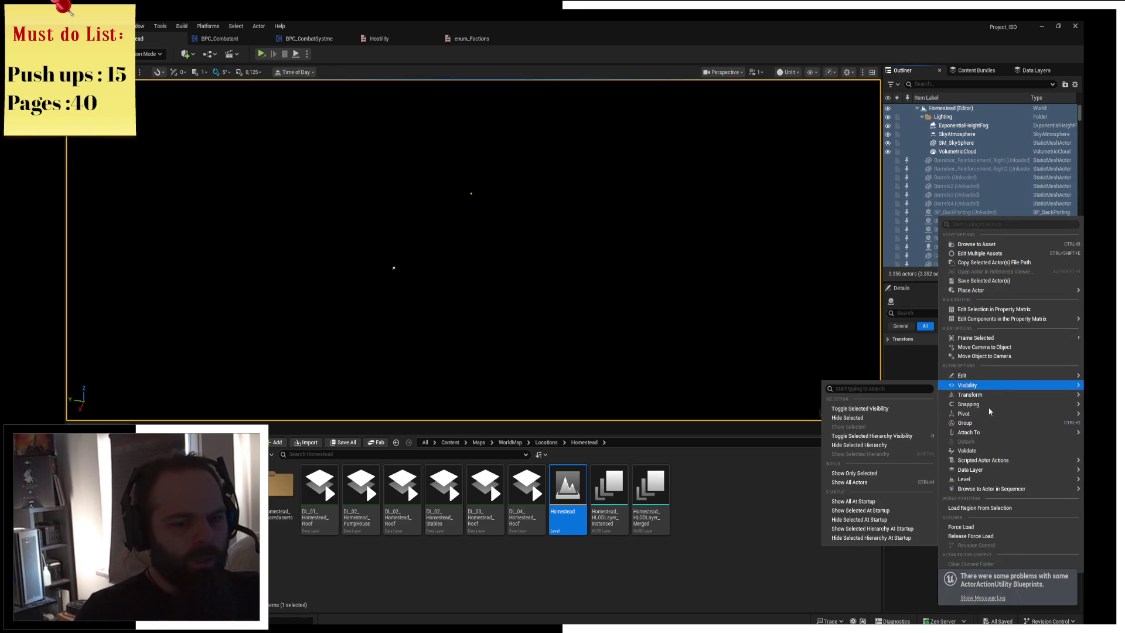
Force-load all selected Homestead actors, then select the SunMoonDaySequenceActor
mouse_move(999, 413)
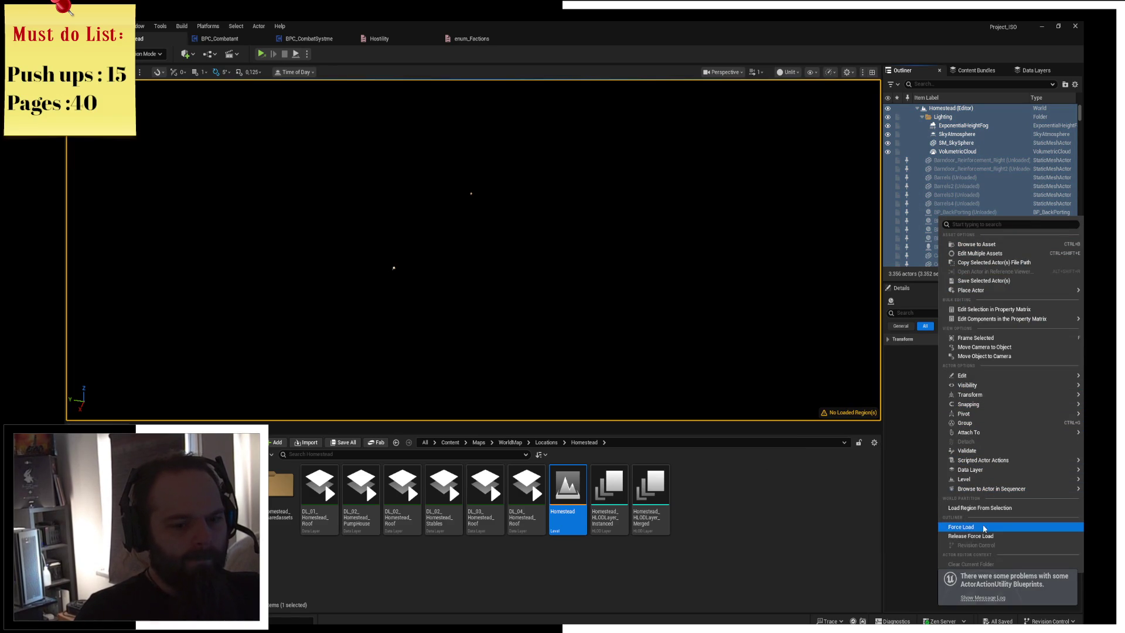
click(964, 527)
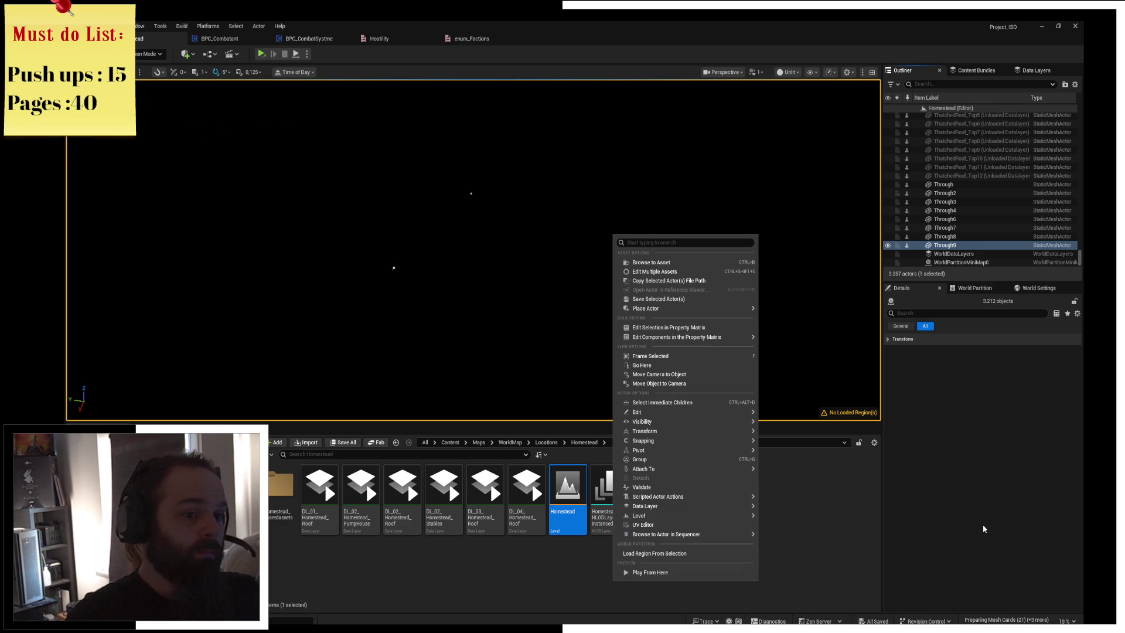
click(462, 281)
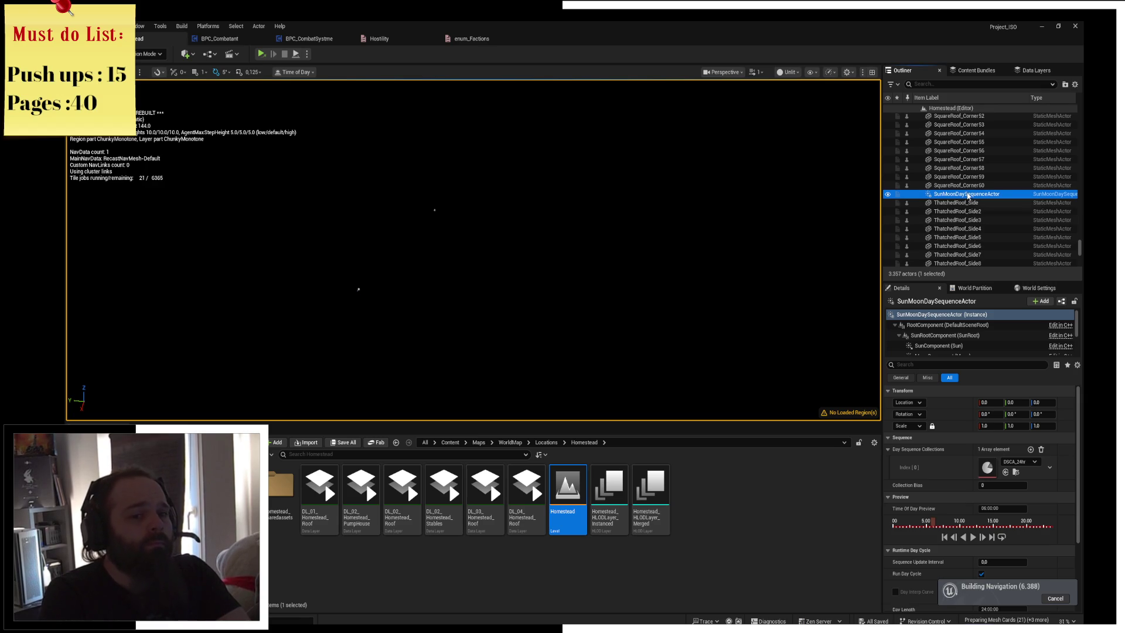
Locate the SunMoonDaySequenceActor's level asset in the content and frame the camera on it
right_click(567, 262)
key(ctrl+b)
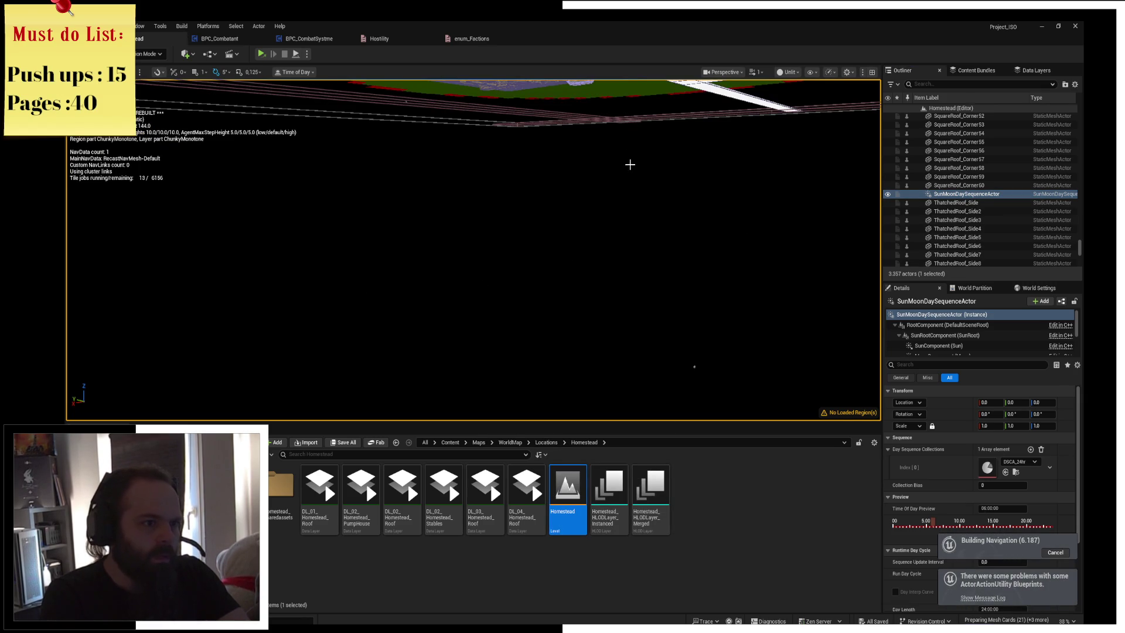
key(f)
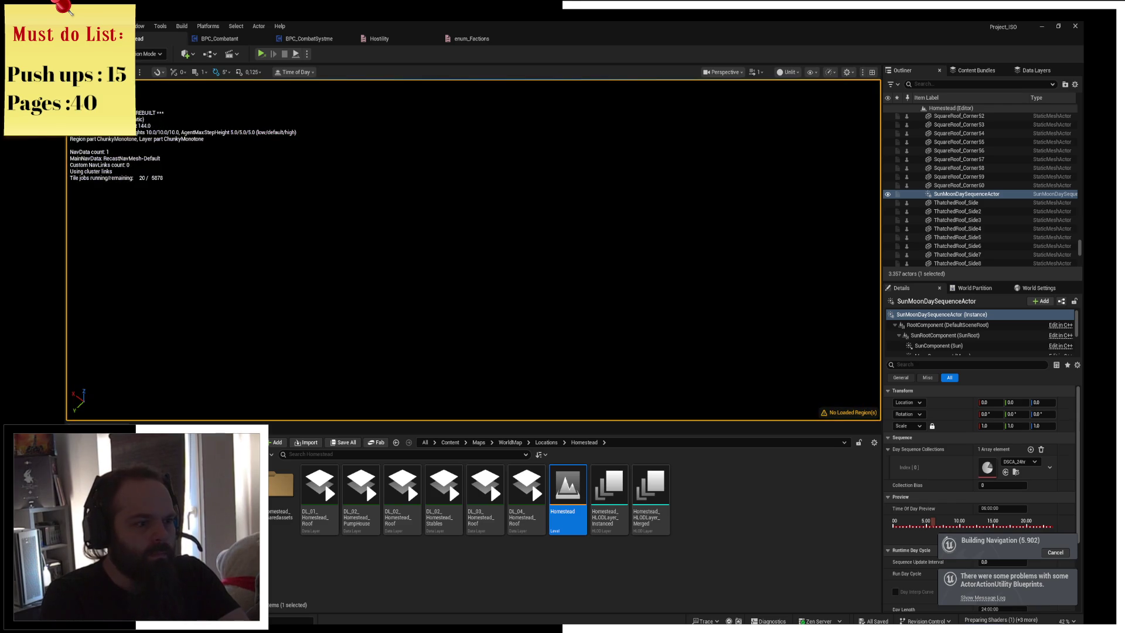
Pull the camera back to show the barn behind the road, and list the level's data layers
scroll(474, 205, down, 6)
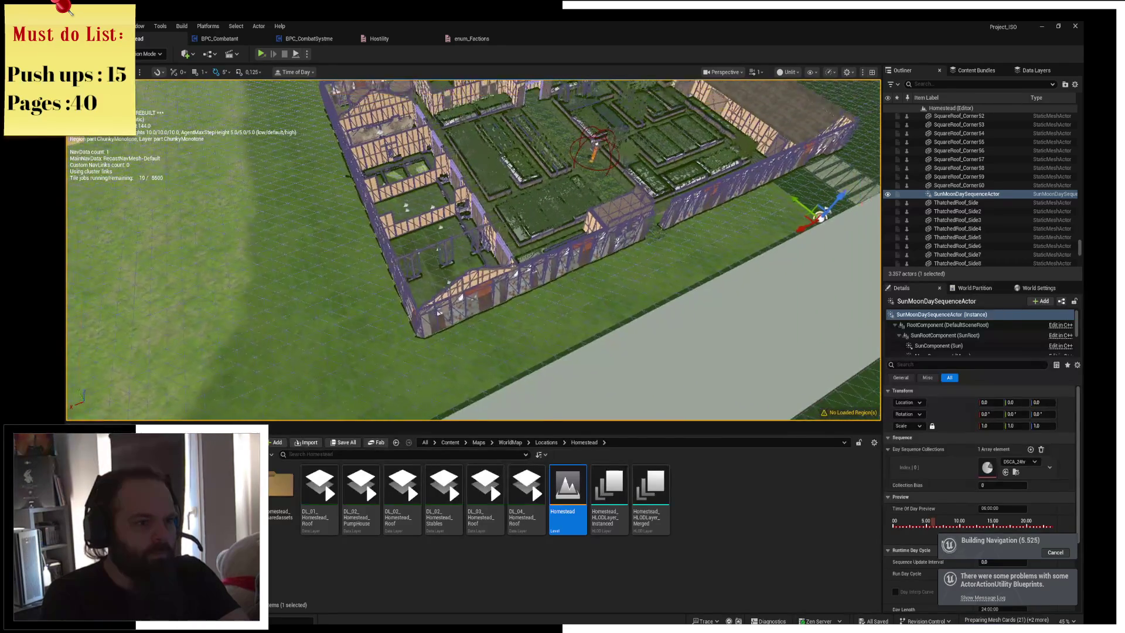
scroll(474, 249, down, 5)
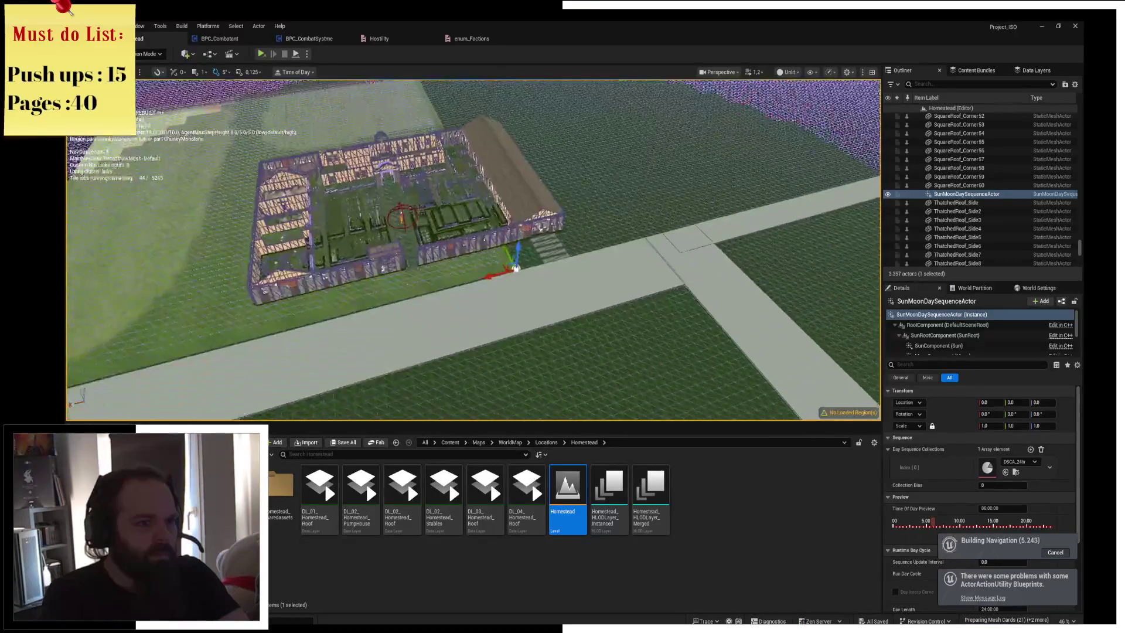
scroll(640, 362, down, 3)
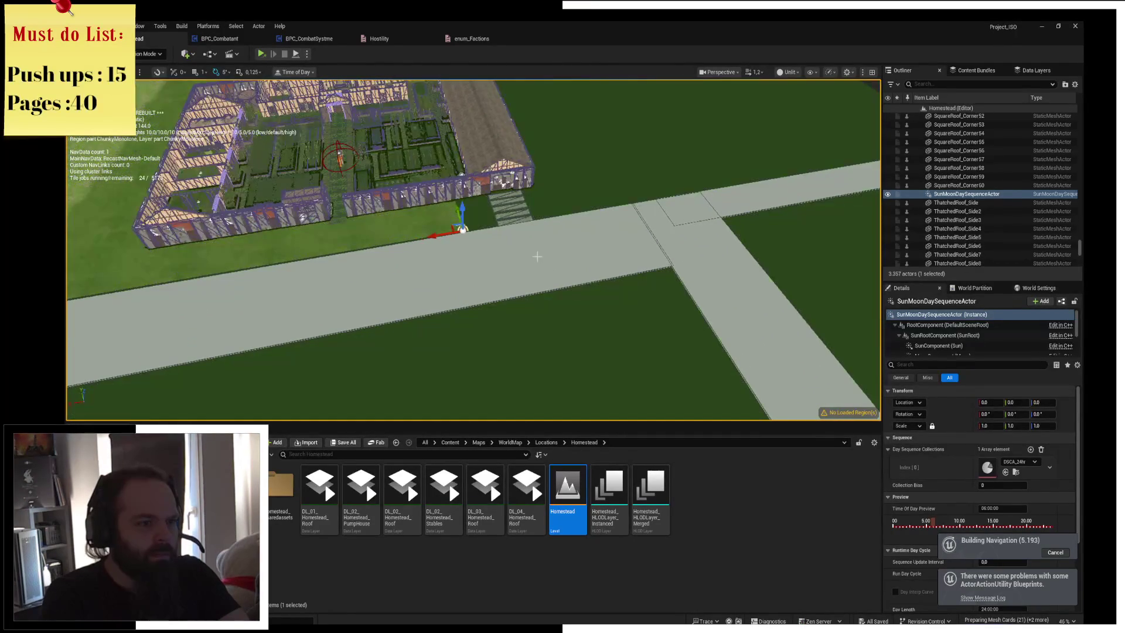
click(640, 362)
scroll(474, 249, up, 6)
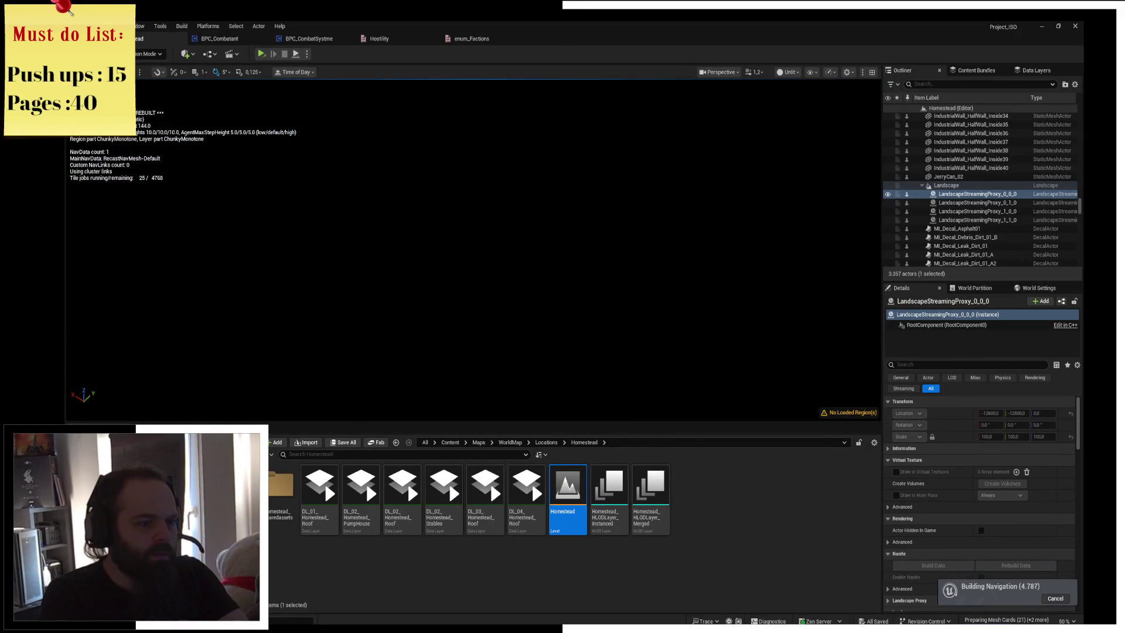
scroll(474, 251, down, 6)
drag(474, 251, 404, 308)
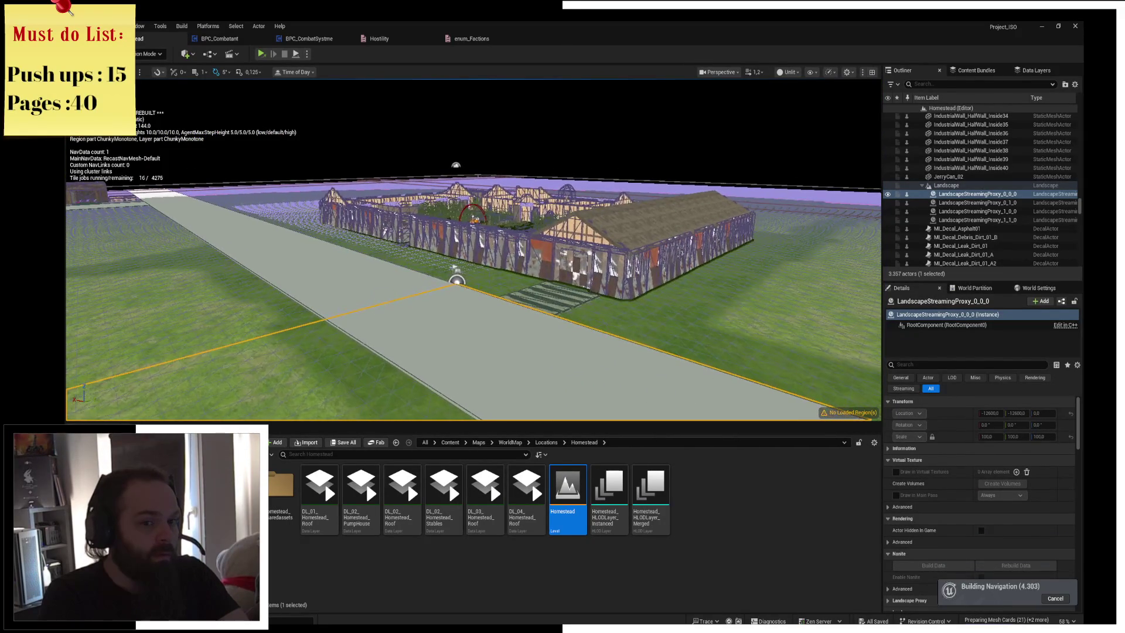
click(1036, 70)
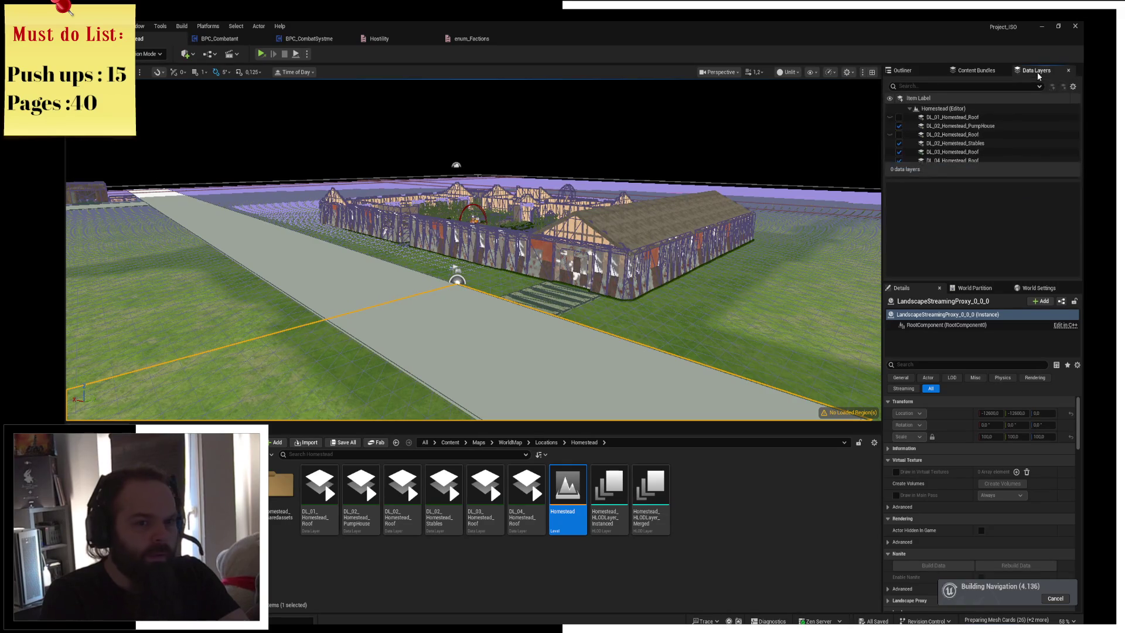
Unload the DL_02_Homestead_Stables and DL_03_Homestead_Roof data layers, then level the camera along the road
click(899, 144)
click(898, 160)
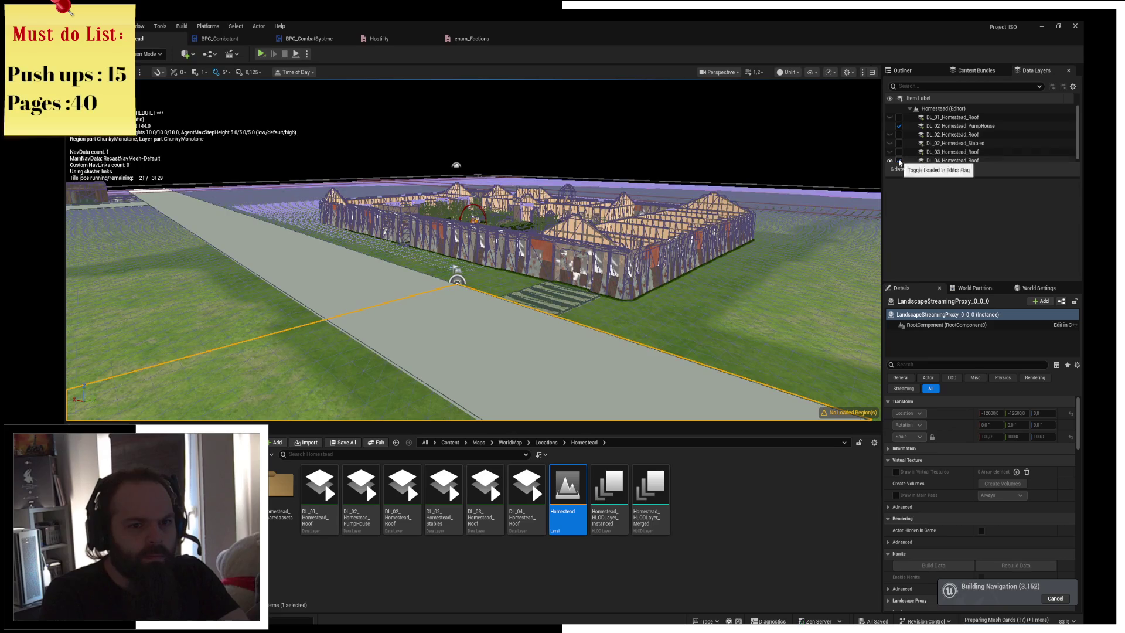
scroll(474, 250, up, 10)
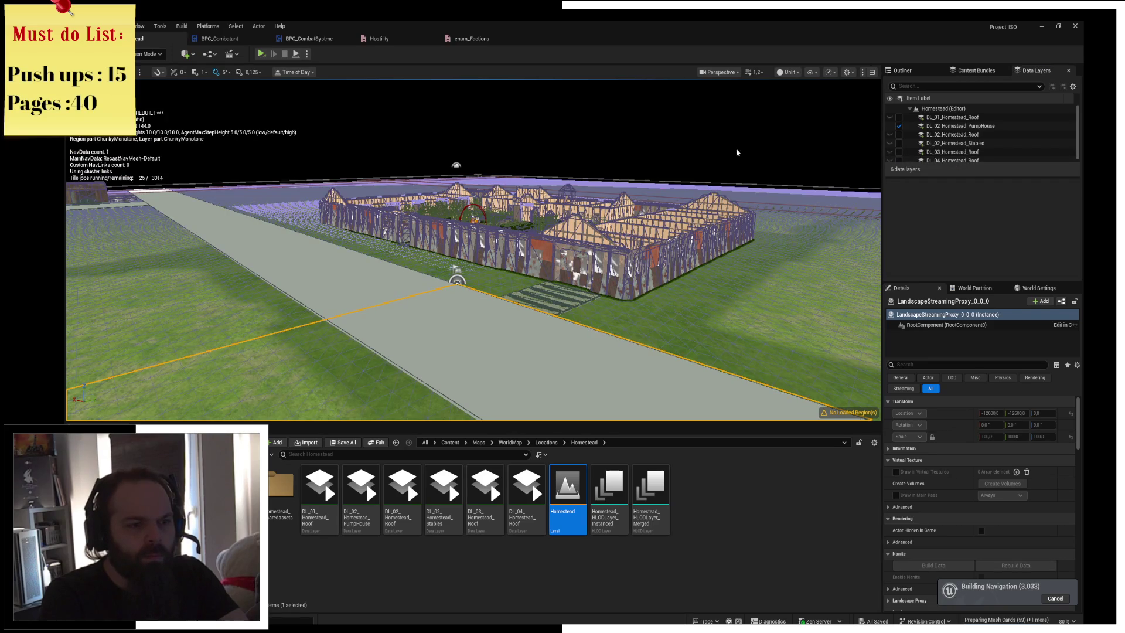
scroll(478, 202, down, 10)
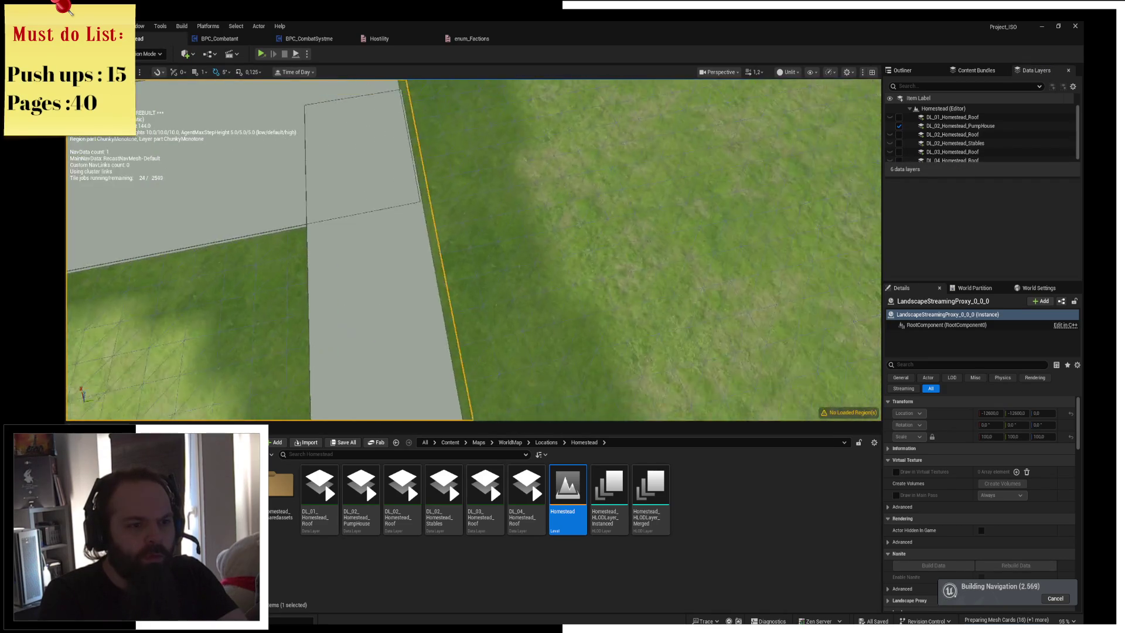
scroll(479, 202, down, 5)
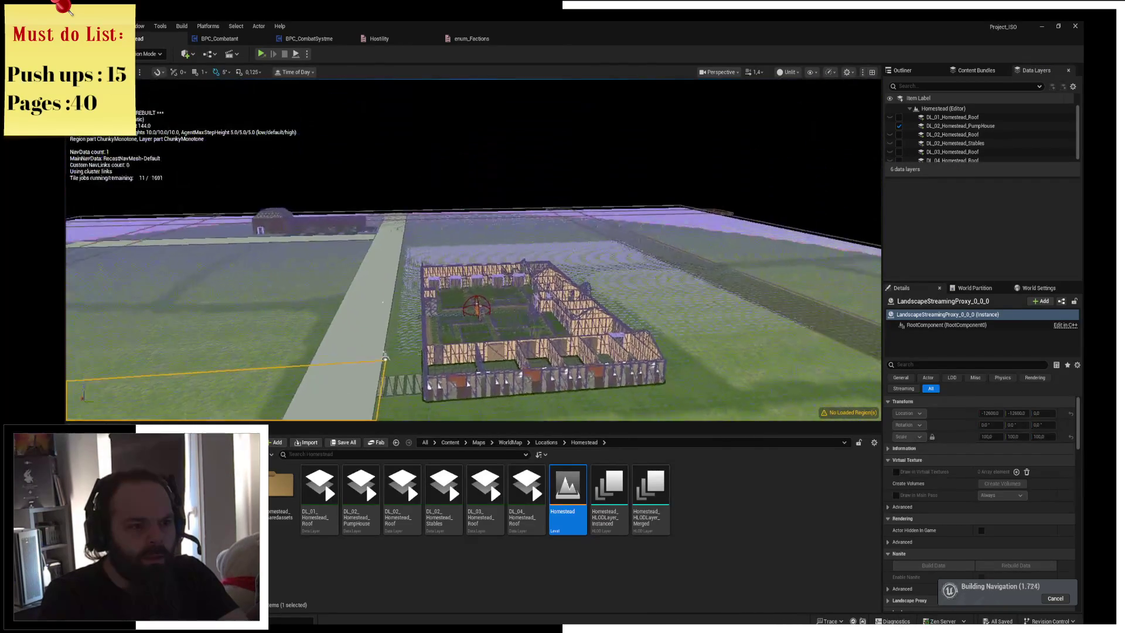
scroll(474, 250, up, 10)
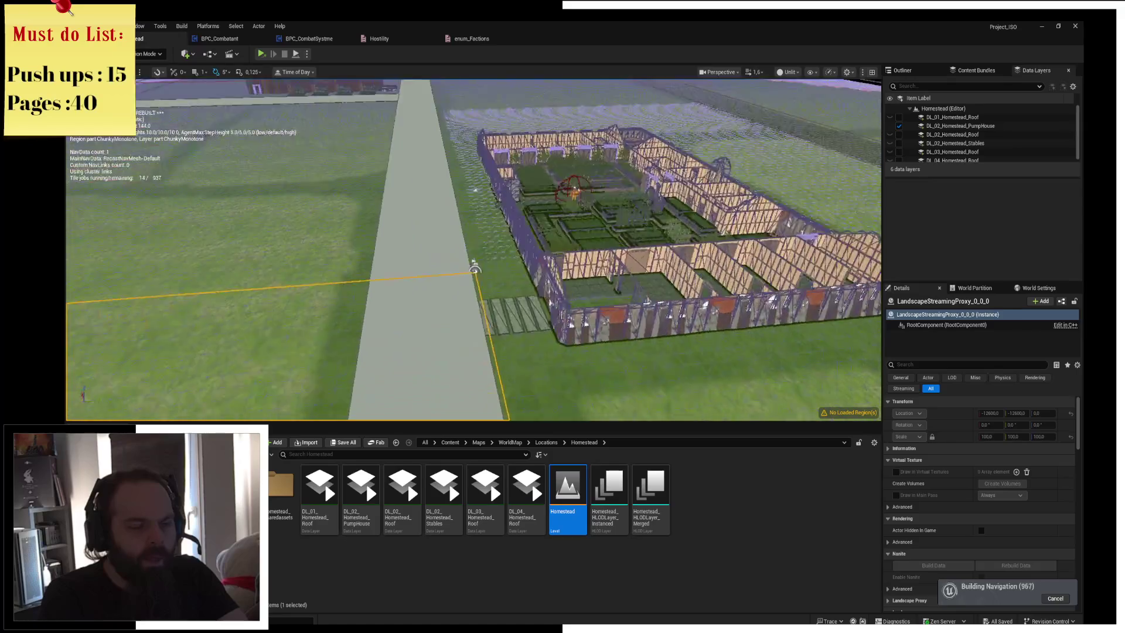
drag(473, 250, 473, 202)
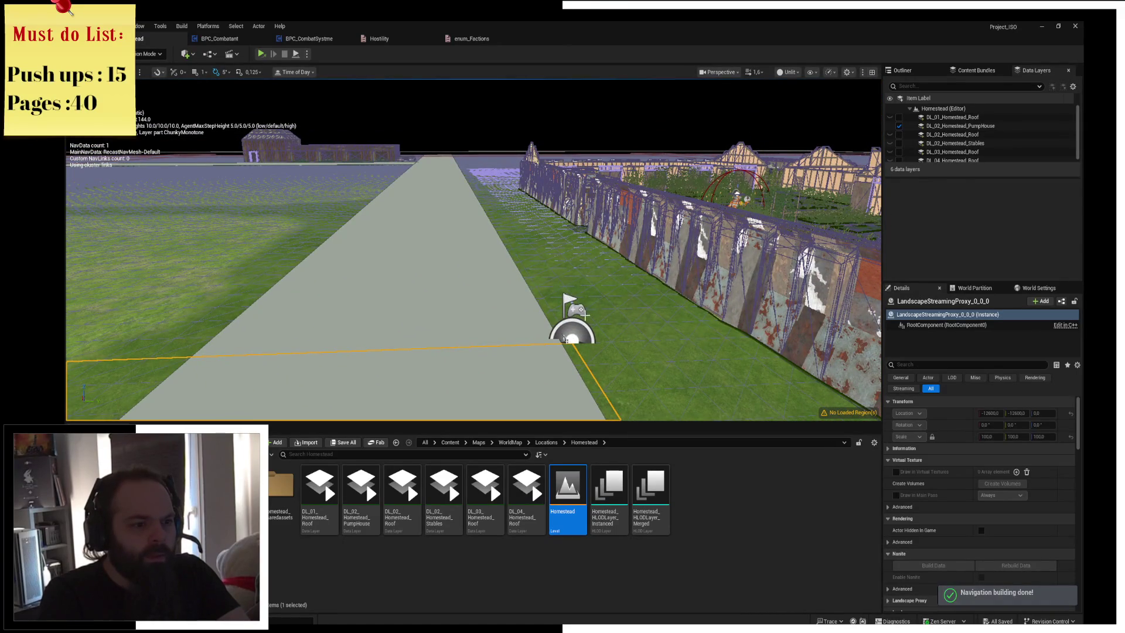
Drag the PlayerStart into the walled courtyard beside the fountain and benches
click(567, 326)
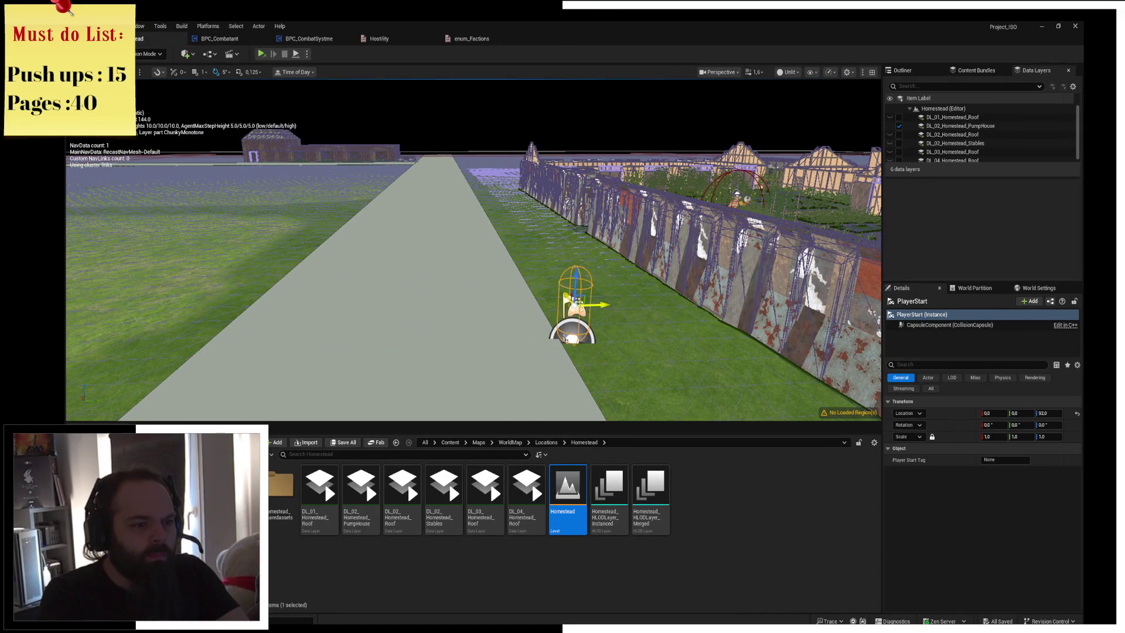
mouse_move(301, 150)
mouse_down()
mouse_move(212, 168)
mouse_move(260, 163)
mouse_up()
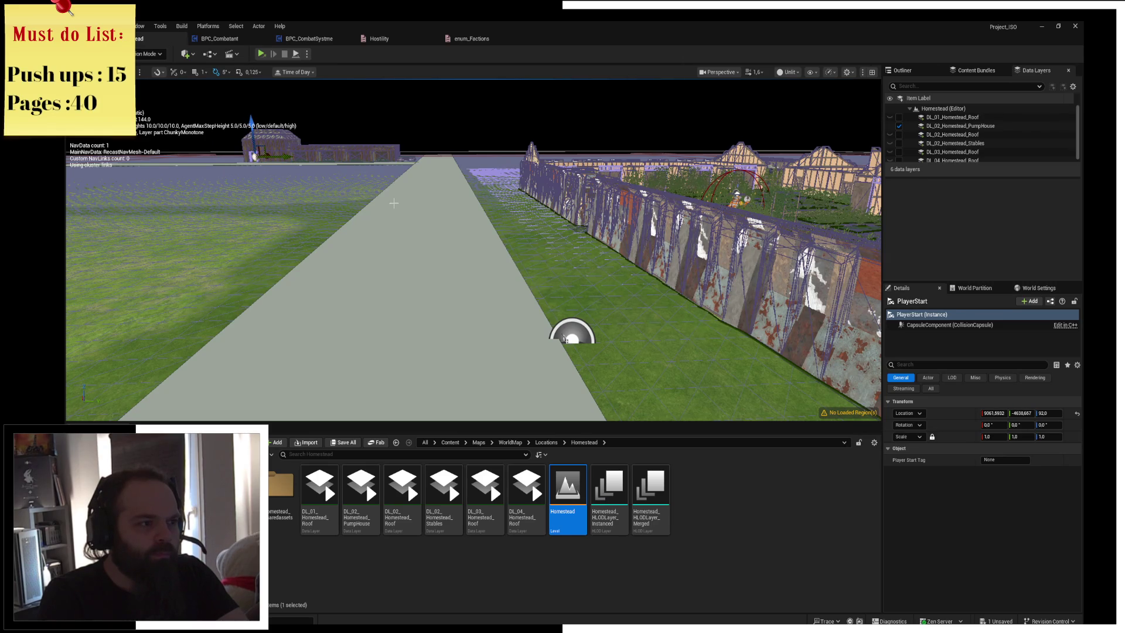
scroll(398, 204, up, 3)
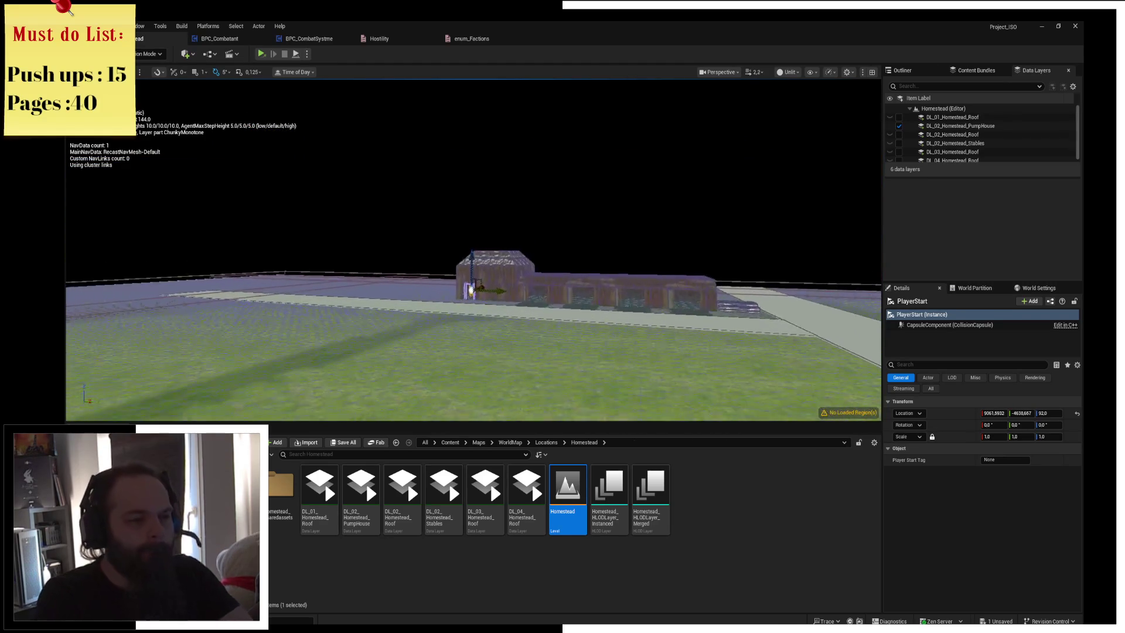
scroll(474, 250, up, 2)
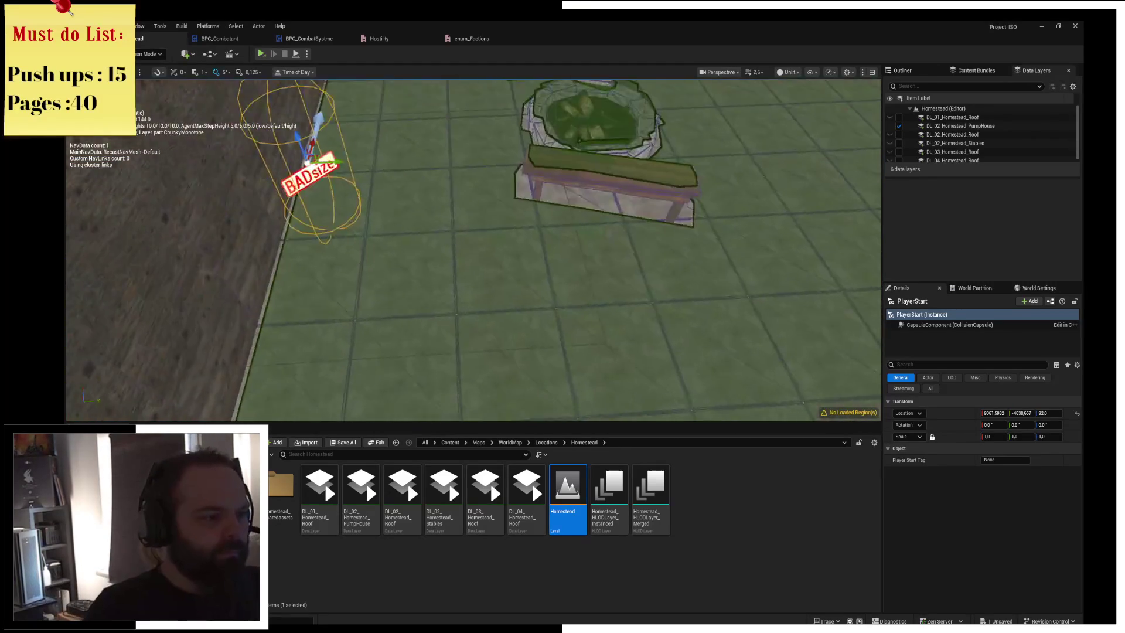
mouse_move(284, 297)
mouse_down()
mouse_move(415, 288)
mouse_move(495, 251)
mouse_move(494, 226)
mouse_up()
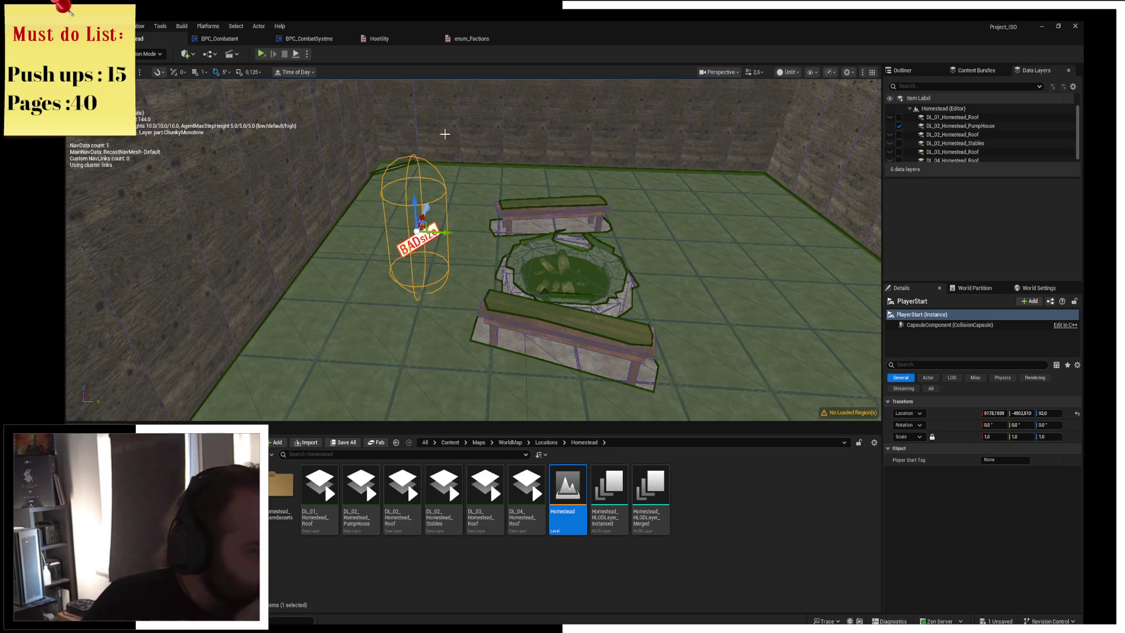
click(377, 573)
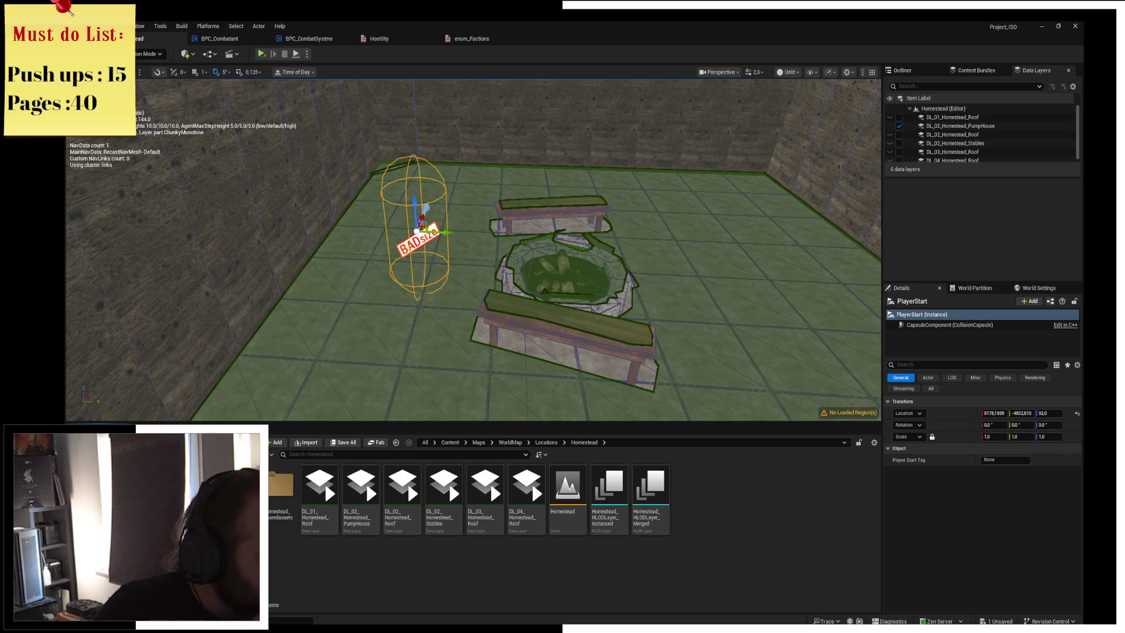
Create an Actor Blueprint named TestEnemy in the Components > CombatSystem folder
click(450, 442)
double_click(319, 487)
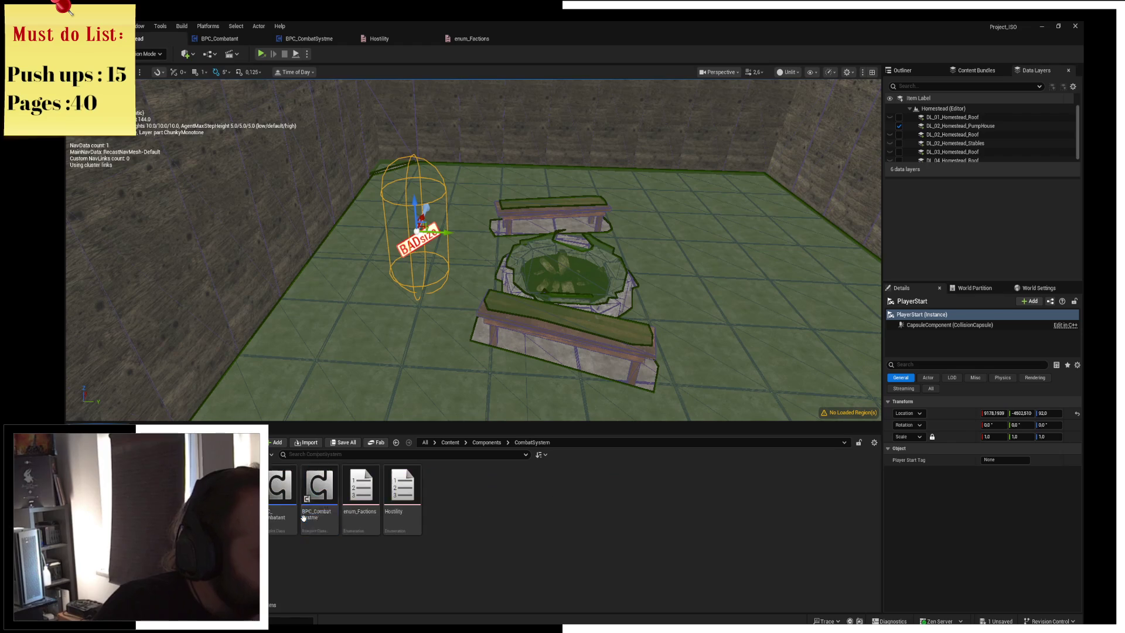
right_click(444, 532)
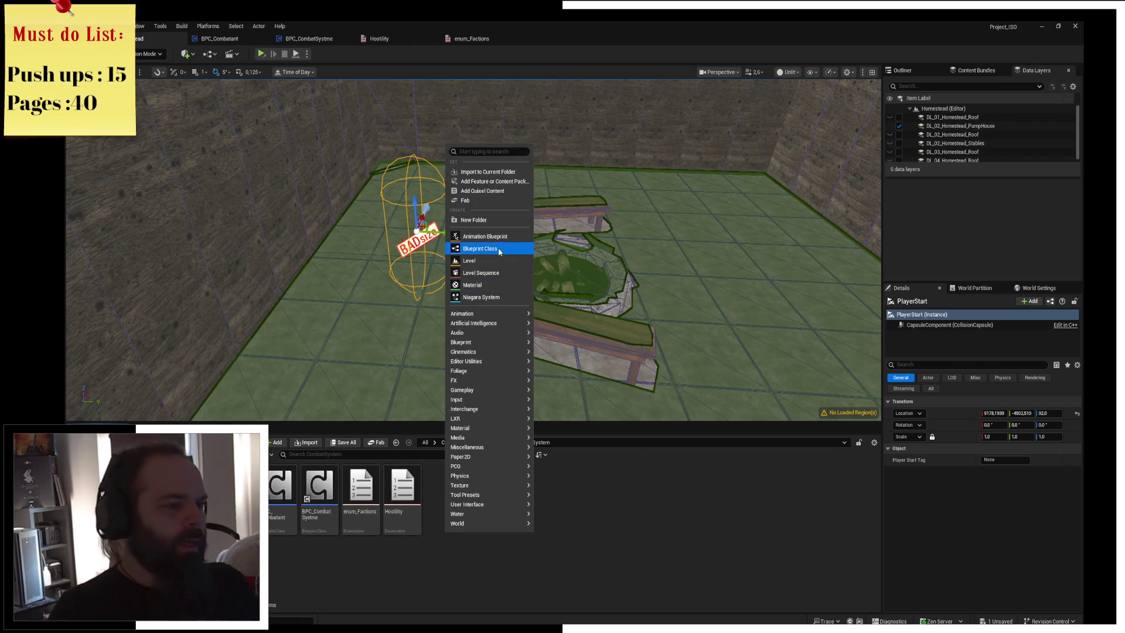
click(492, 248)
click(514, 256)
text(TestE)
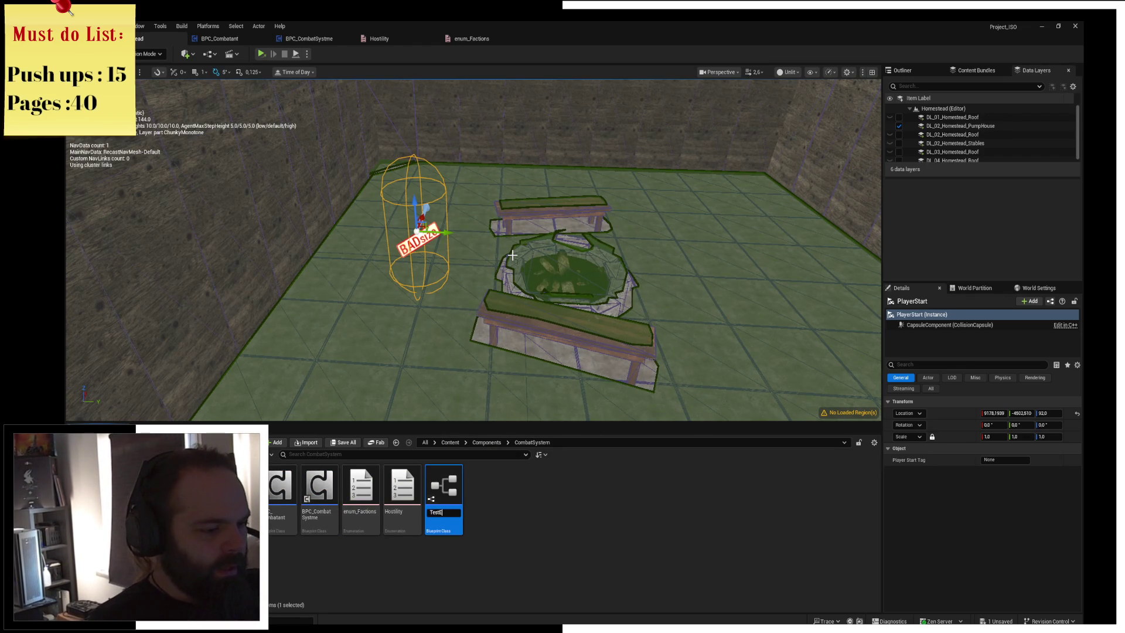
text(nemy)
key(Return)
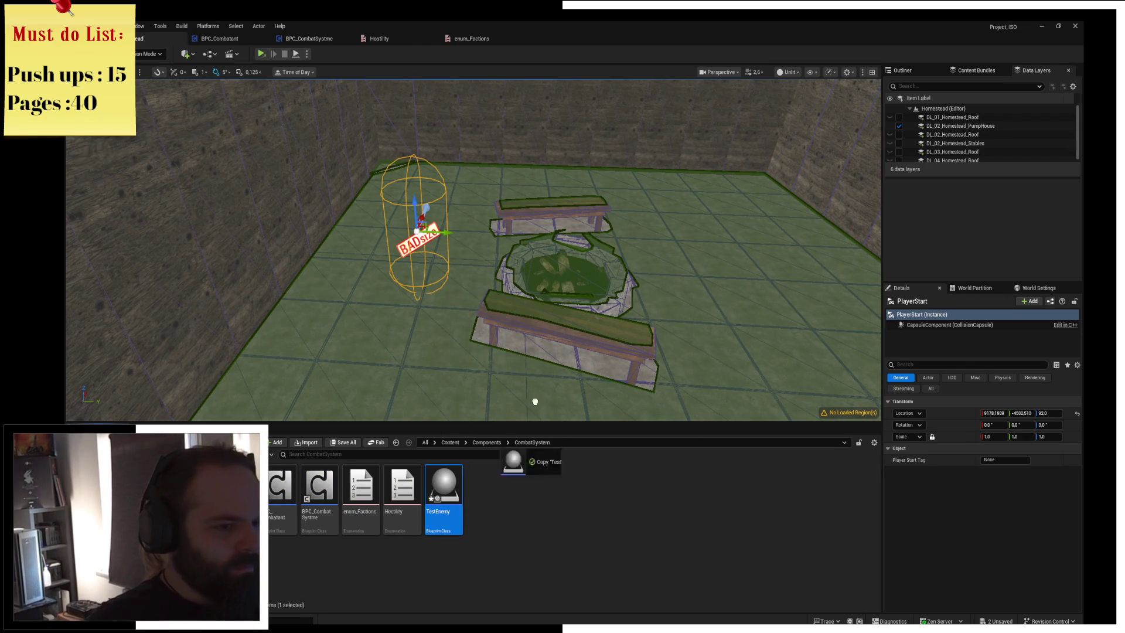
Drop a TestEnemy instance into the Homestead level and open the blueprint
drag(779, 246, 778, 241)
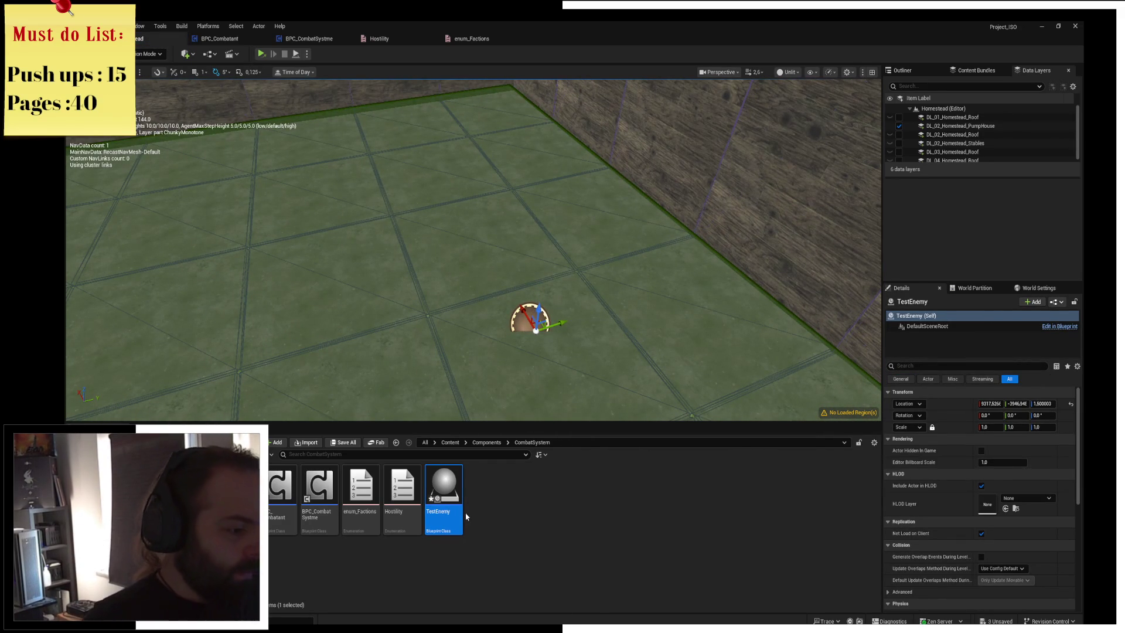
mouse_move(457, 512)
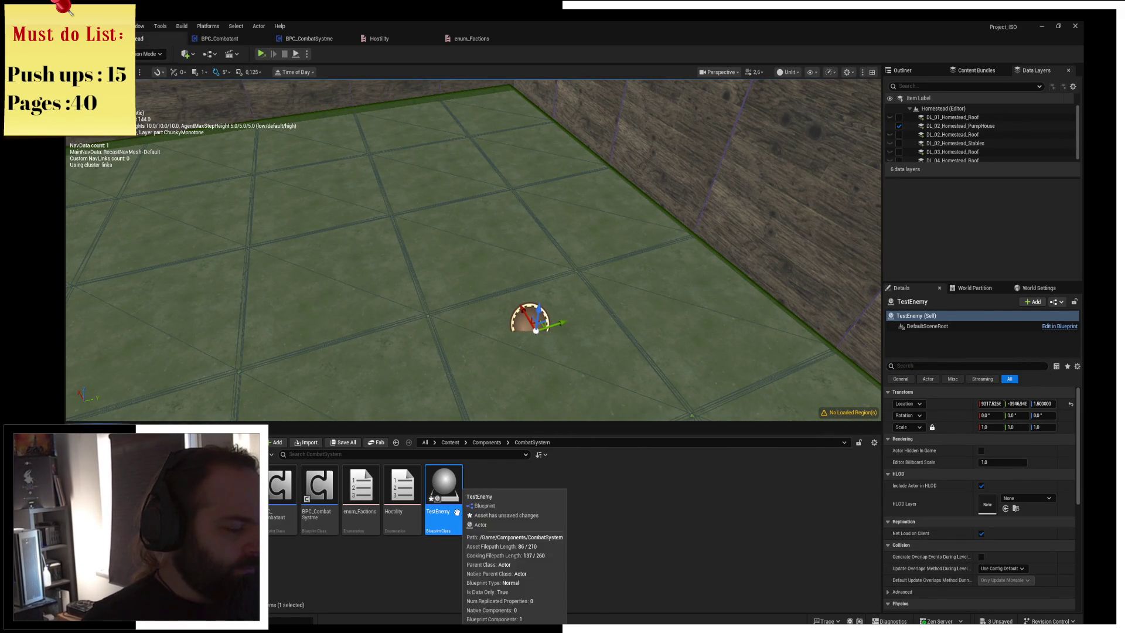
double_click(457, 513)
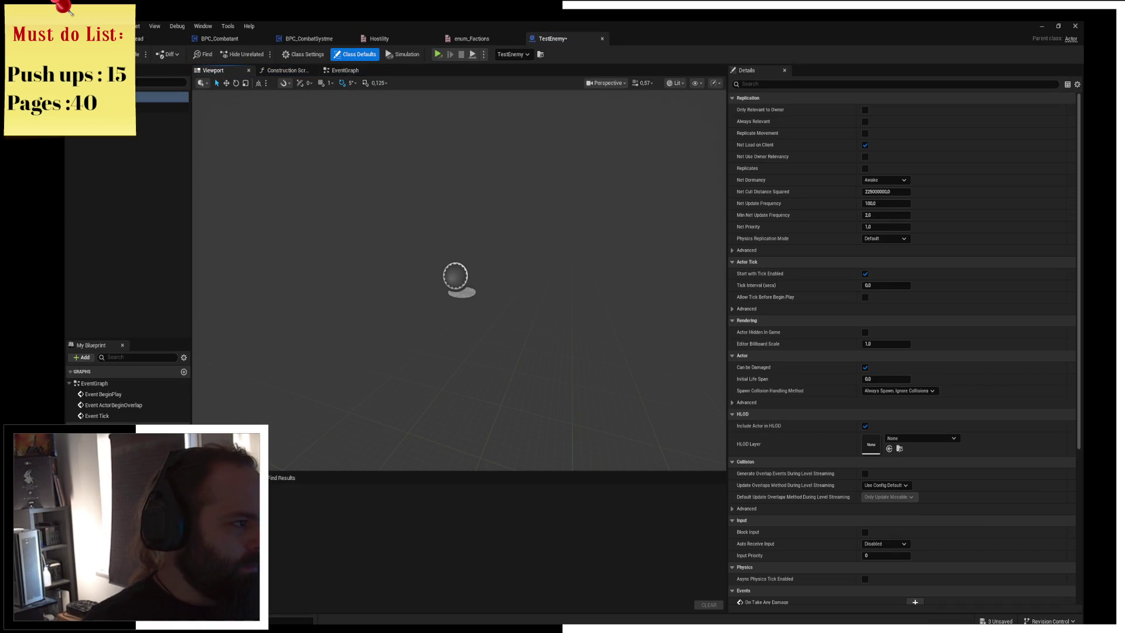
Add a Static Mesh component to TestEnemy
click(82, 82)
key(Escape)
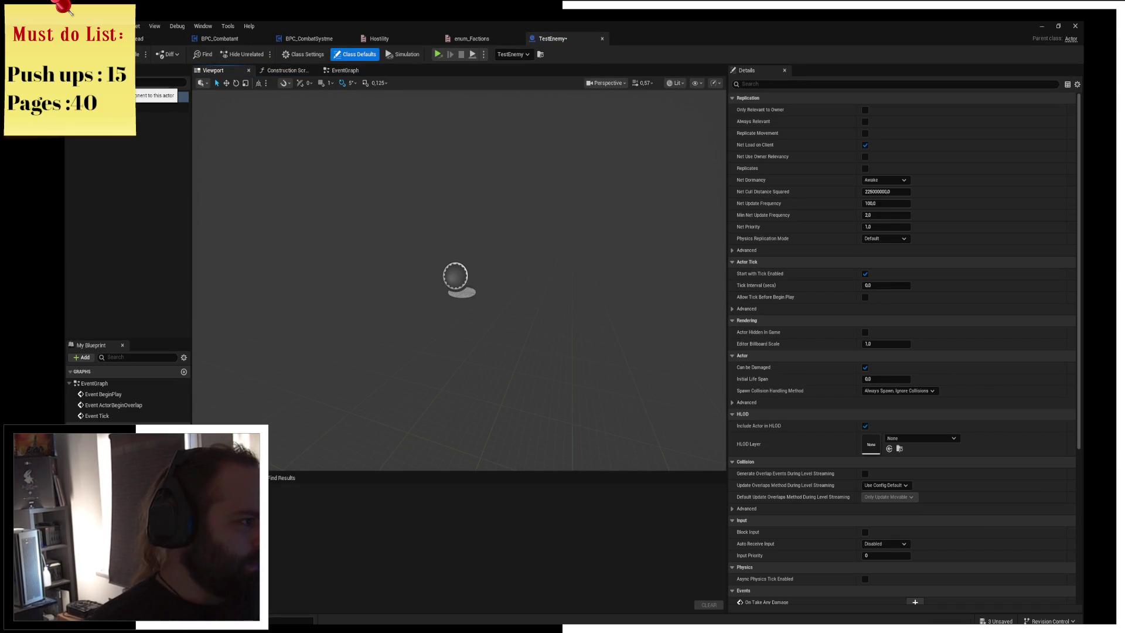
click(82, 83)
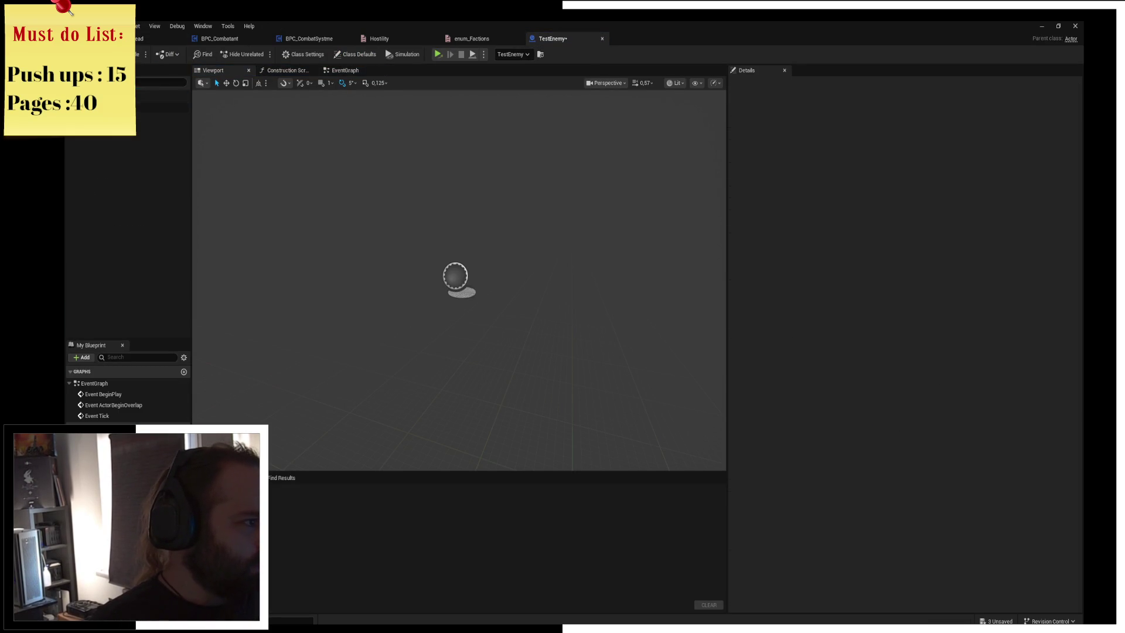
text(Stat)
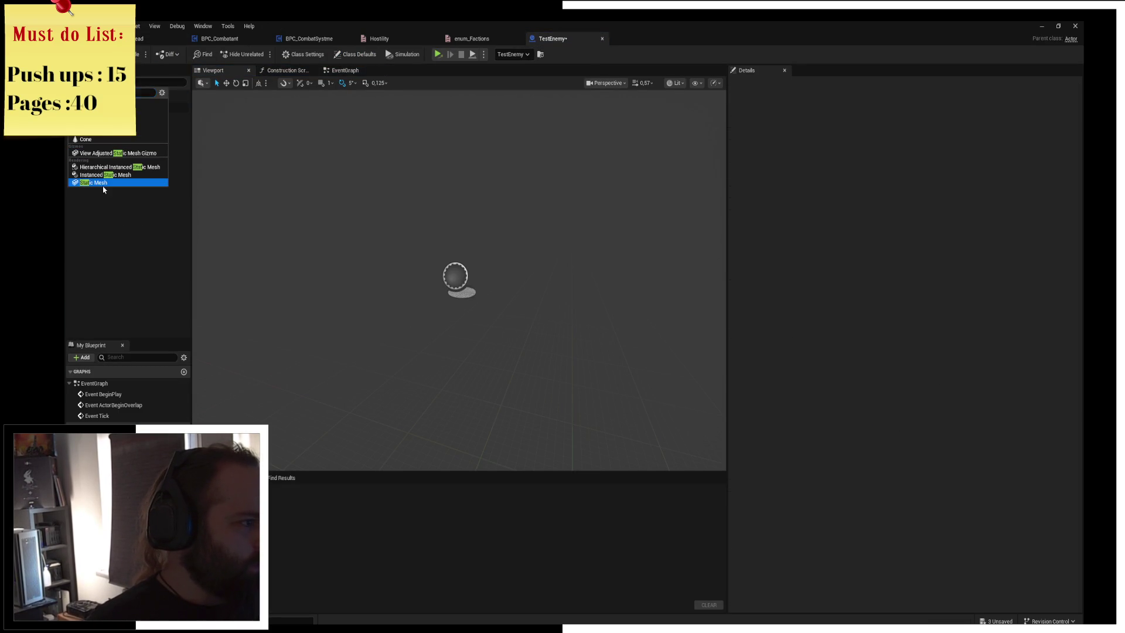
click(101, 182)
Assign SM_Prop_Target_02 as the component's mesh and raise it slightly
click(925, 250)
text(scar)
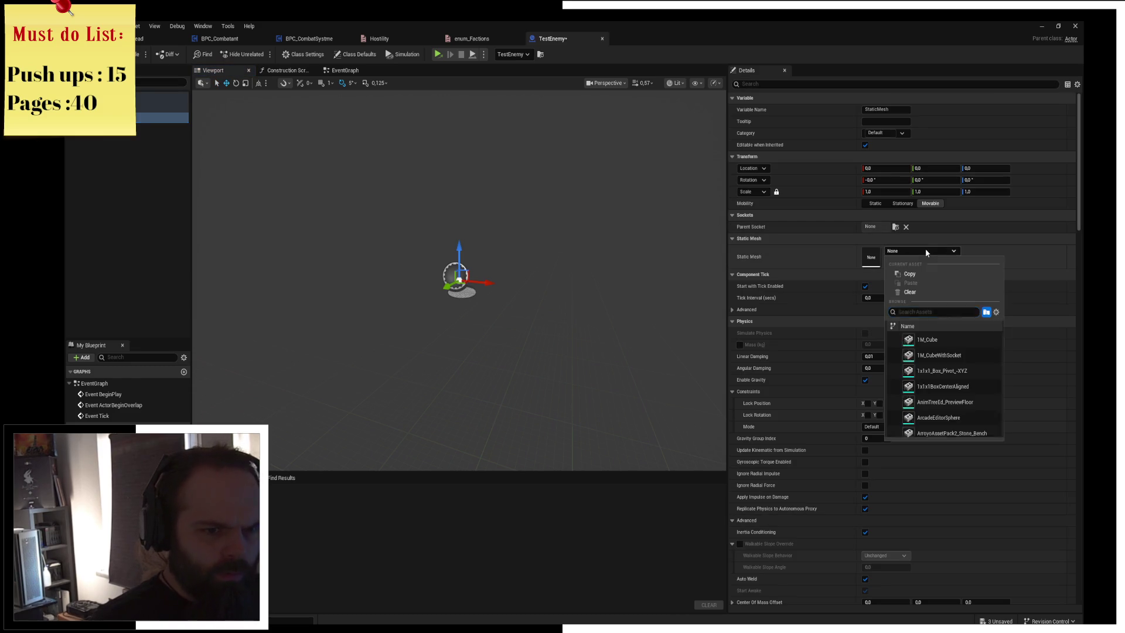
text(e)
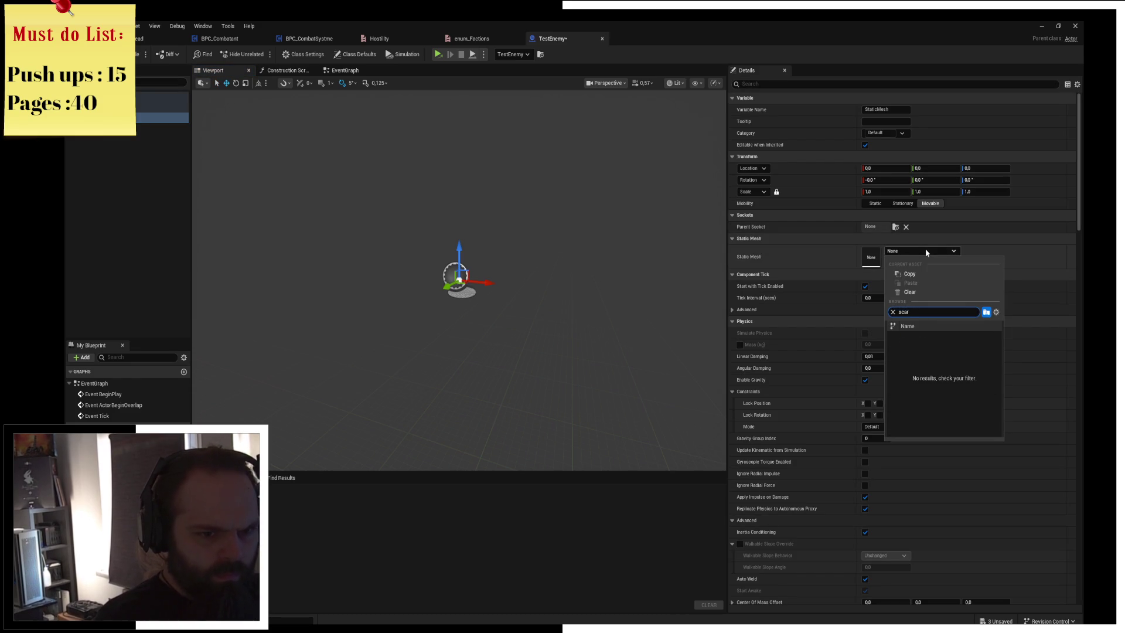
text(c)
key(ctrl+a)
text(crow)
key(ctrl+a)
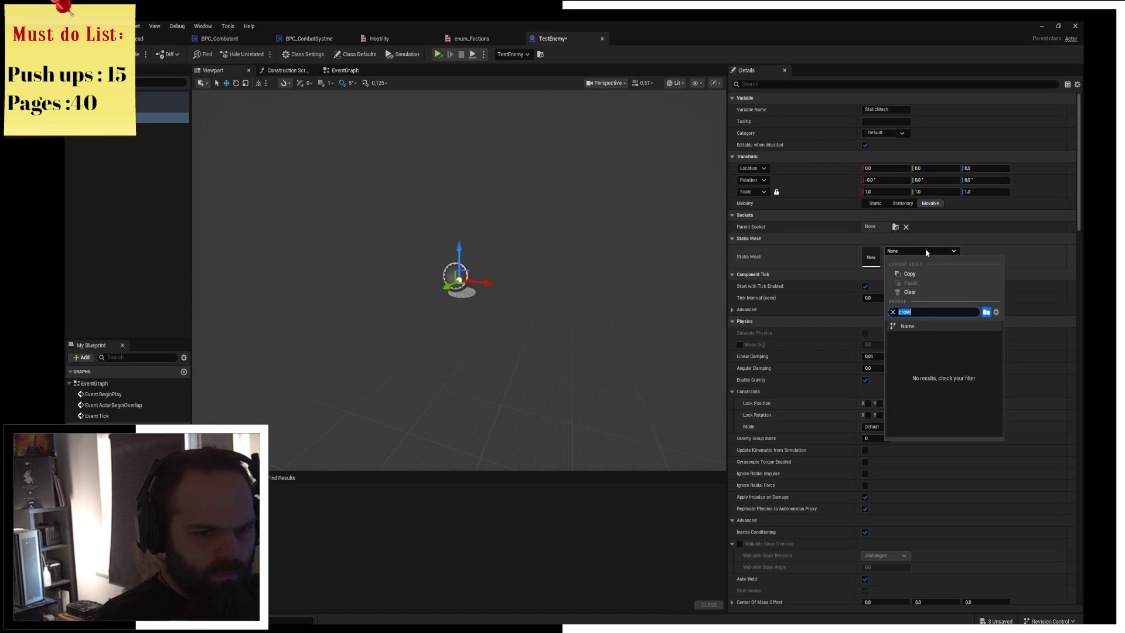
text(target)
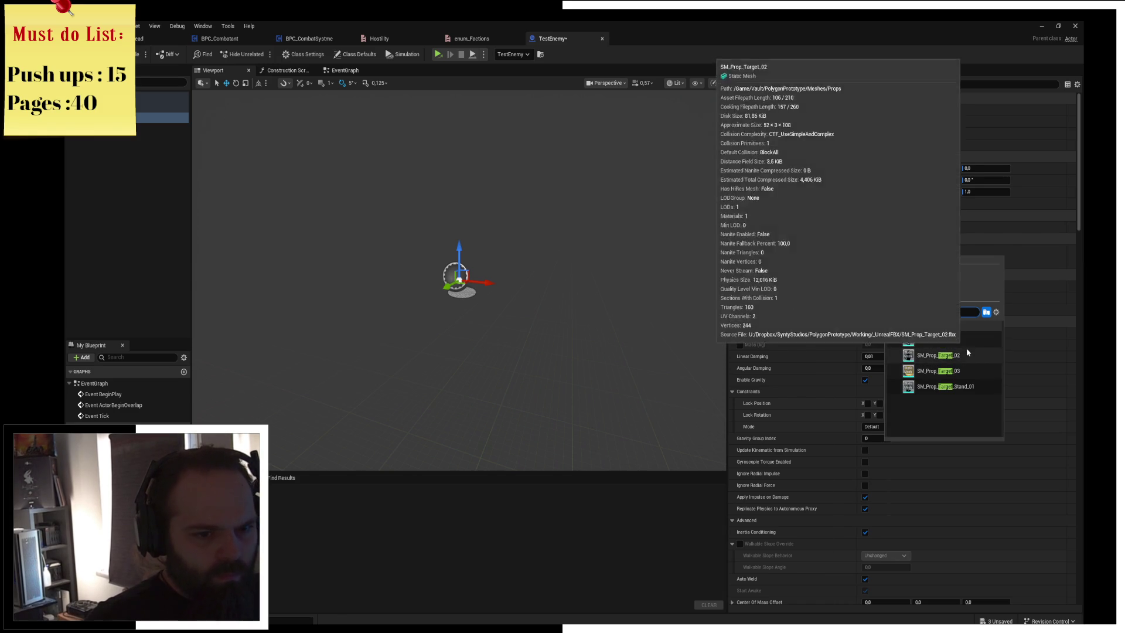
click(966, 351)
mouse_move(448, 292)
mouse_down()
mouse_move(452, 314)
mouse_move(485, 302)
mouse_up()
drag(478, 261, 479, 120)
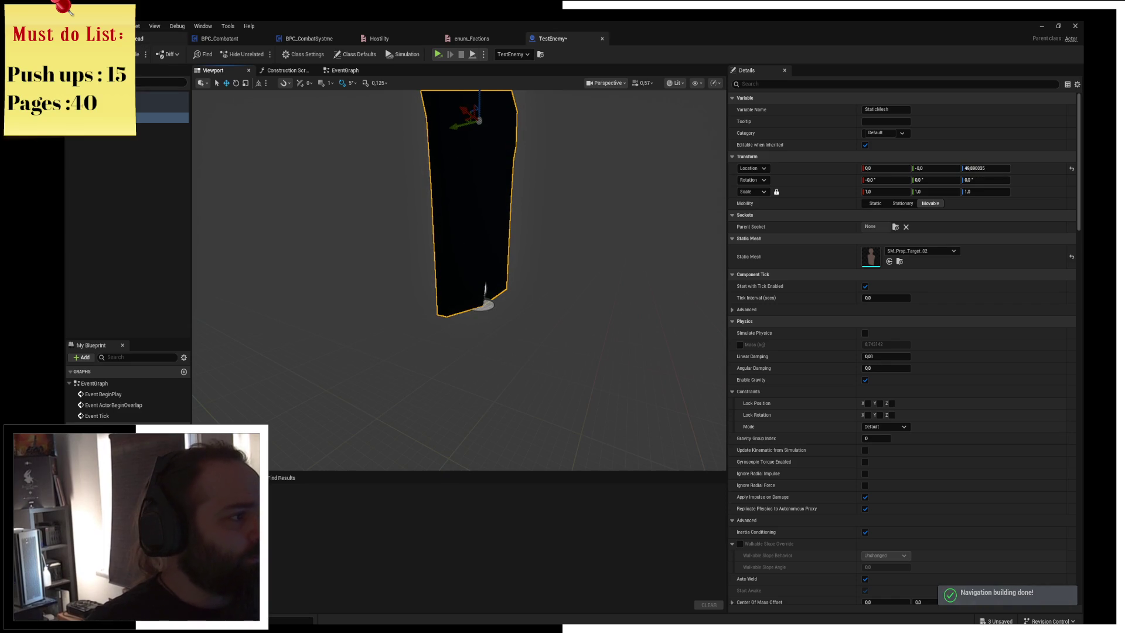
Check the new target in the level viewport, then go back to the TestEnemy blueprint
click(167, 38)
mouse_move(469, 234)
mouse_down()
mouse_move(457, 299)
mouse_move(469, 281)
mouse_move(465, 183)
mouse_up()
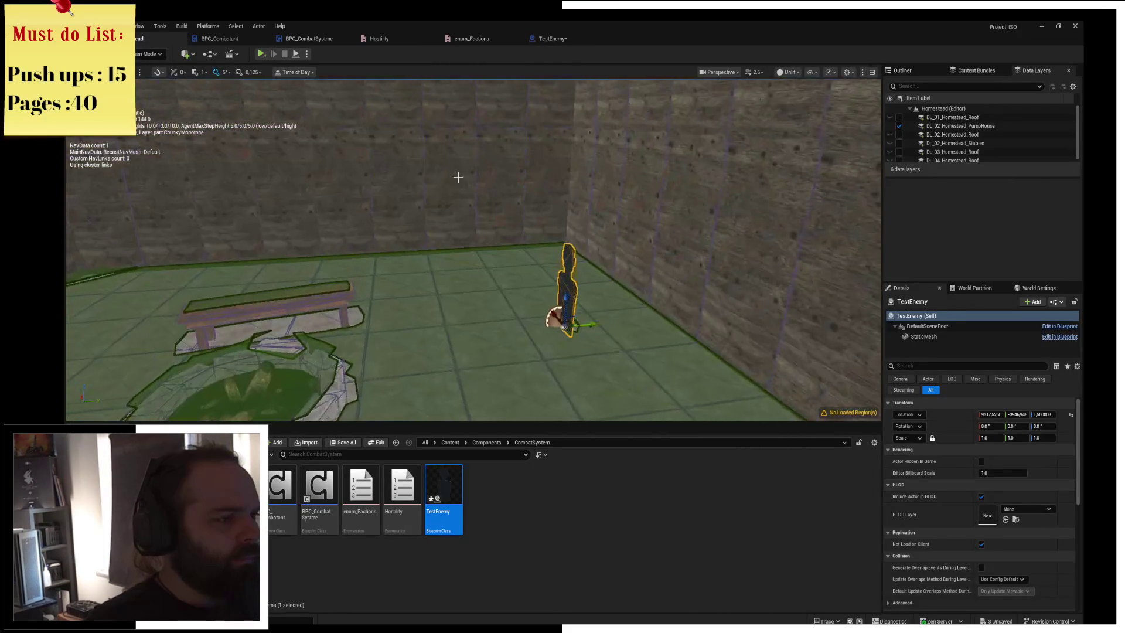
click(550, 39)
Add BPC_CombatSystme to TestEnemy from the component list, keep its name, and close BPC_Combatant
click(82, 82)
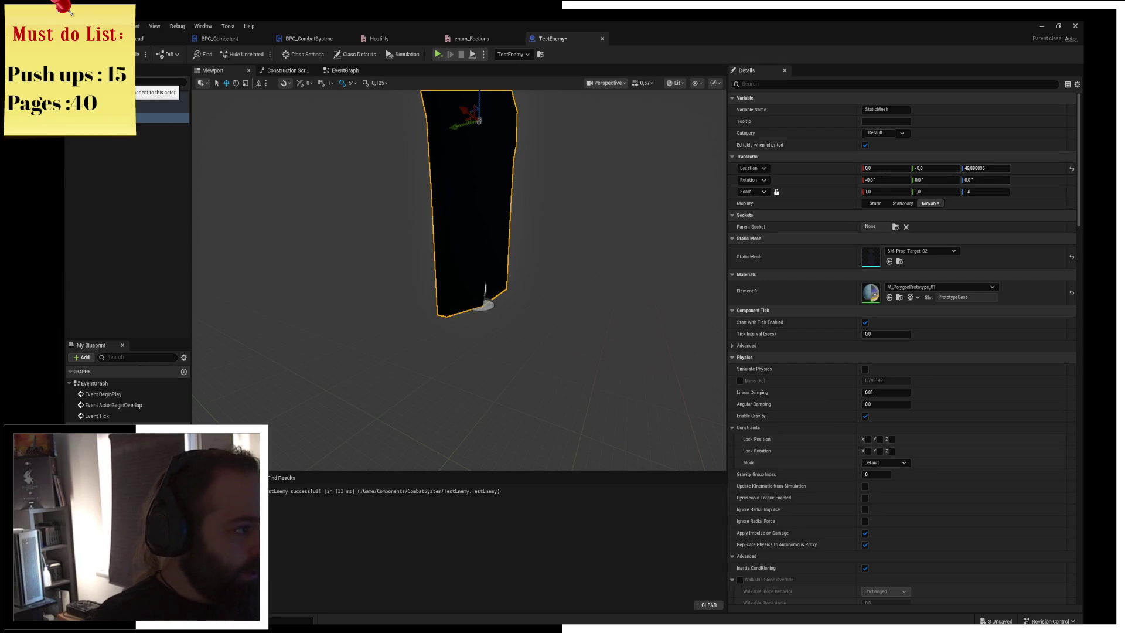
text(comp)
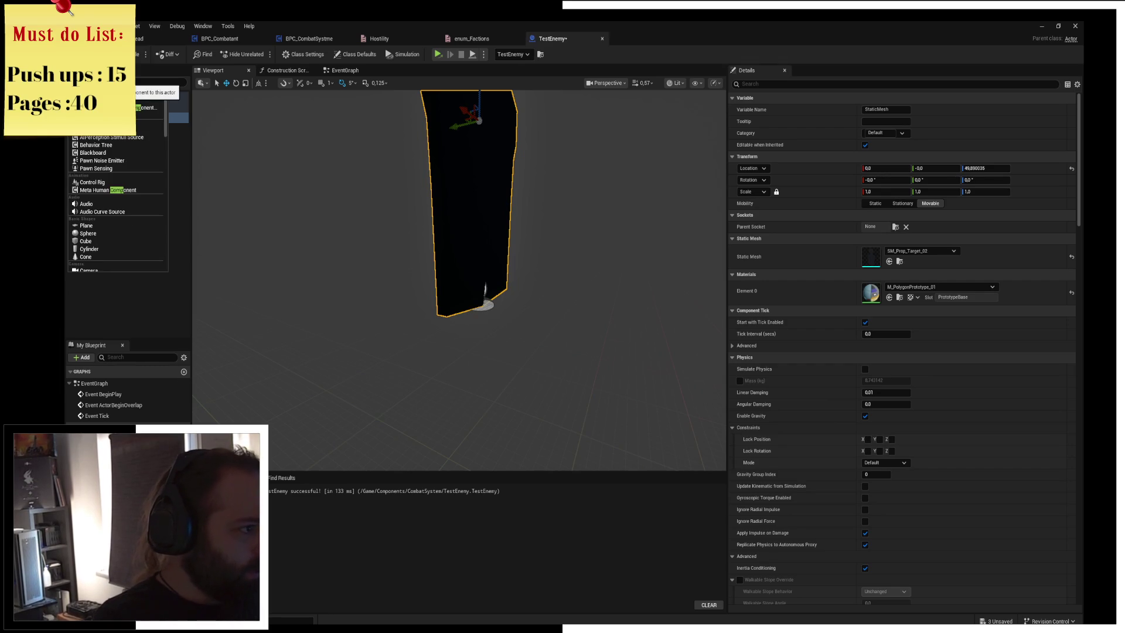
text(onent)
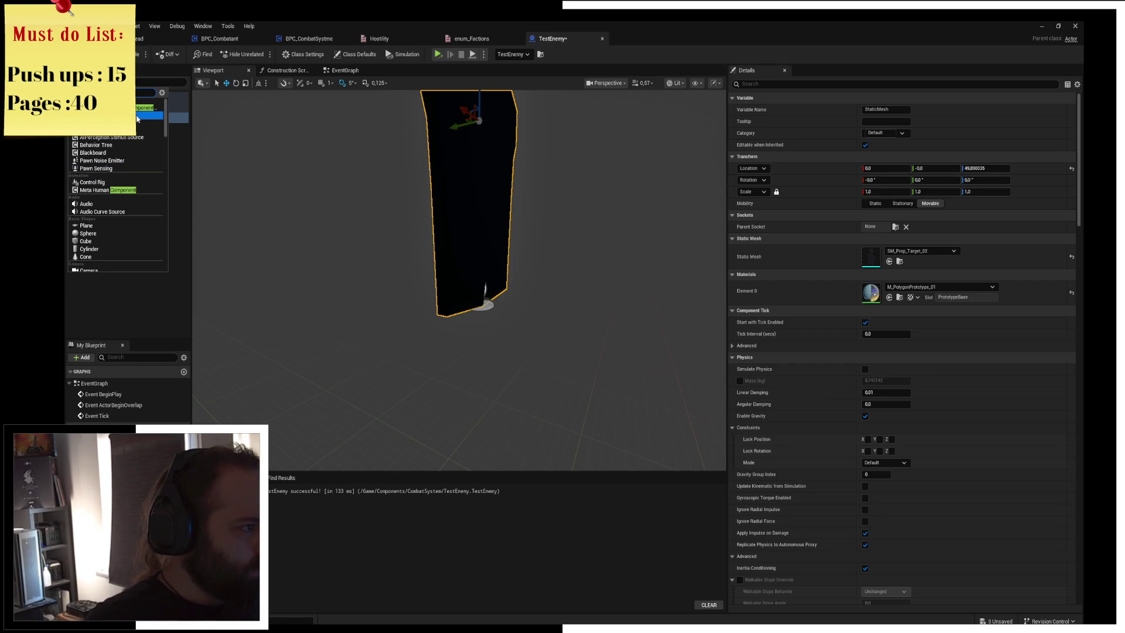
scroll(128, 222, down, 1)
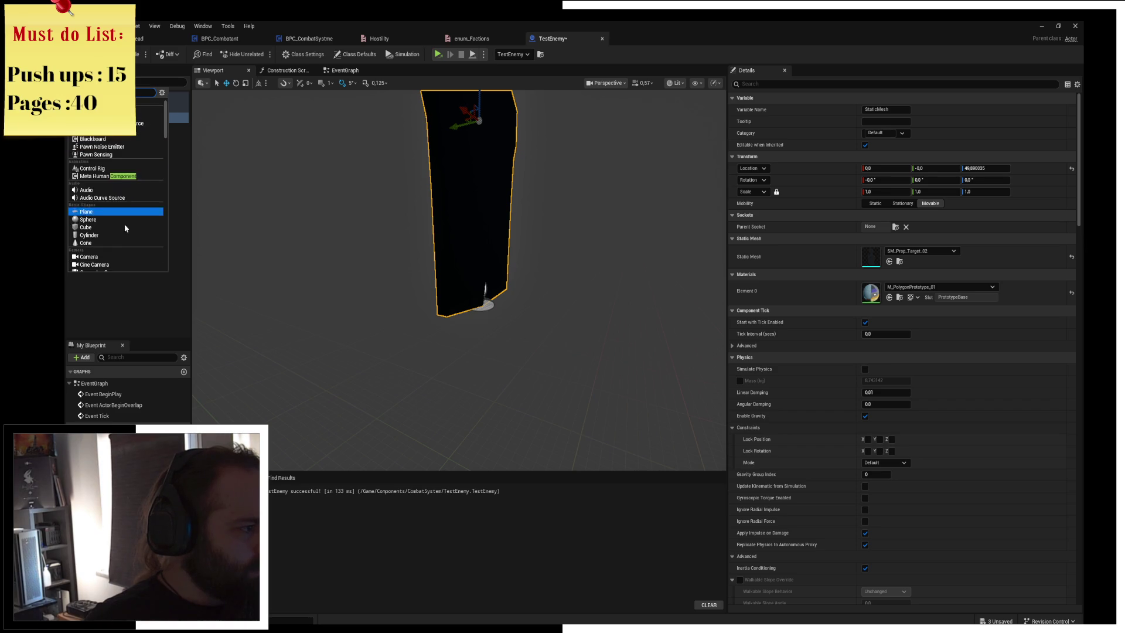
drag(167, 130, 167, 146)
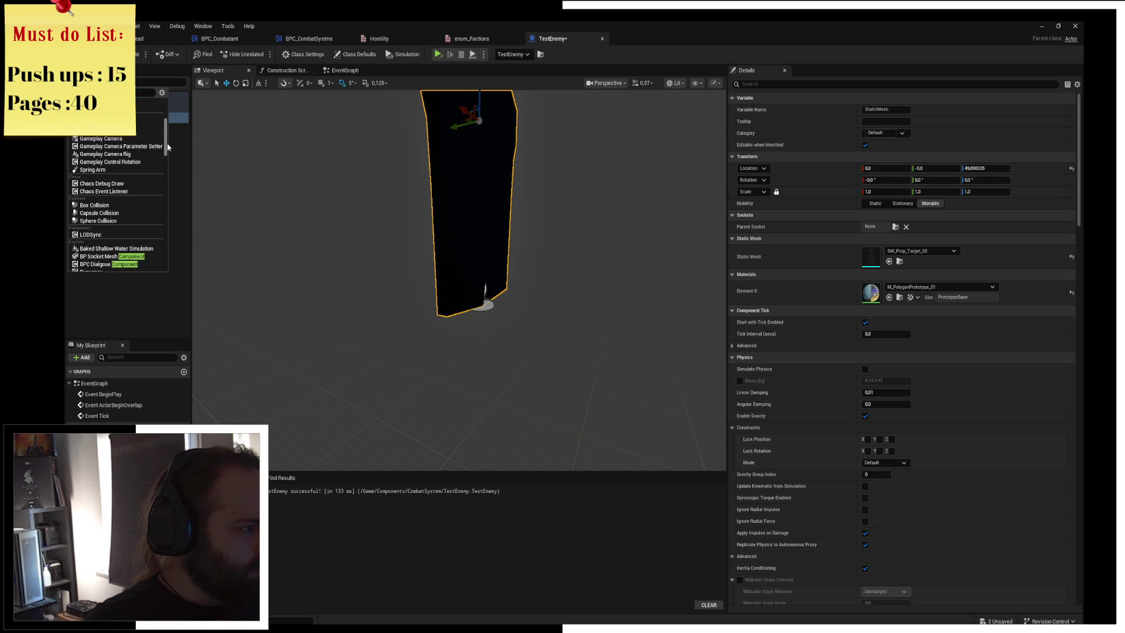
scroll(168, 146, up, 1)
scroll(168, 146, up, 2)
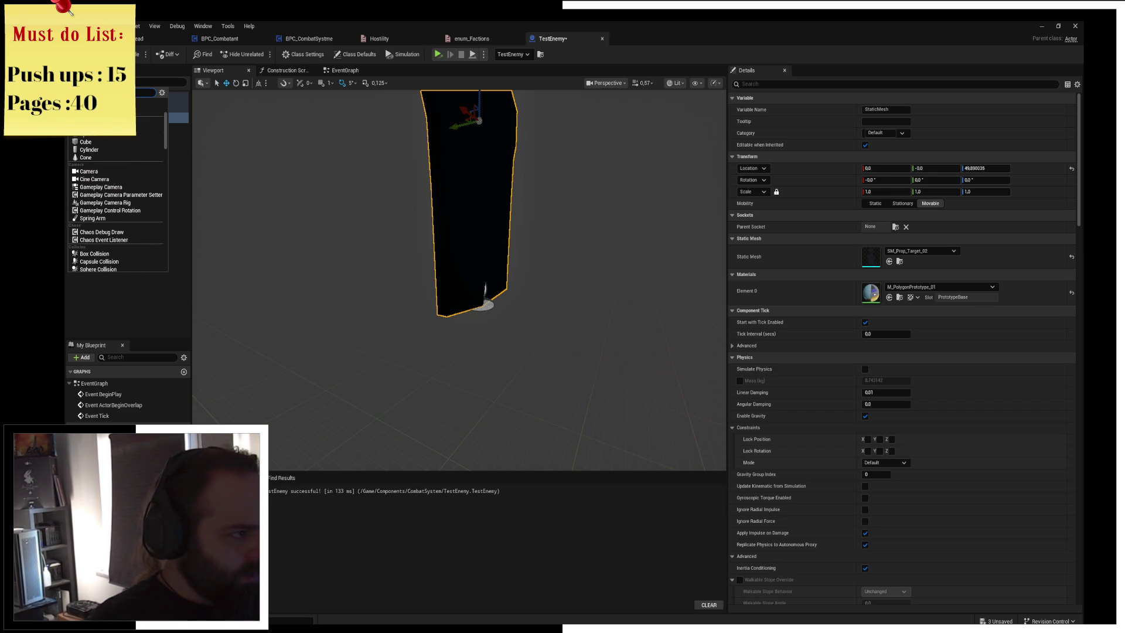
text(b)
scroll(117, 202, down, 3)
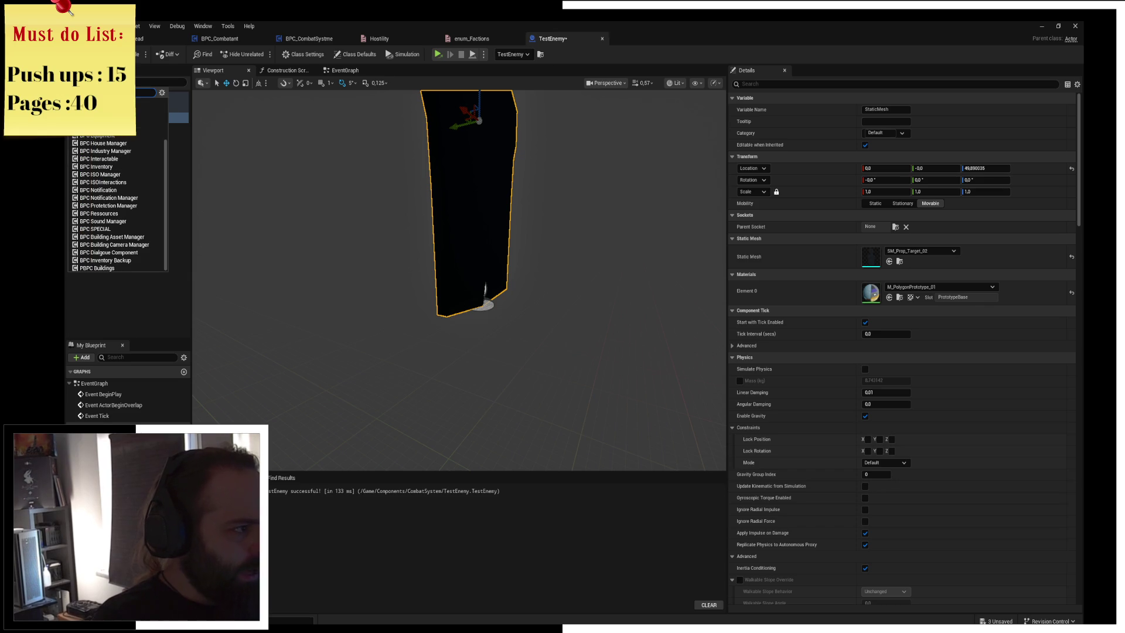
click(117, 202)
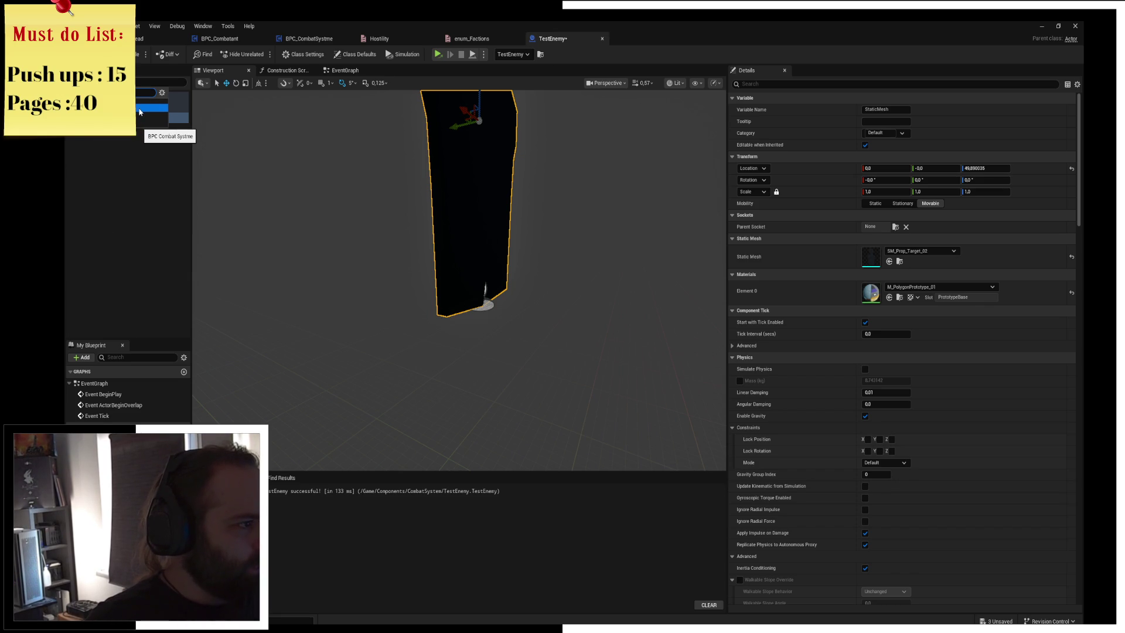
click(141, 112)
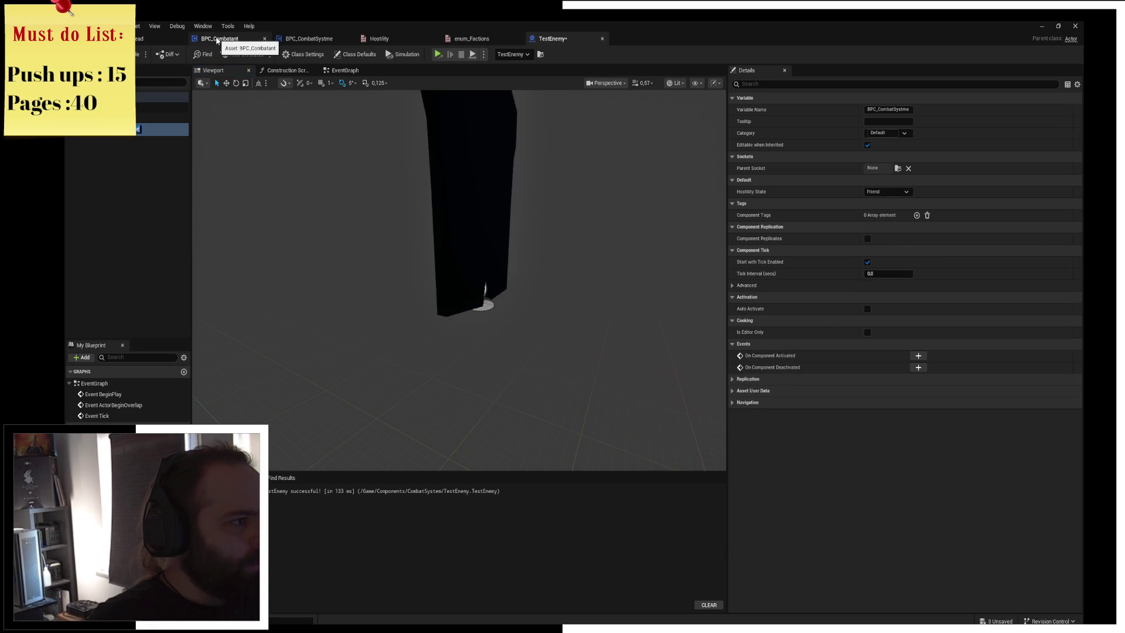
click(263, 38)
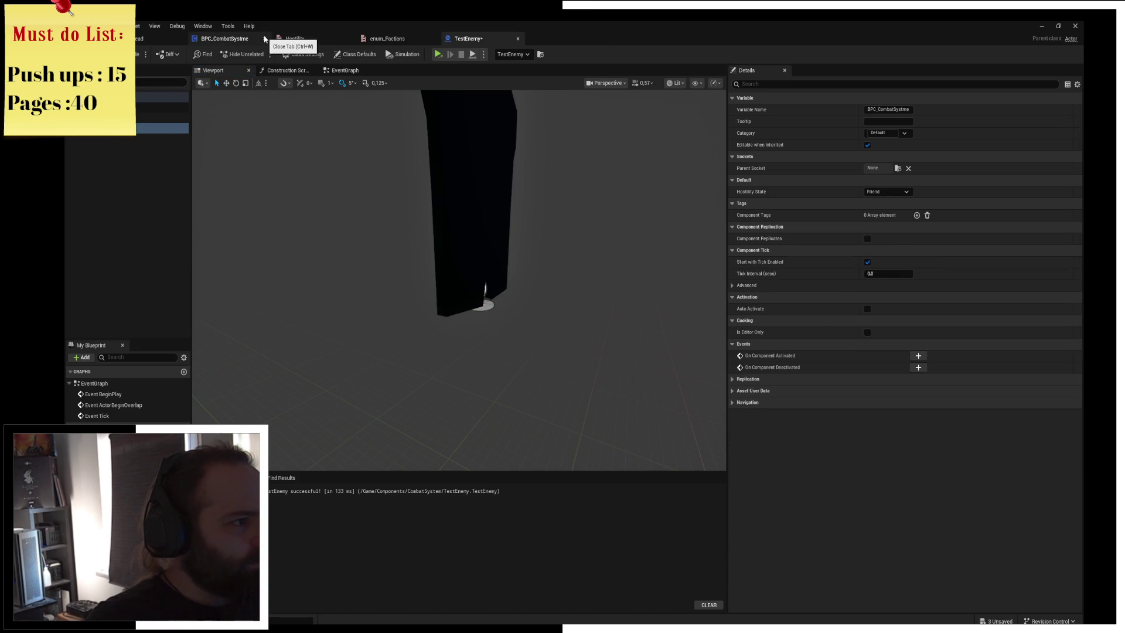
Place a BPC_CombatSystme getter in TestEnemy's EventGraph, delete it, and compile with F7
click(119, 210)
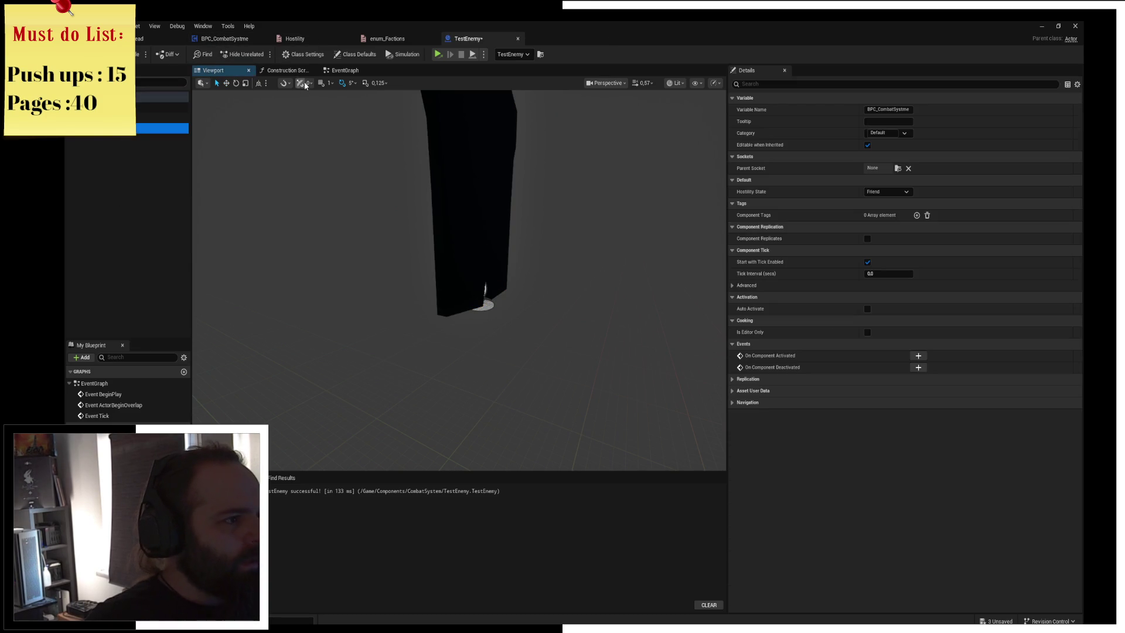
click(345, 70)
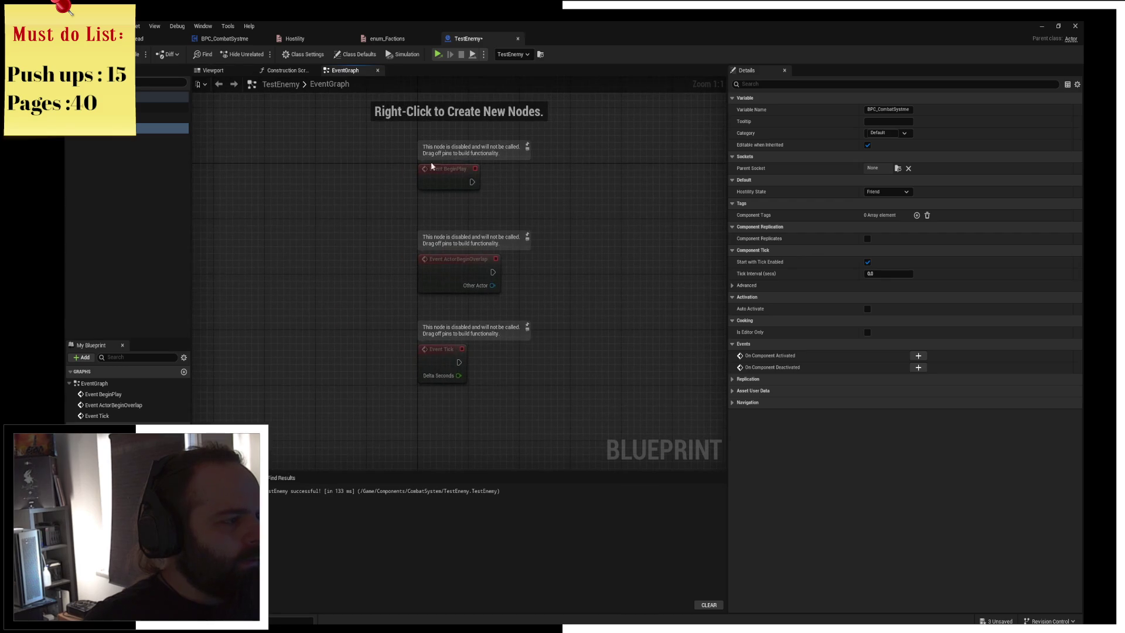
click(154, 128)
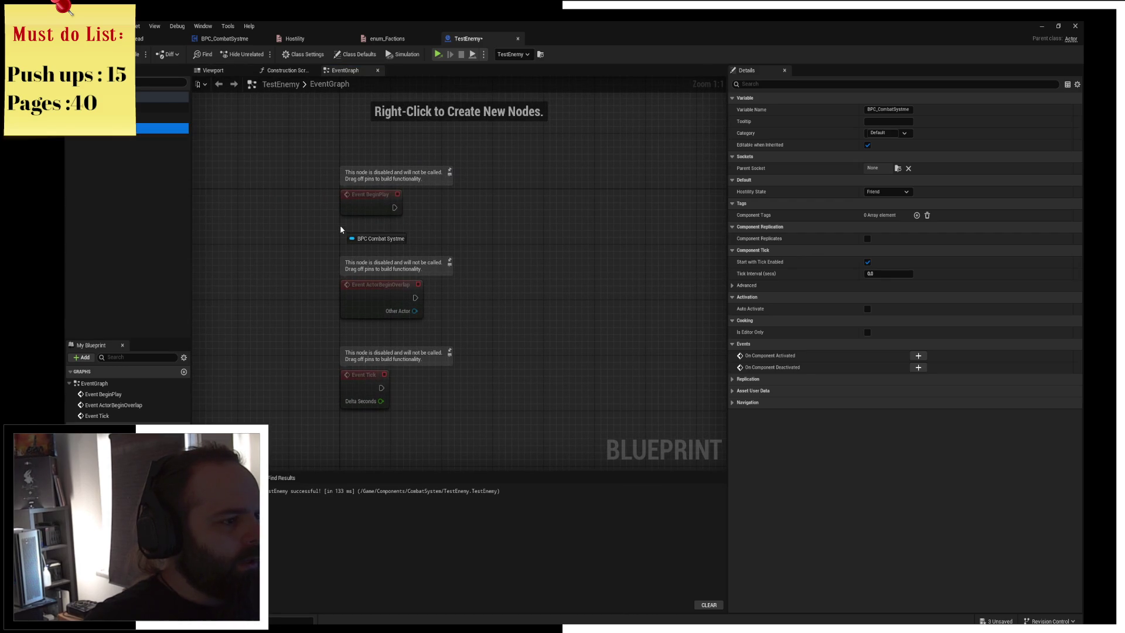
drag(341, 227, 342, 228)
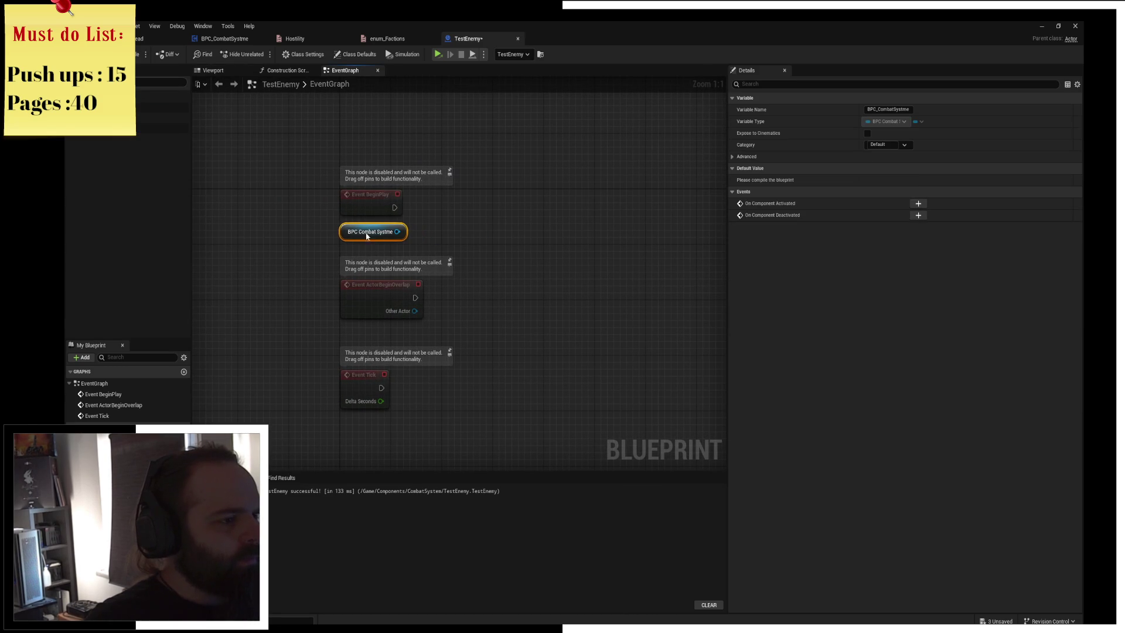
click(511, 209)
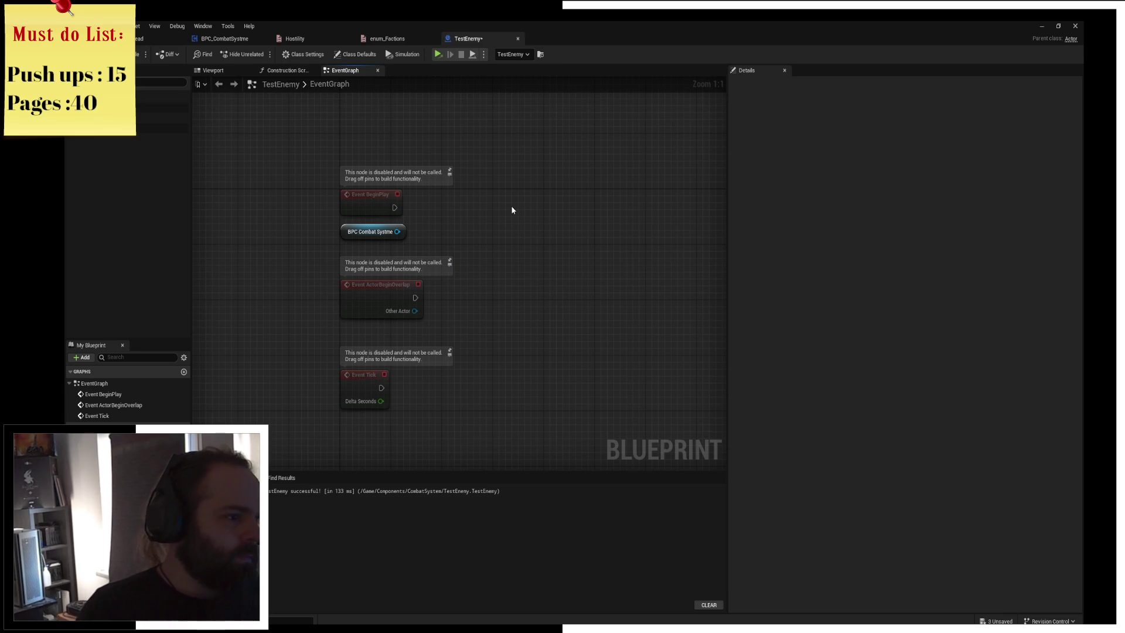
click(354, 232)
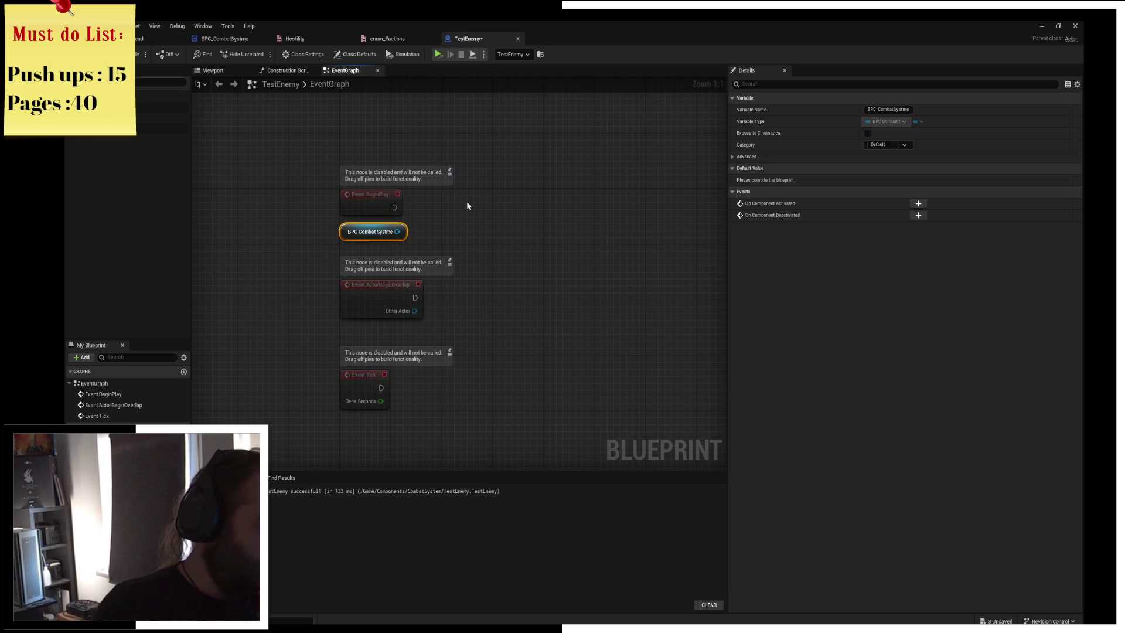
key(Delete)
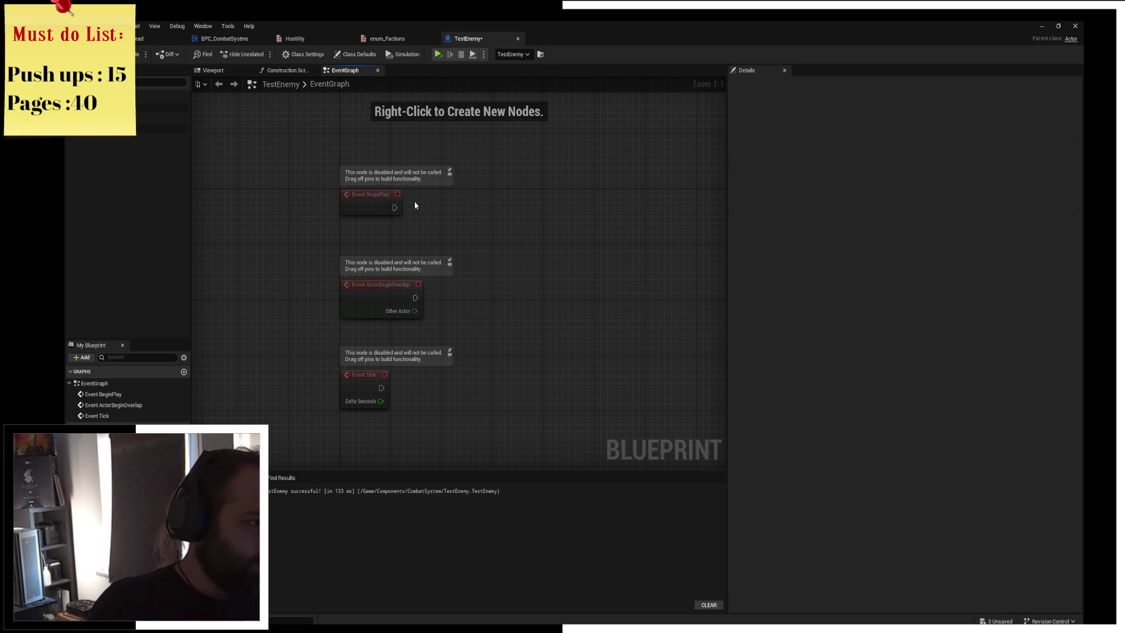
key(F7)
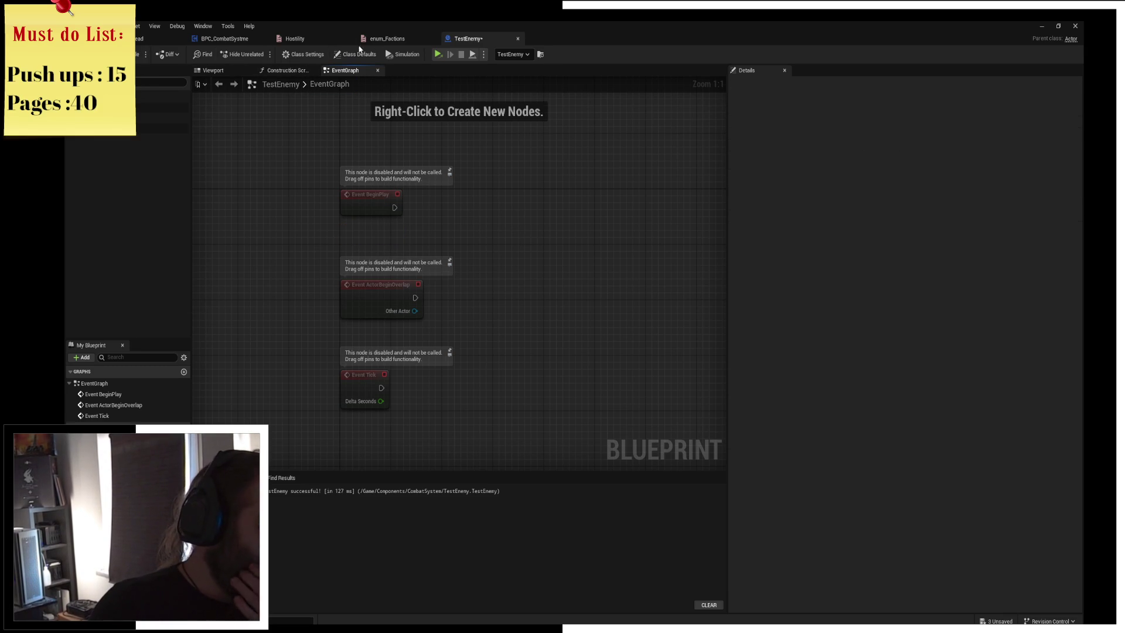
Review HostilityState in BPC_CombatSystme and the placed dummy's combat properties in the level
click(222, 38)
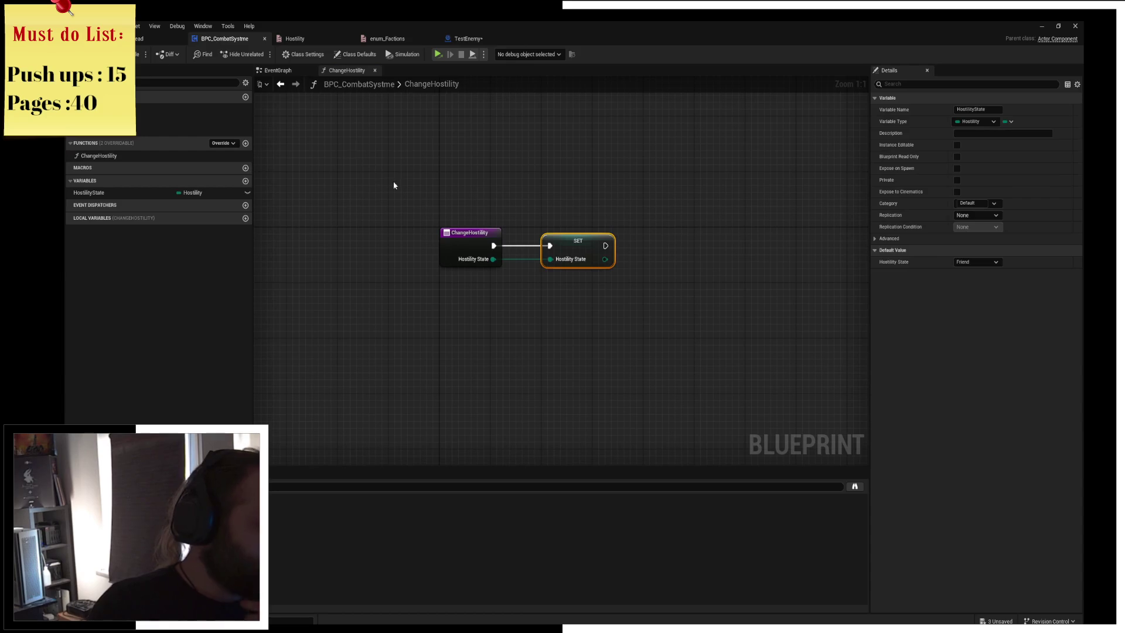
click(277, 69)
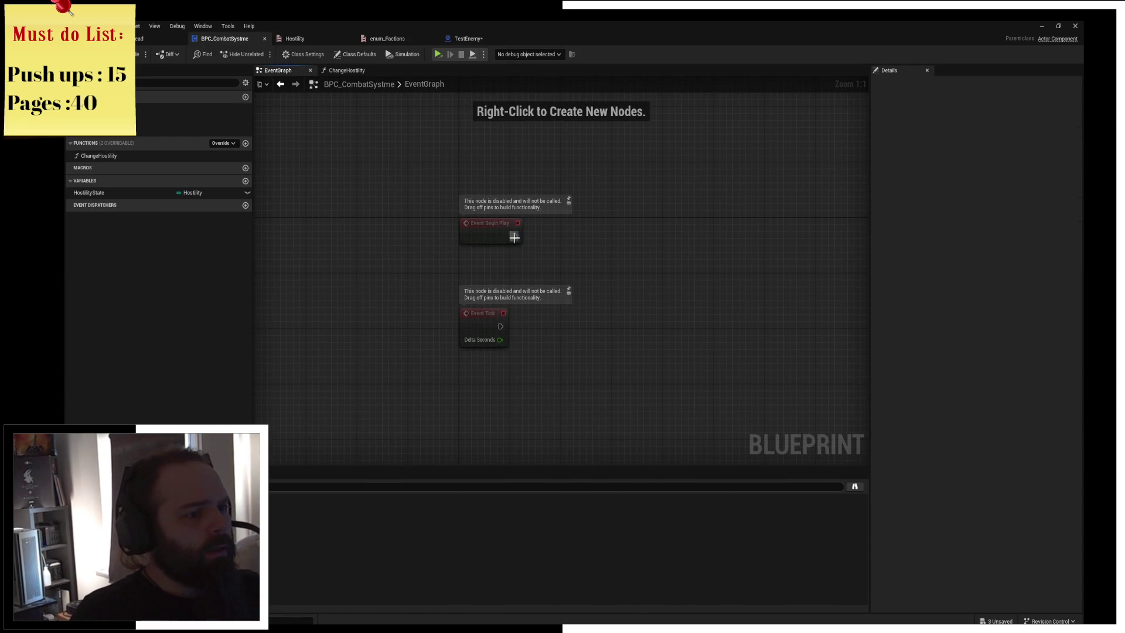
drag(576, 237, 576, 237)
text(get ow)
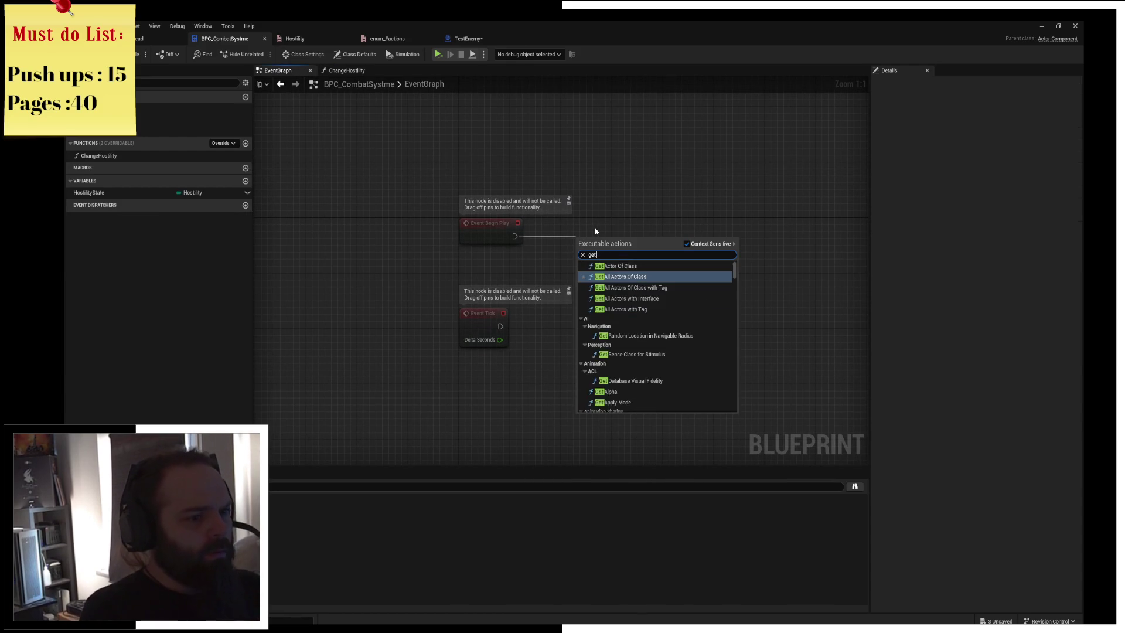
key(Escape)
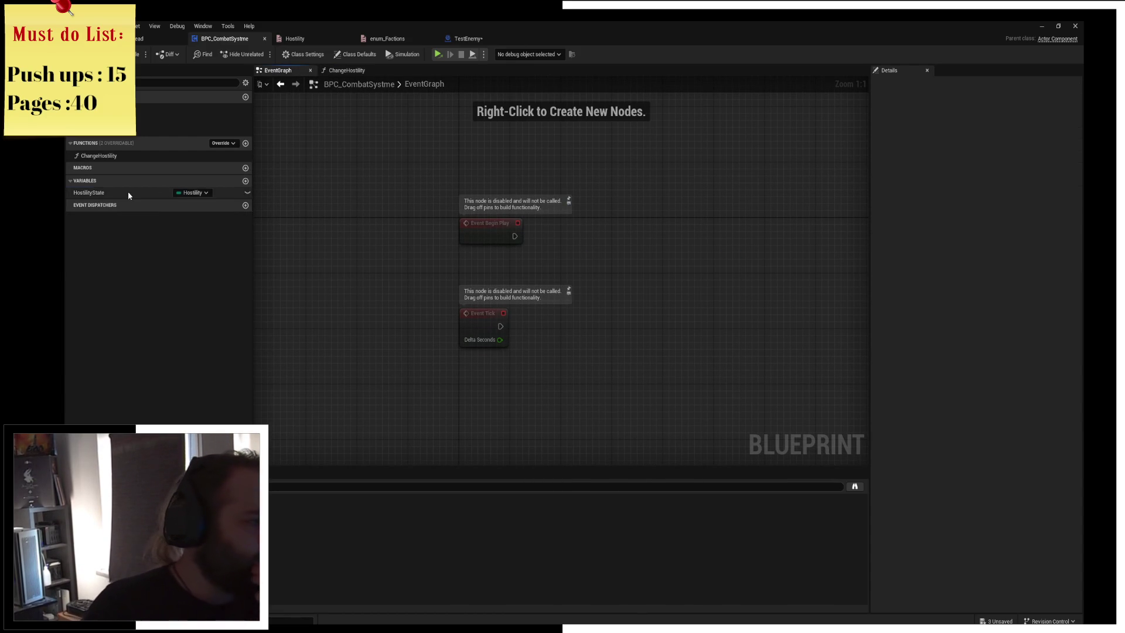
click(128, 192)
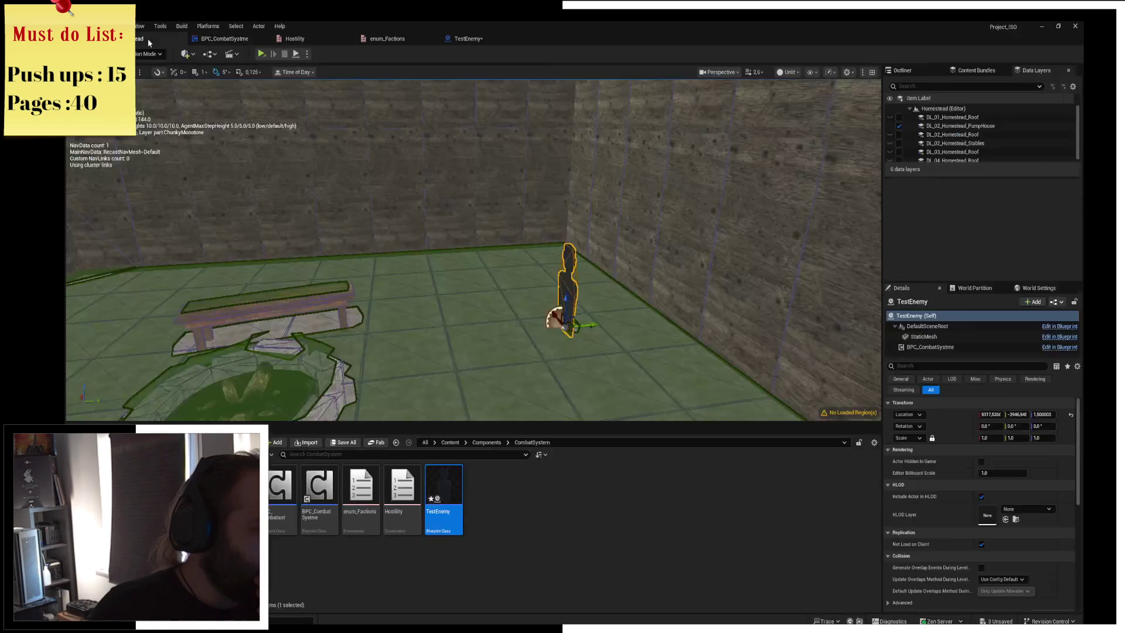
click(117, 38)
click(930, 347)
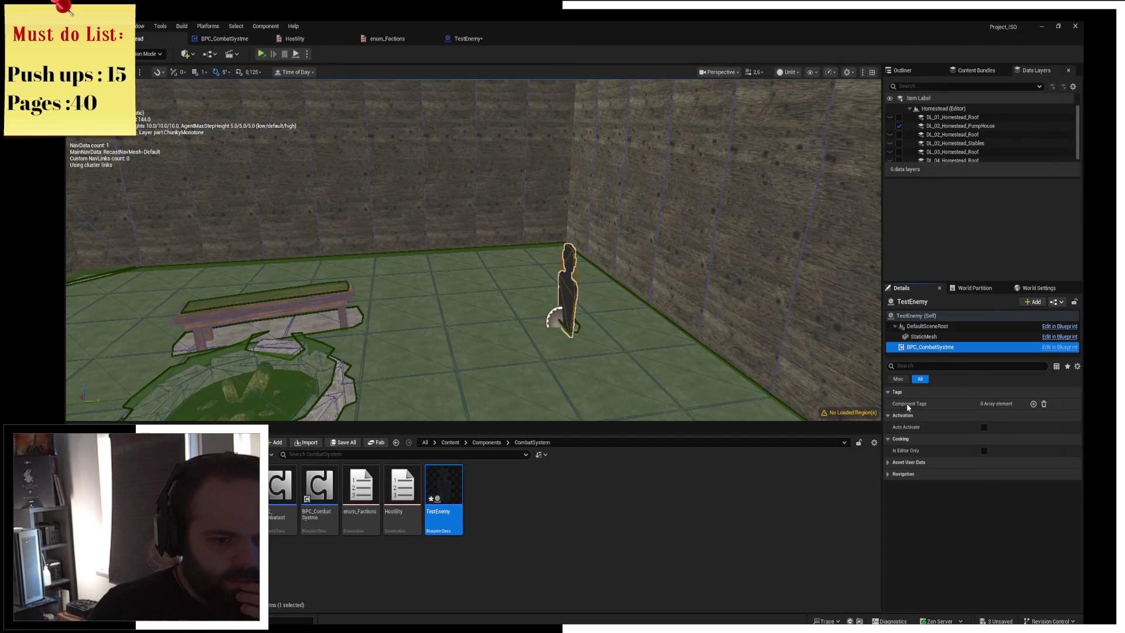
click(468, 38)
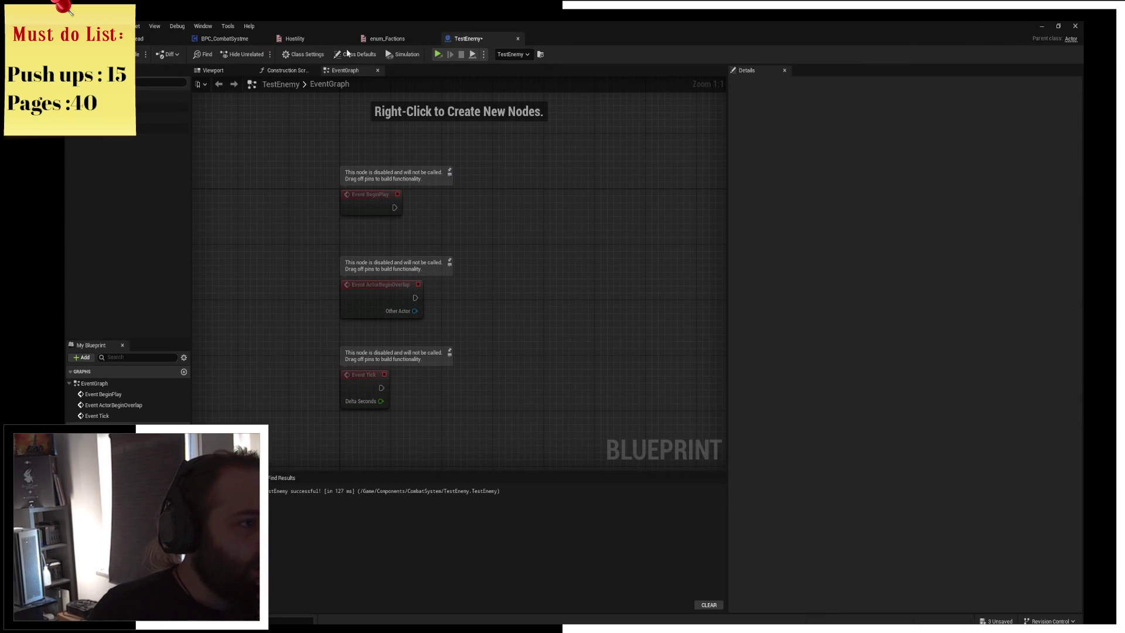
click(225, 38)
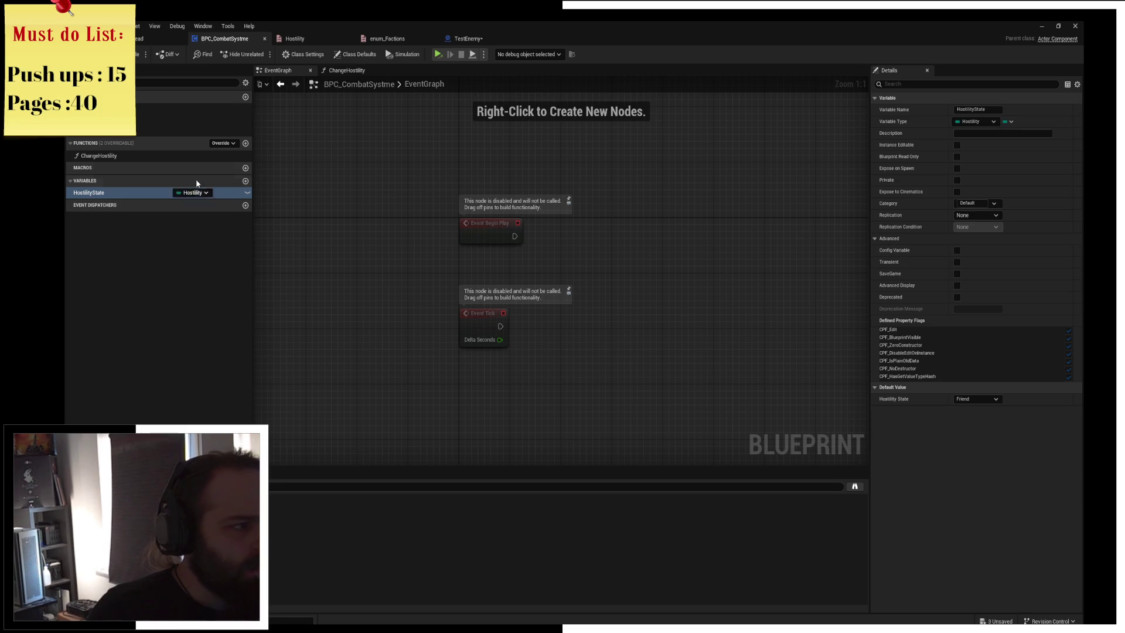
Make HostilityState instance editable with default Neutral and save BPC_CombatSystme
click(247, 193)
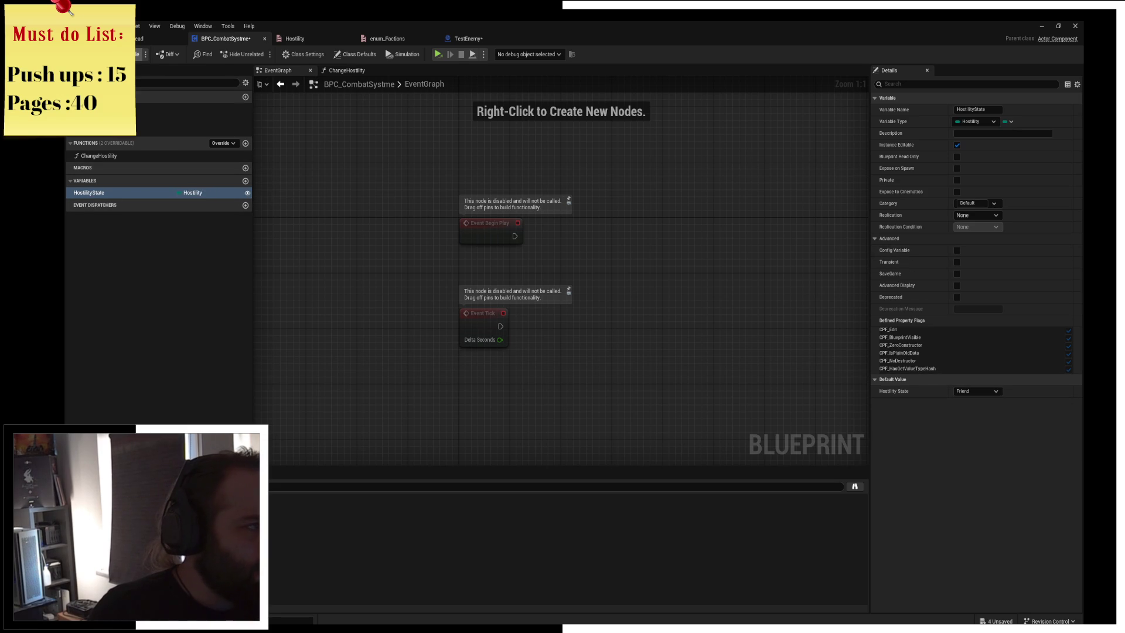
key(ctrl+s)
click(195, 193)
click(195, 194)
click(977, 392)
click(980, 416)
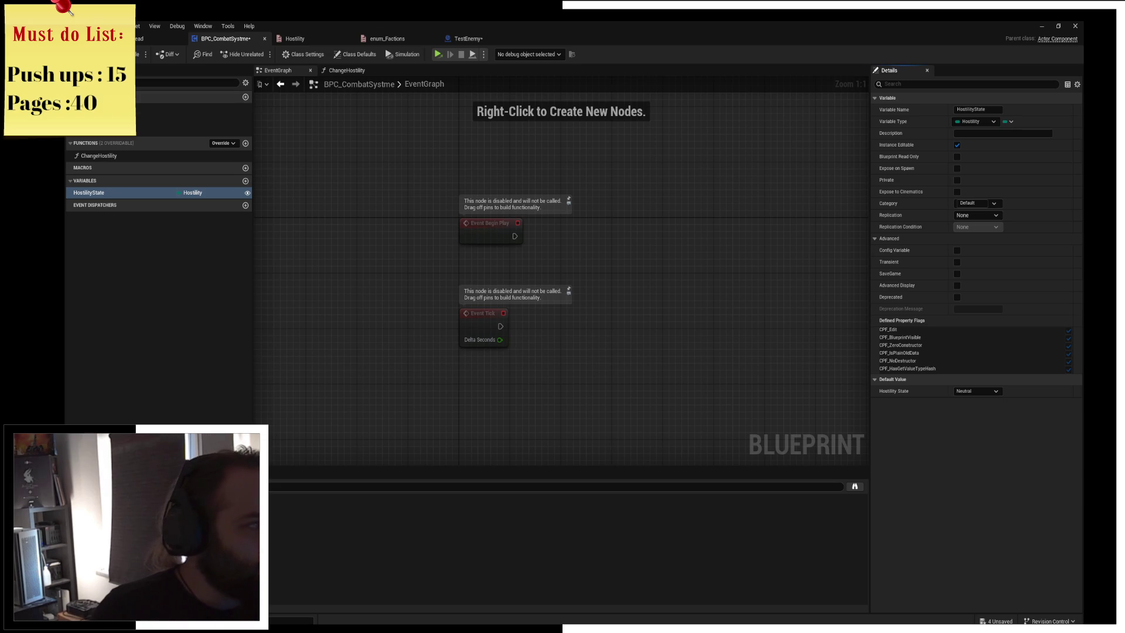
key(ctrl+s)
click(473, 40)
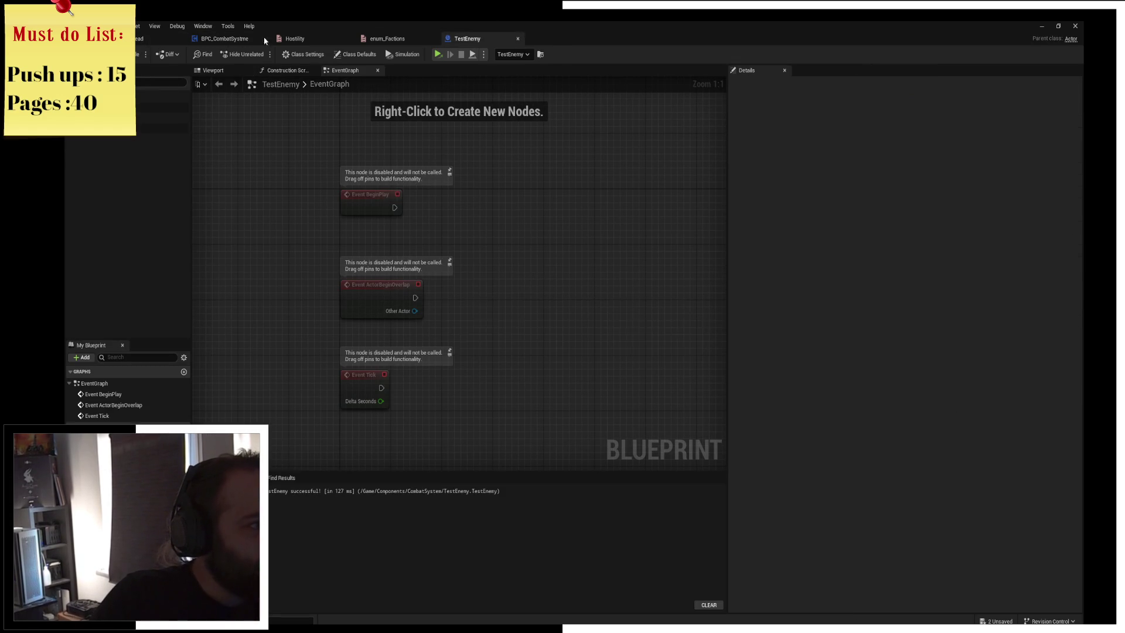
Frame the TestEnemy dummy in the level and move its mesh along X
click(223, 39)
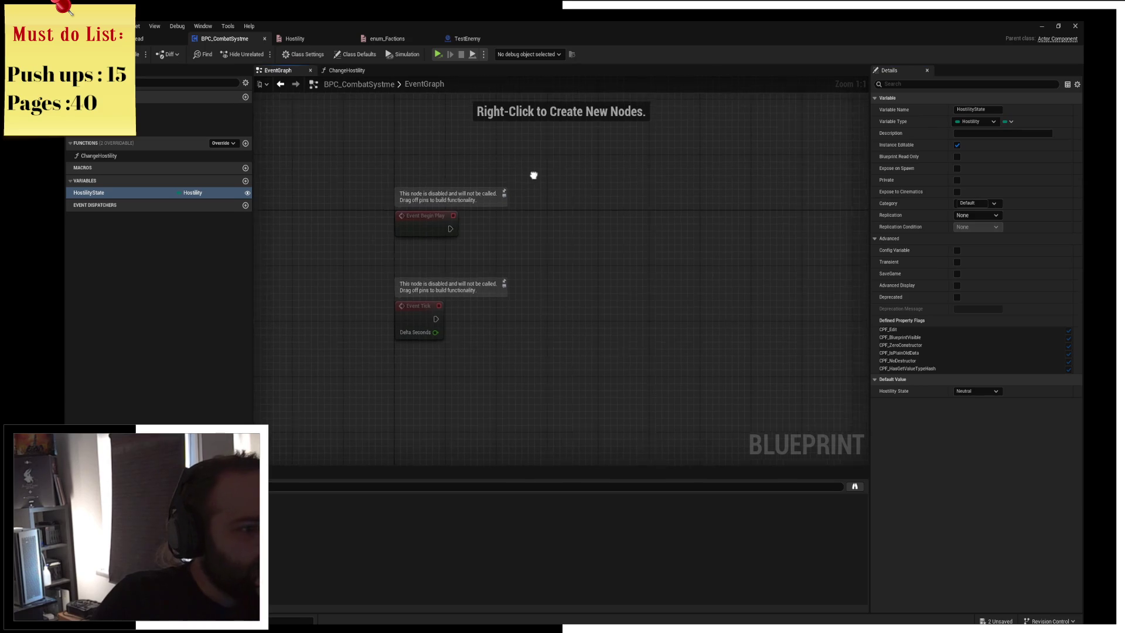
click(146, 38)
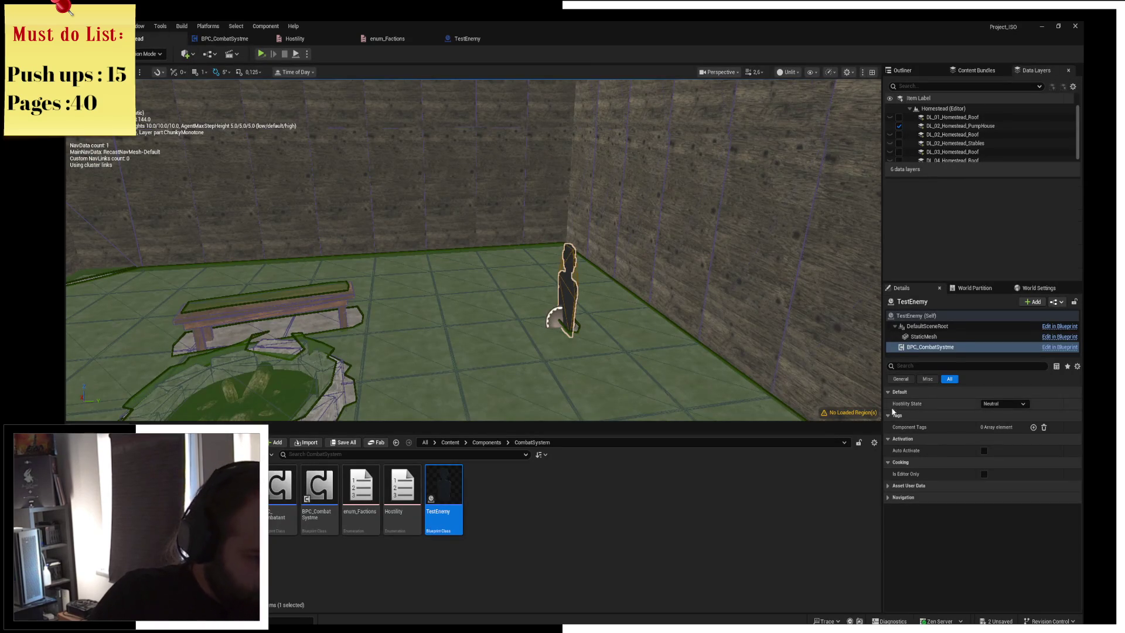
click(1003, 403)
key(f)
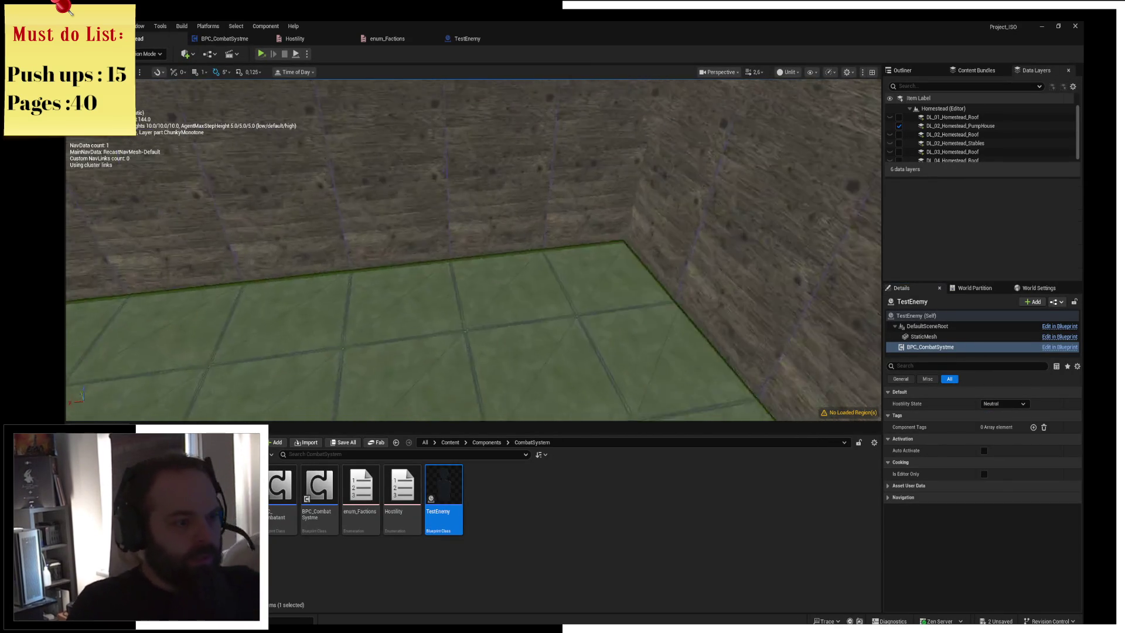
click(499, 246)
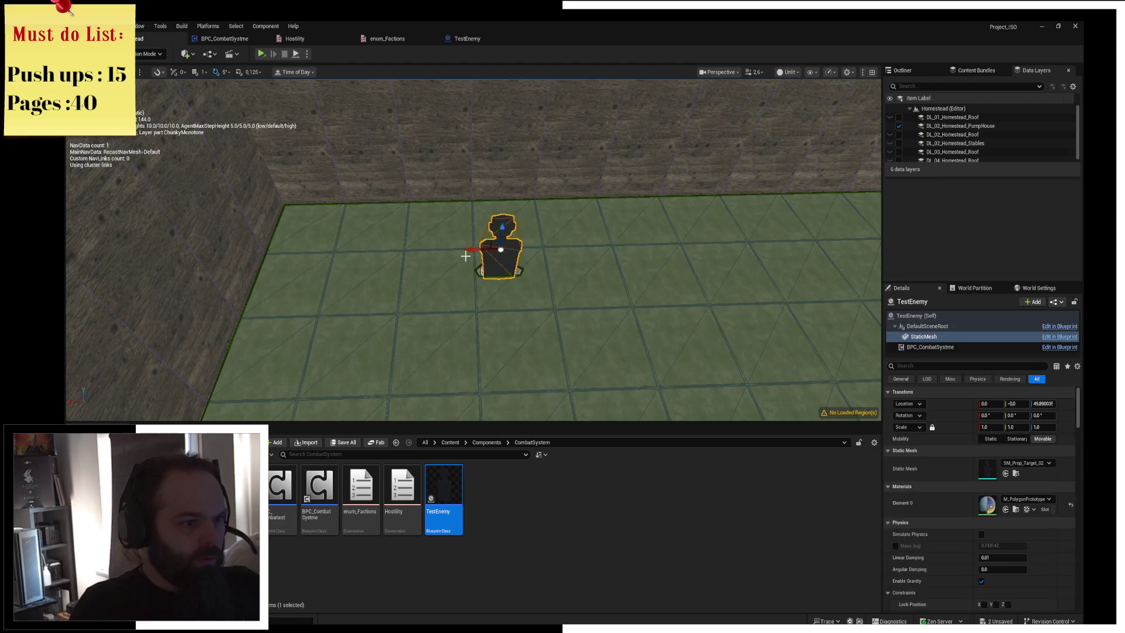
mouse_move(470, 250)
mouse_down()
mouse_move(388, 250)
mouse_move(701, 246)
mouse_up()
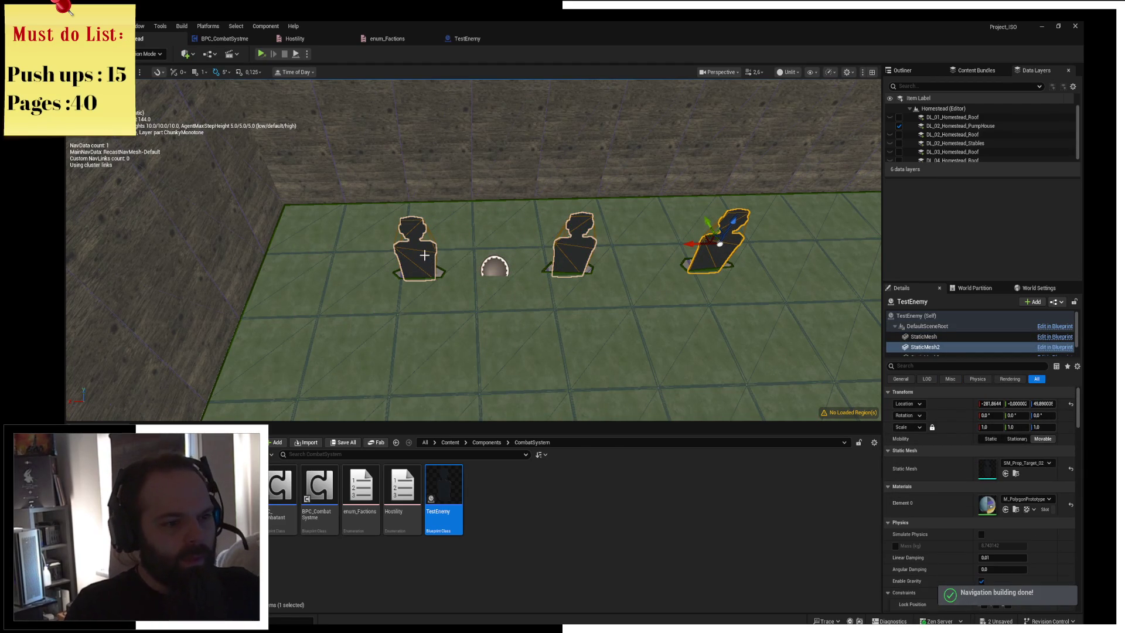
Set a dummy's BPC_CombatSystme Hostility State to Foe, then check the right dummy's components
click(427, 256)
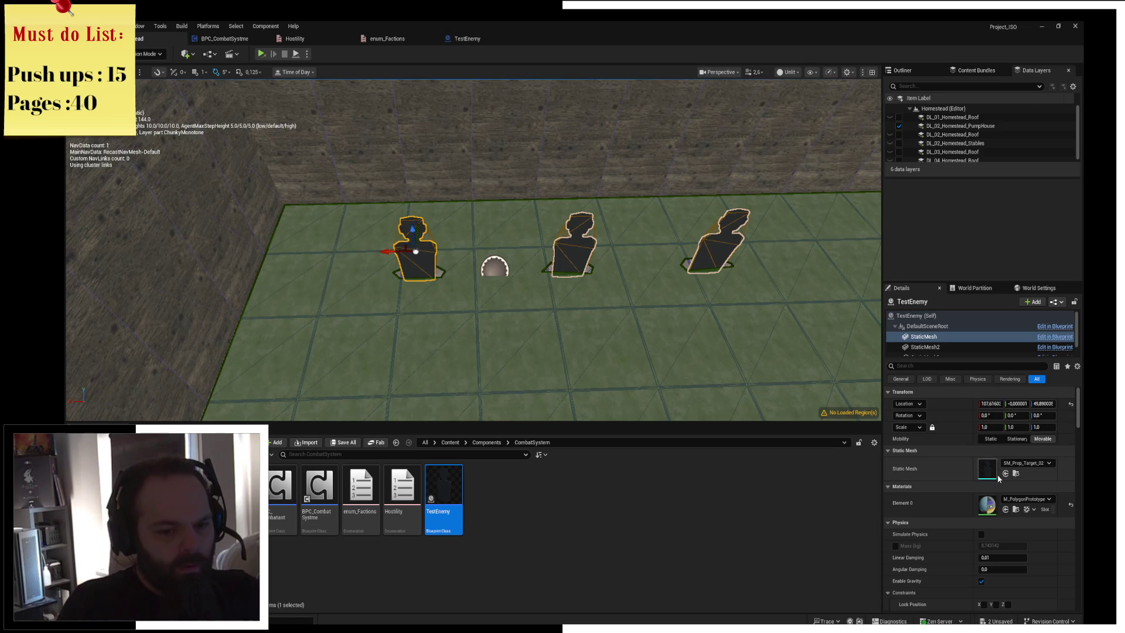
scroll(952, 348, down, 1)
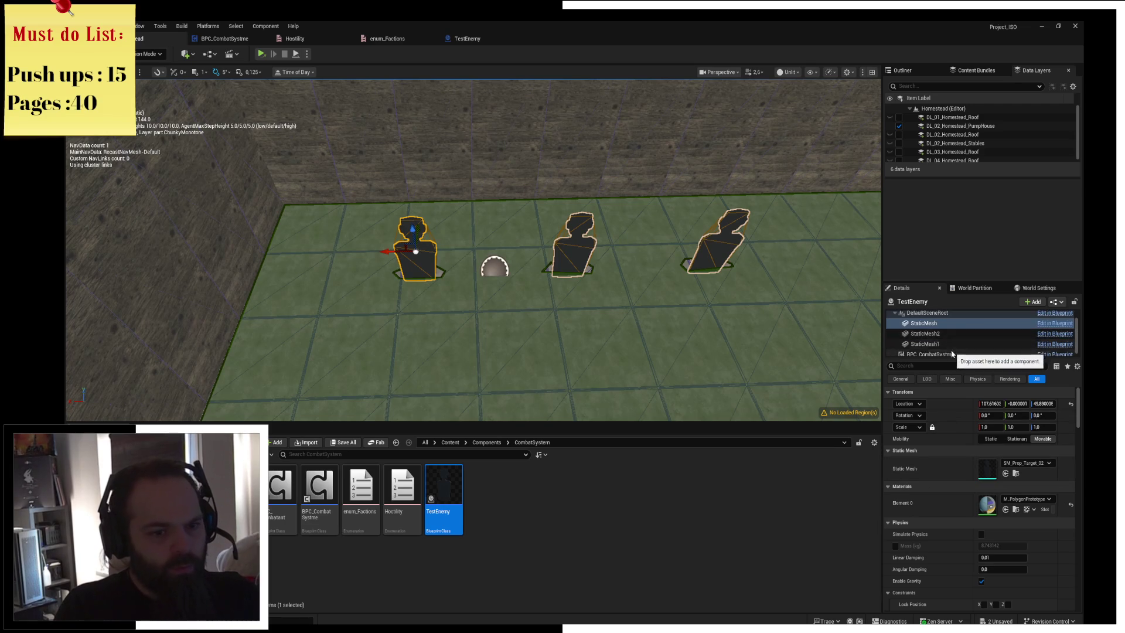
click(952, 354)
click(936, 344)
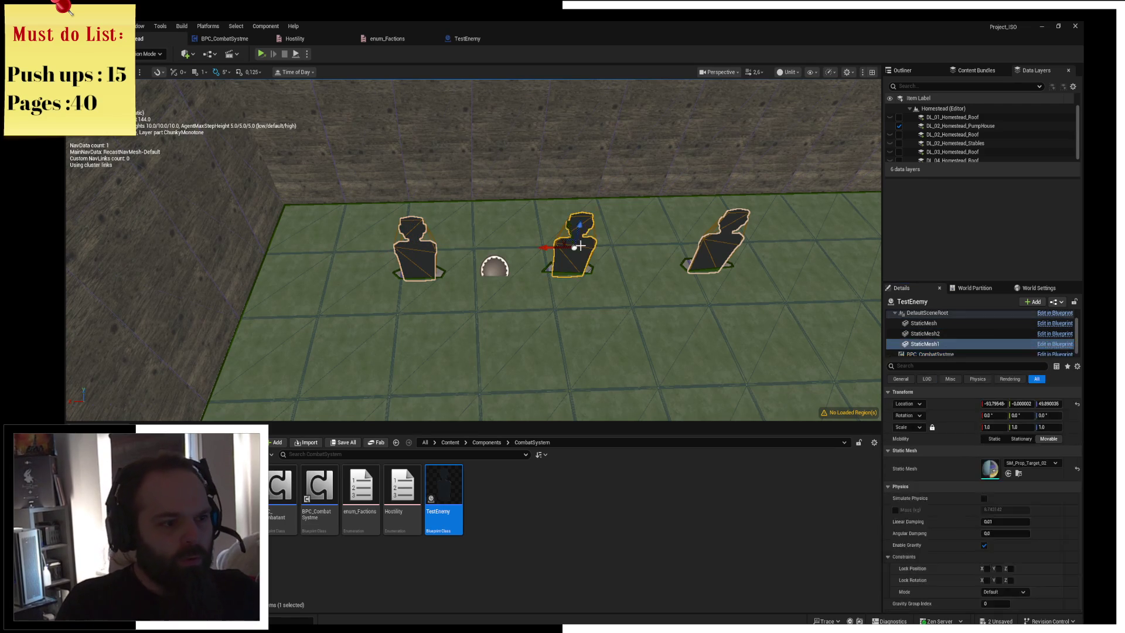
click(940, 354)
click(1013, 405)
click(1001, 423)
click(925, 344)
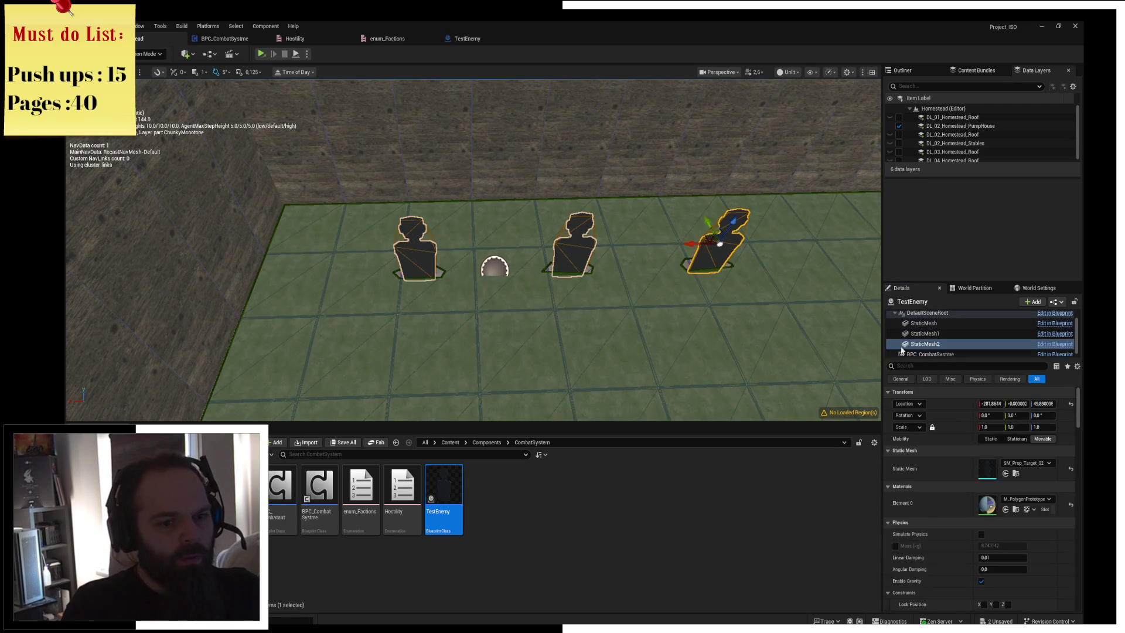
click(985, 475)
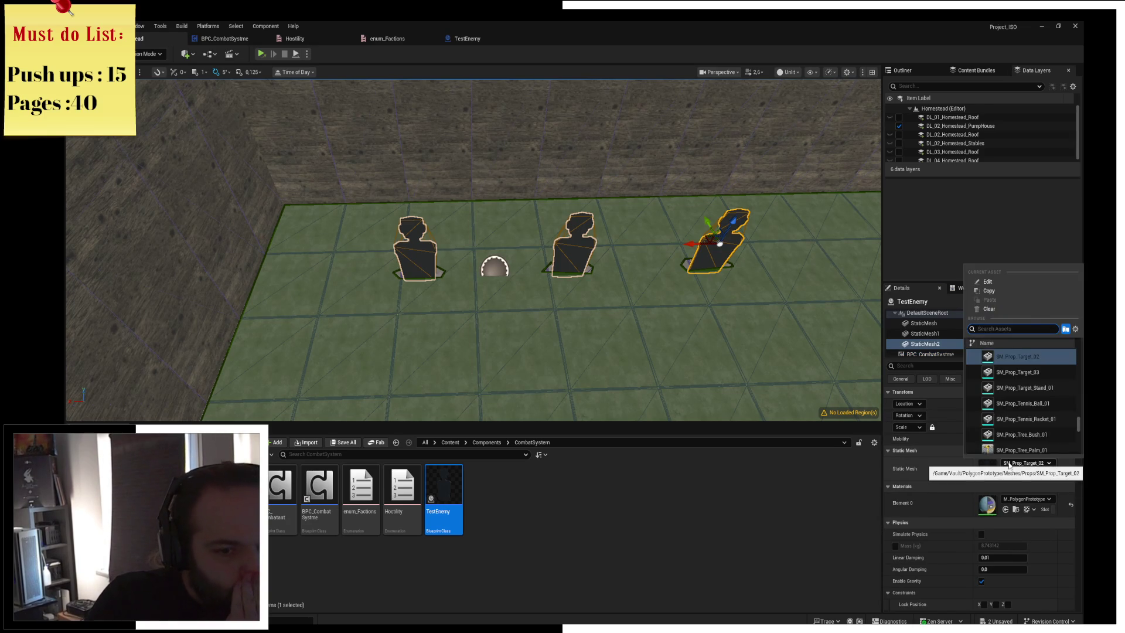
click(1009, 473)
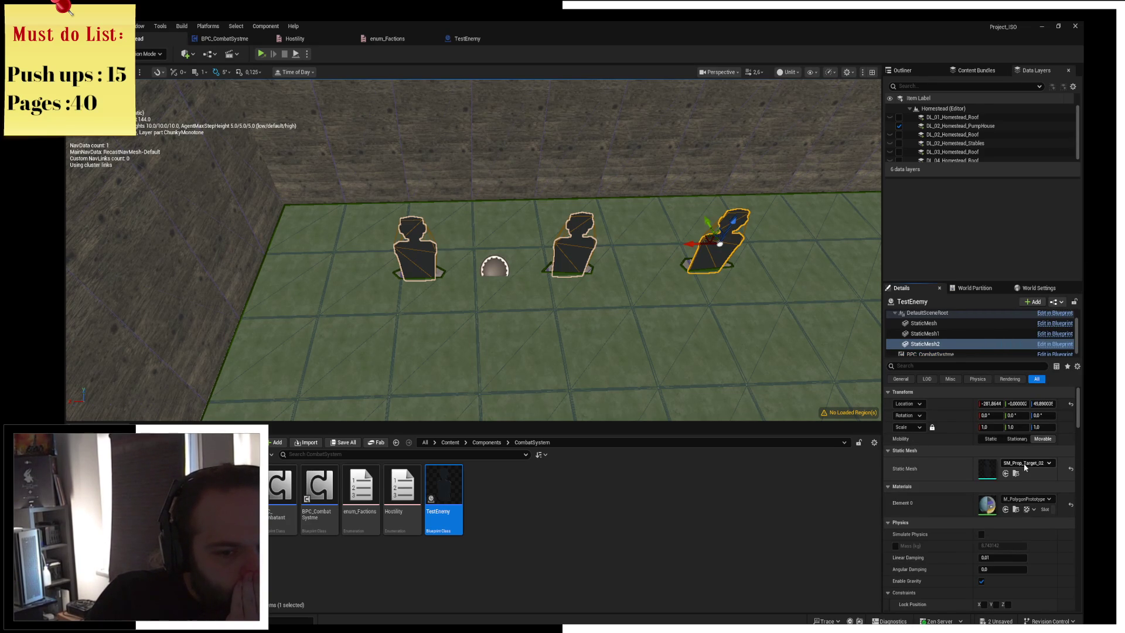
click(937, 354)
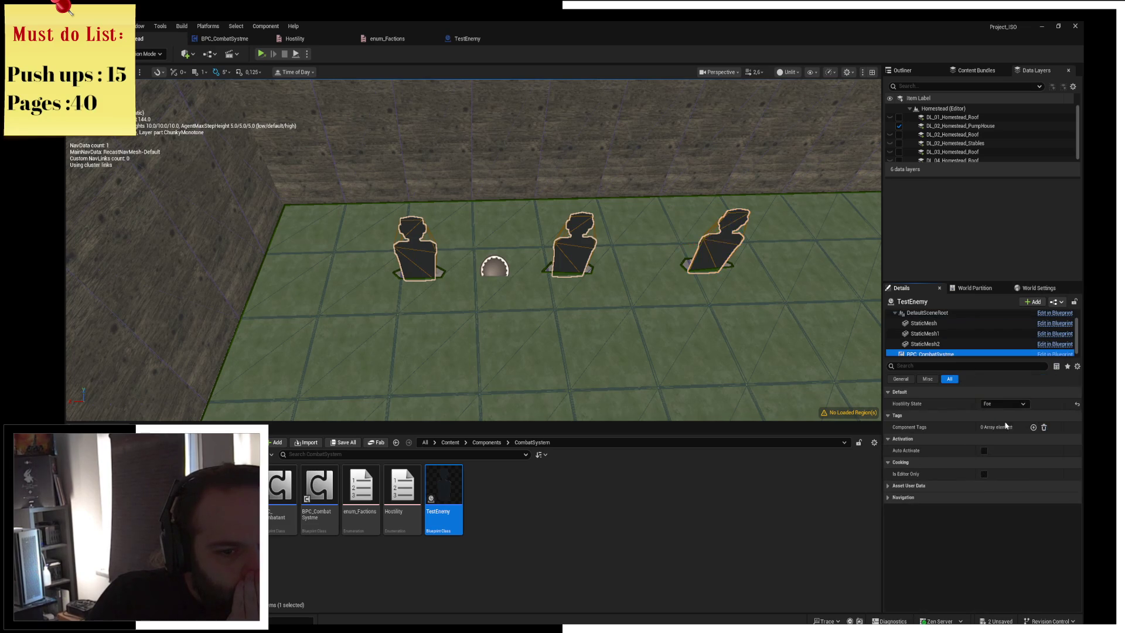
Set the TestEnemy's Hostility State to Friend, passing through Neutral, and save all changes
click(1003, 403)
click(1003, 429)
click(1001, 402)
click(1005, 412)
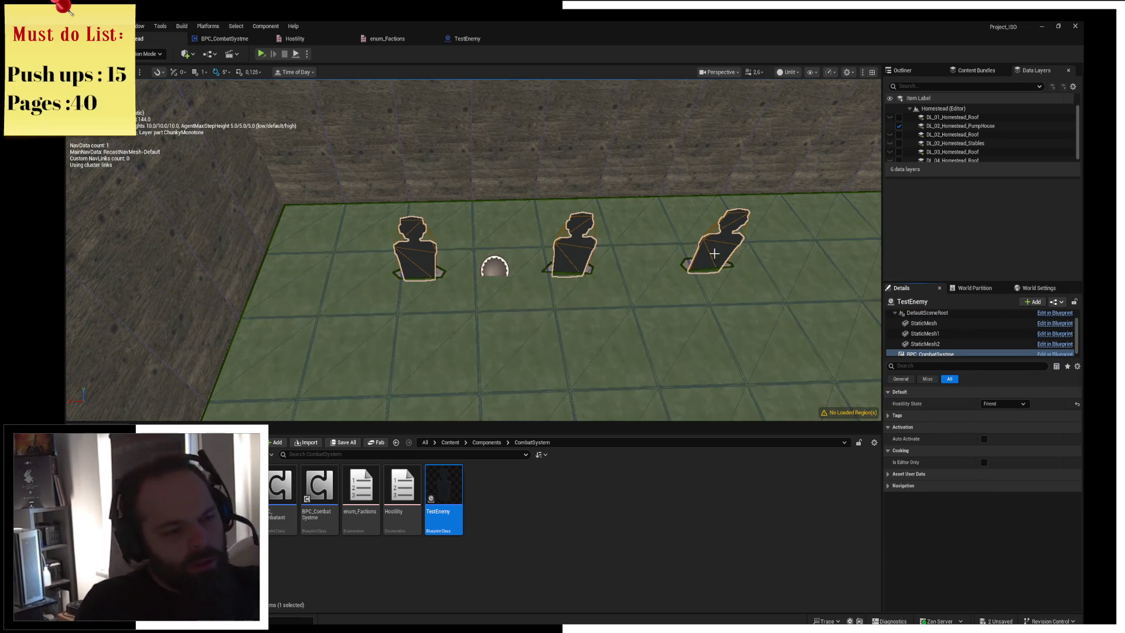
key(ctrl+s)
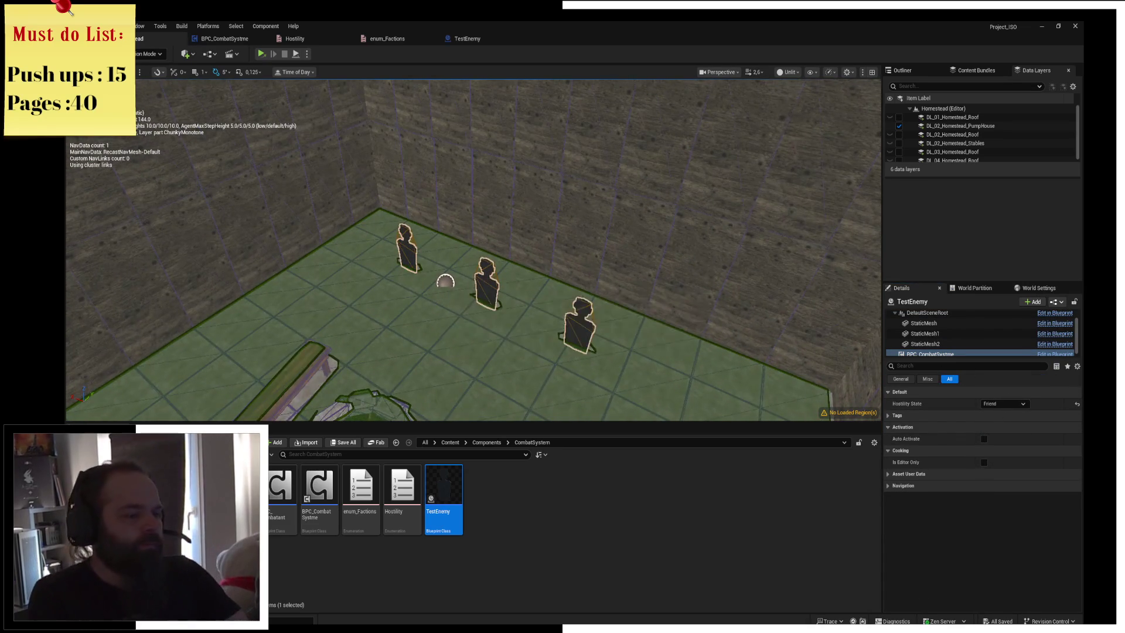
Frame the three dummies, check the BPC_CombatSystme graph, and browse to the ThirdPerson Blueprints folder
key(f)
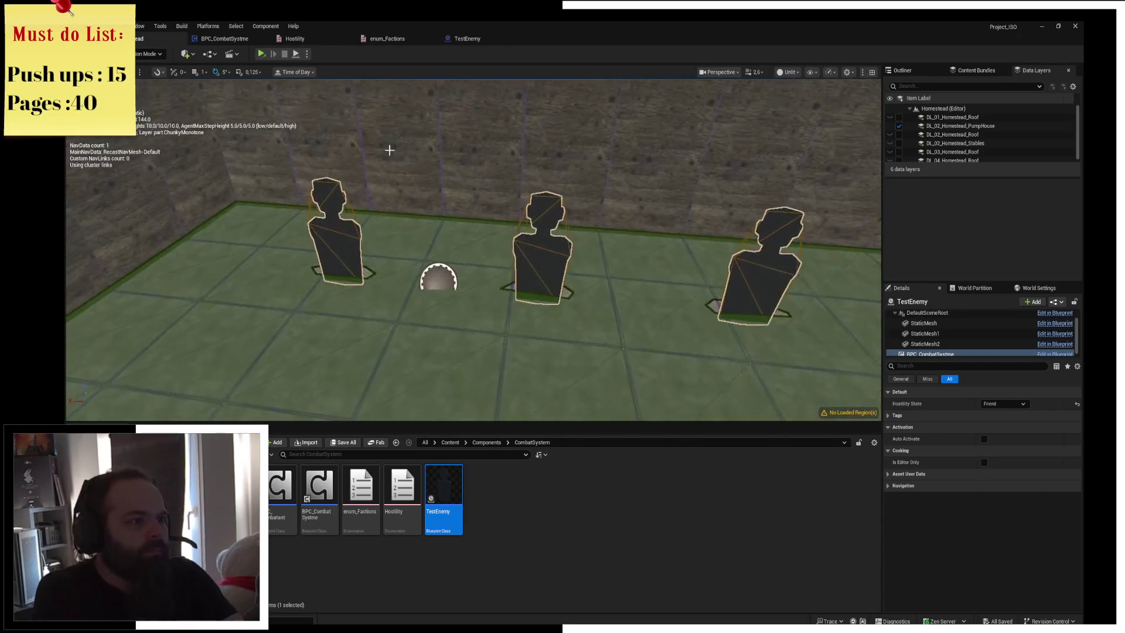
click(225, 38)
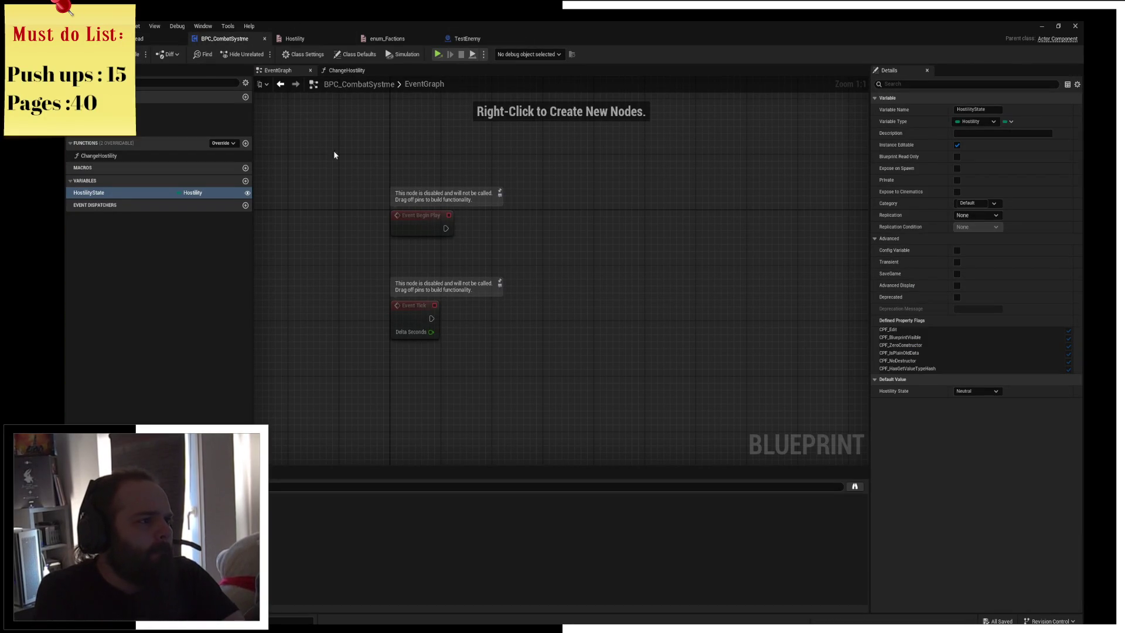
click(142, 39)
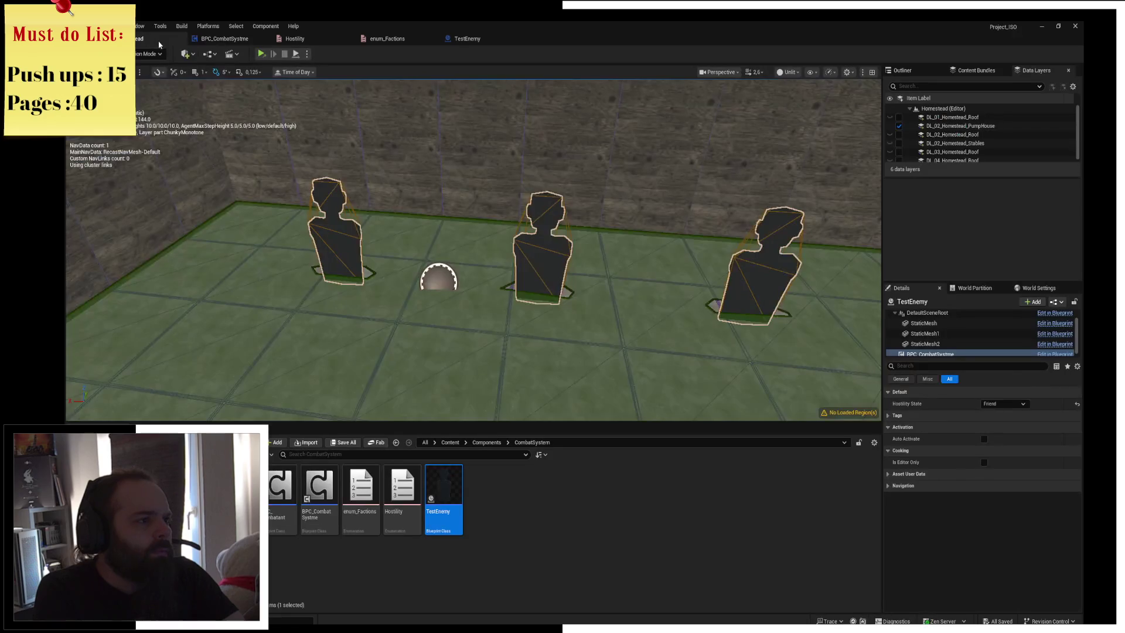
key(w)
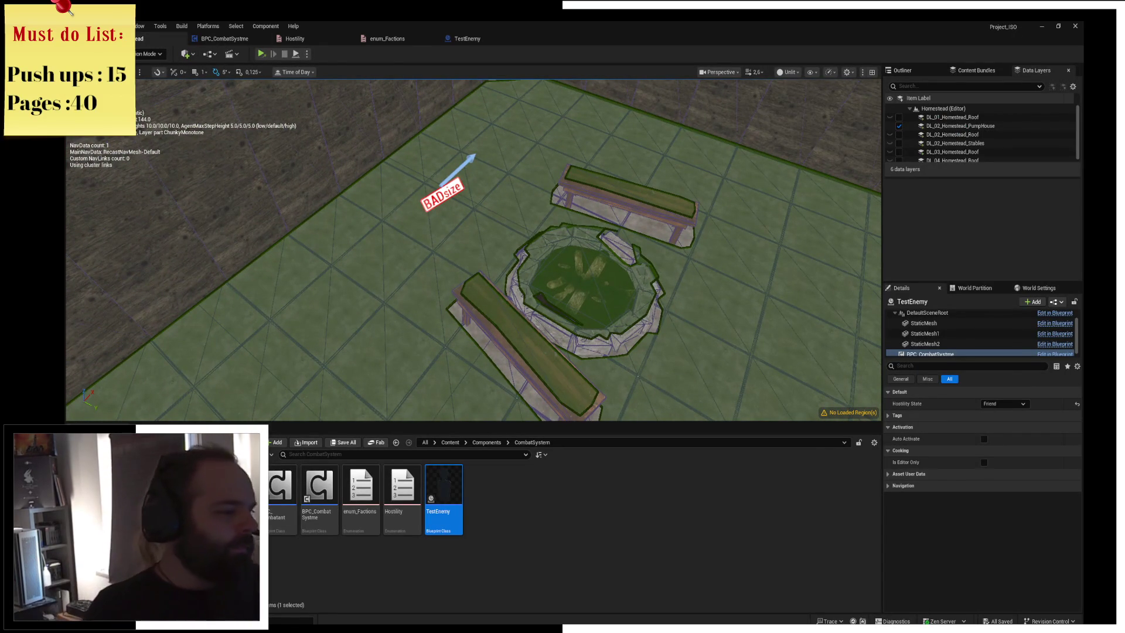
click(396, 442)
Open BP_ThirdPerson_Character_ISO and look over its BeginPlay and overlap nodes
mouse_move(407, 522)
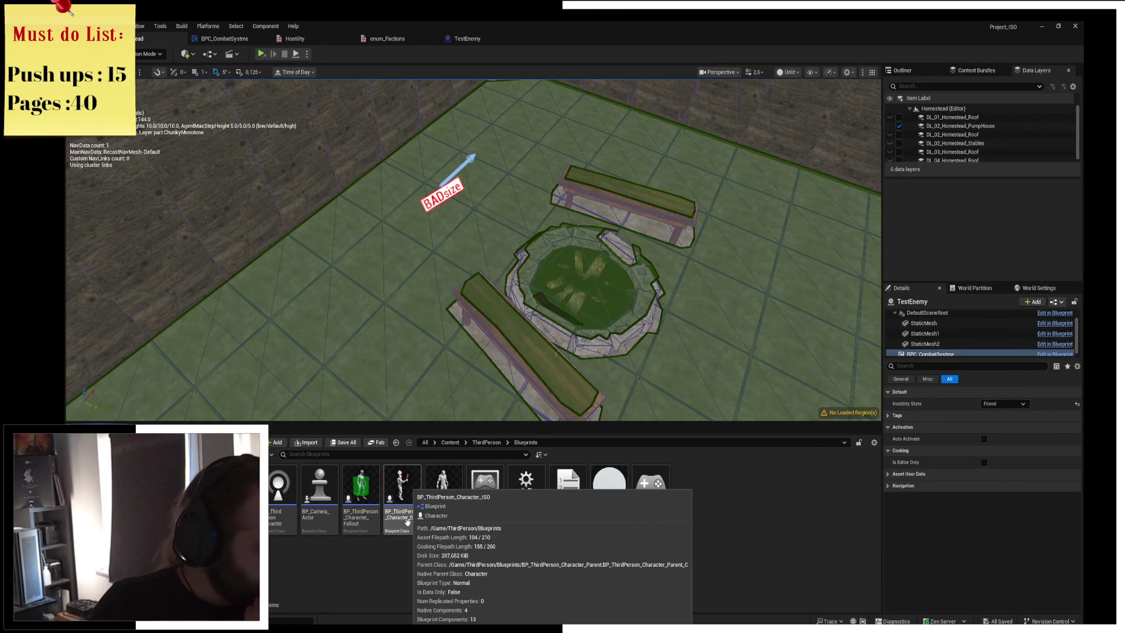
double_click(409, 522)
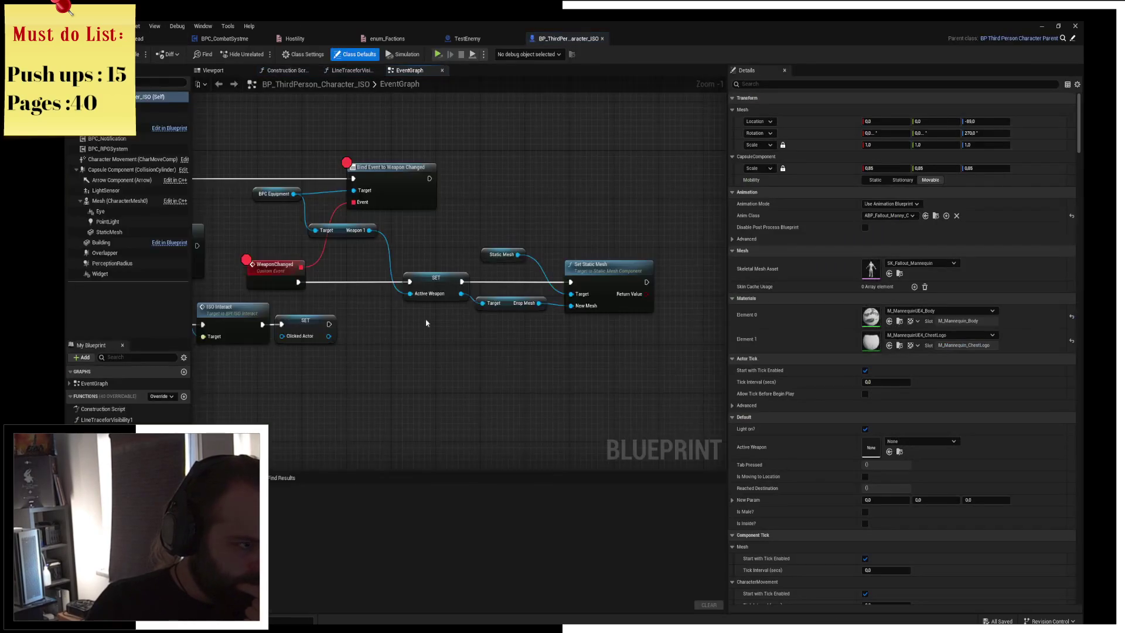
scroll(372, 149, up, 2)
drag(372, 148, 416, 177)
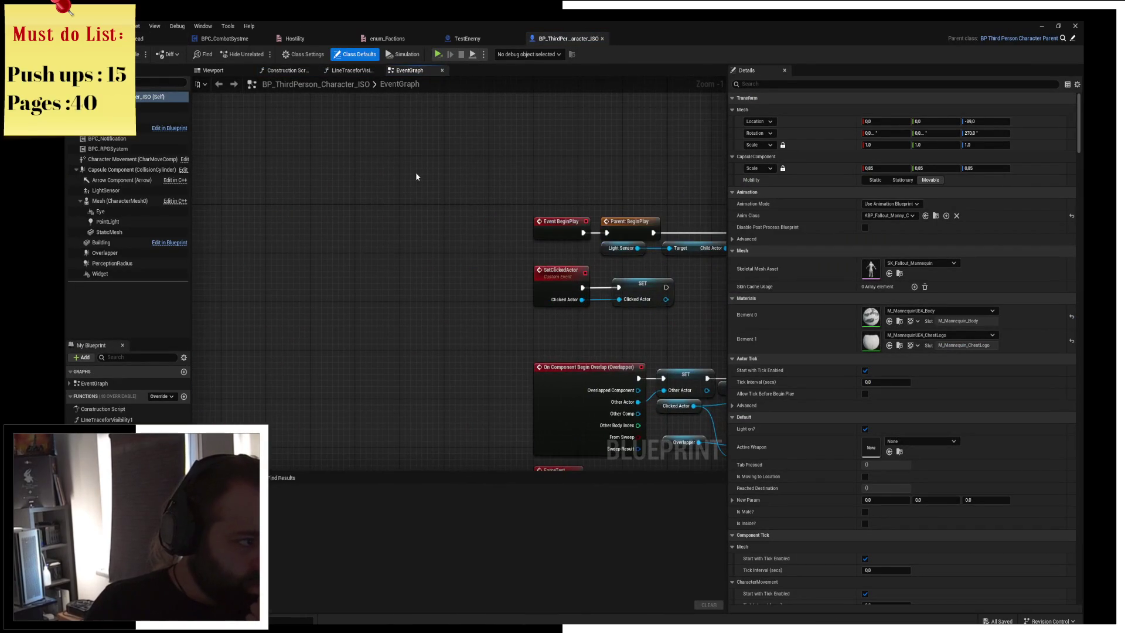
scroll(419, 197, down, 2)
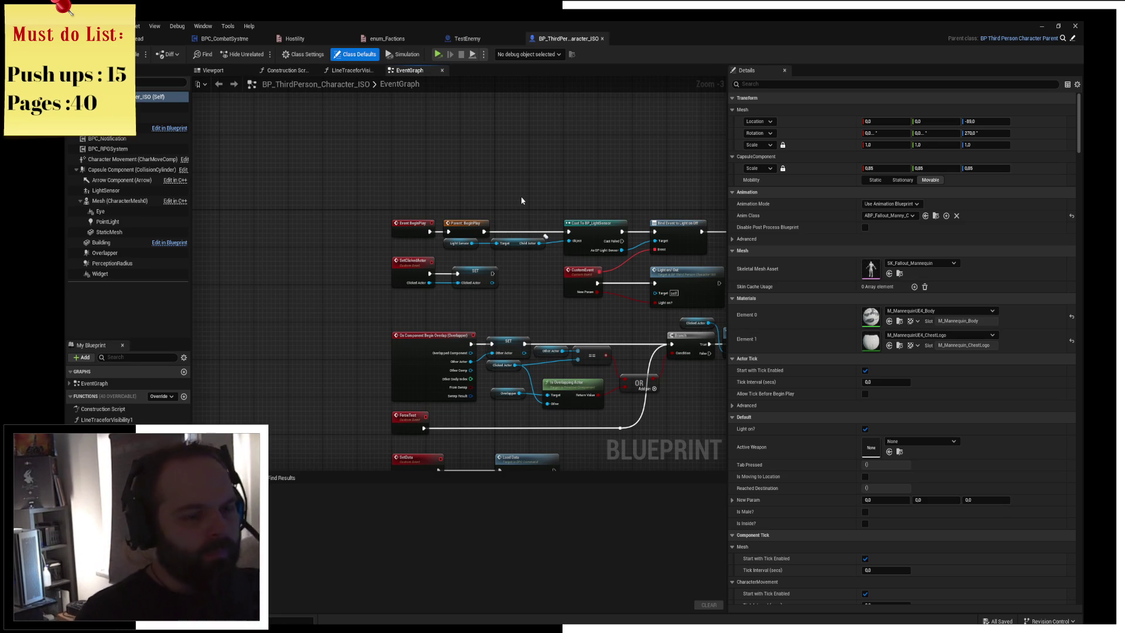
mouse_move(626, 203)
mouse_down()
mouse_move(521, 195)
mouse_move(515, 182)
mouse_up()
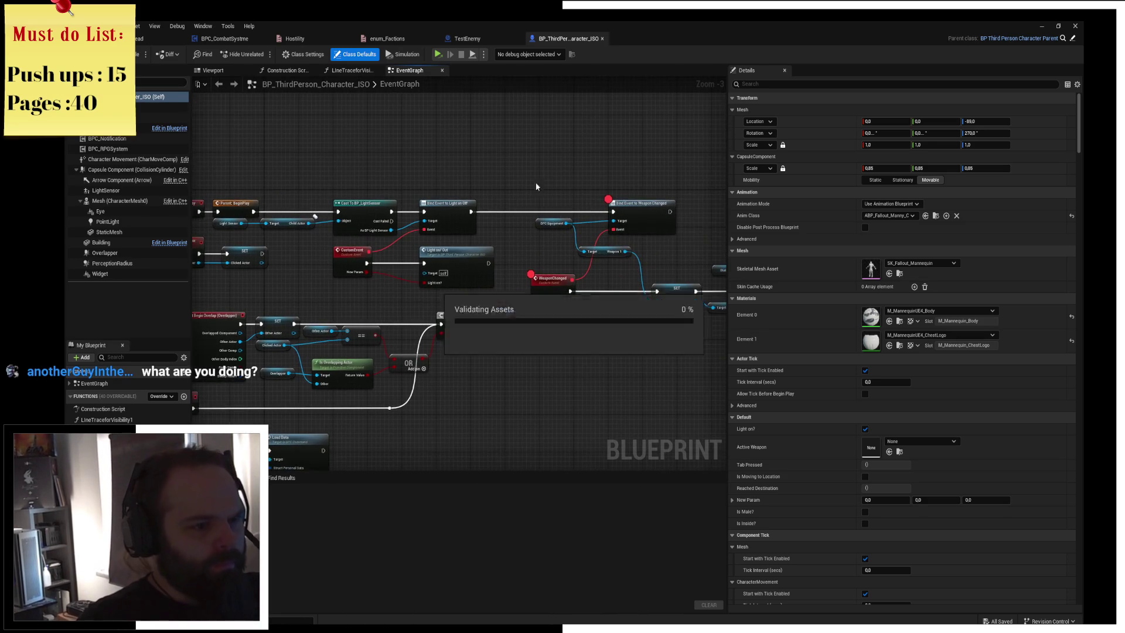
Inspect the Cast and Bind Event to Weapon Changed nodes, then add a new function
click(661, 235)
scroll(537, 181, up, 2)
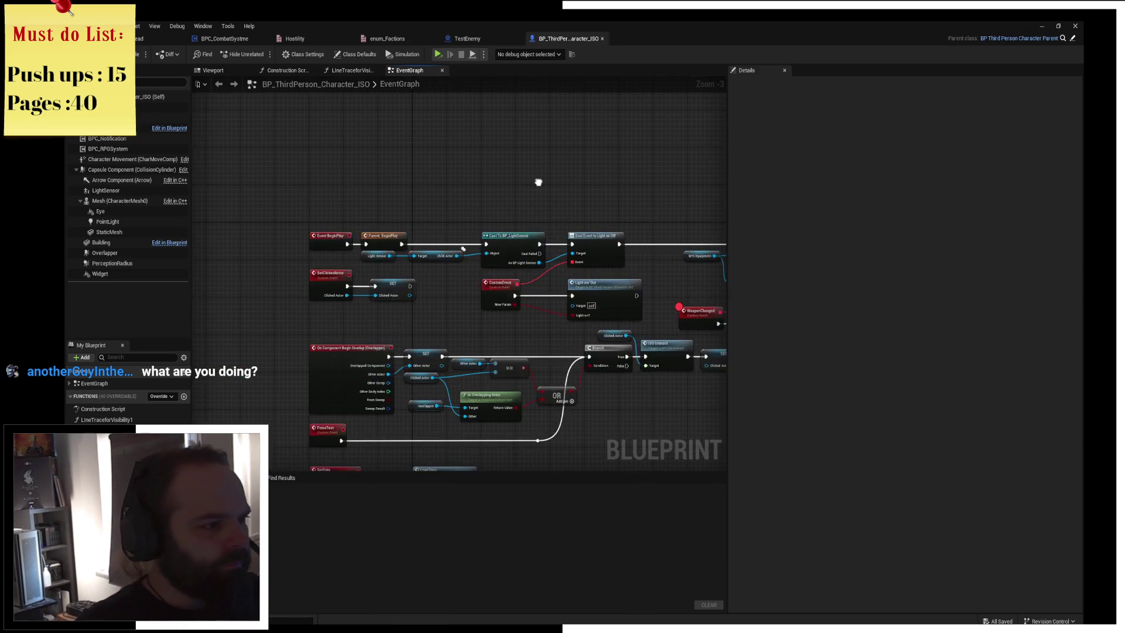
mouse_move(524, 223)
mouse_down()
mouse_move(389, 196)
mouse_move(422, 186)
mouse_move(428, 223)
mouse_up()
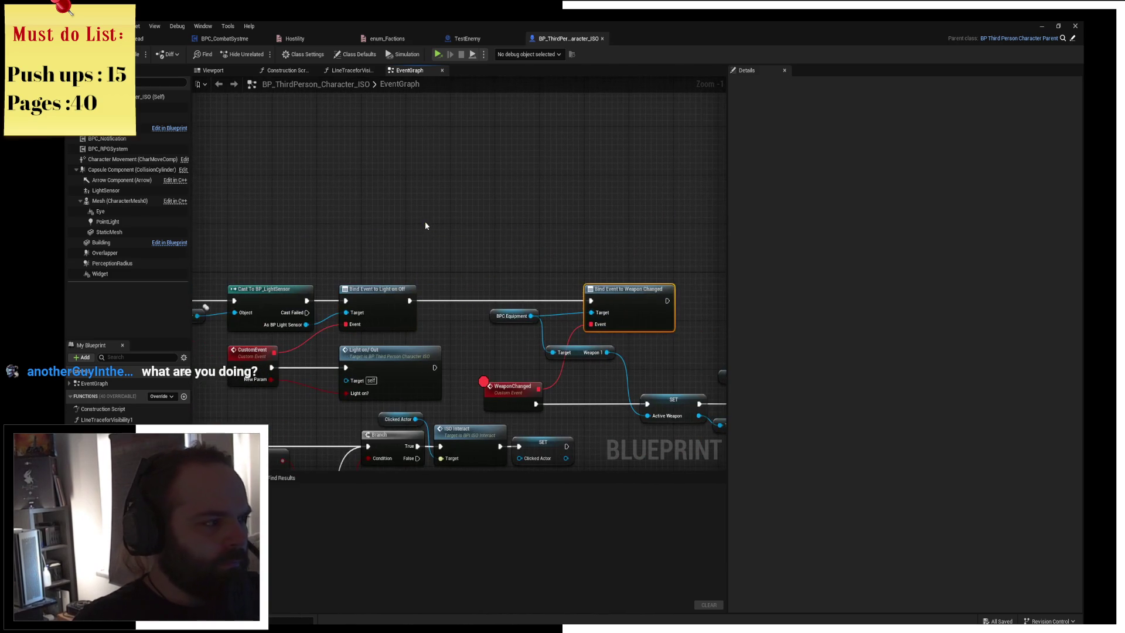
click(184, 397)
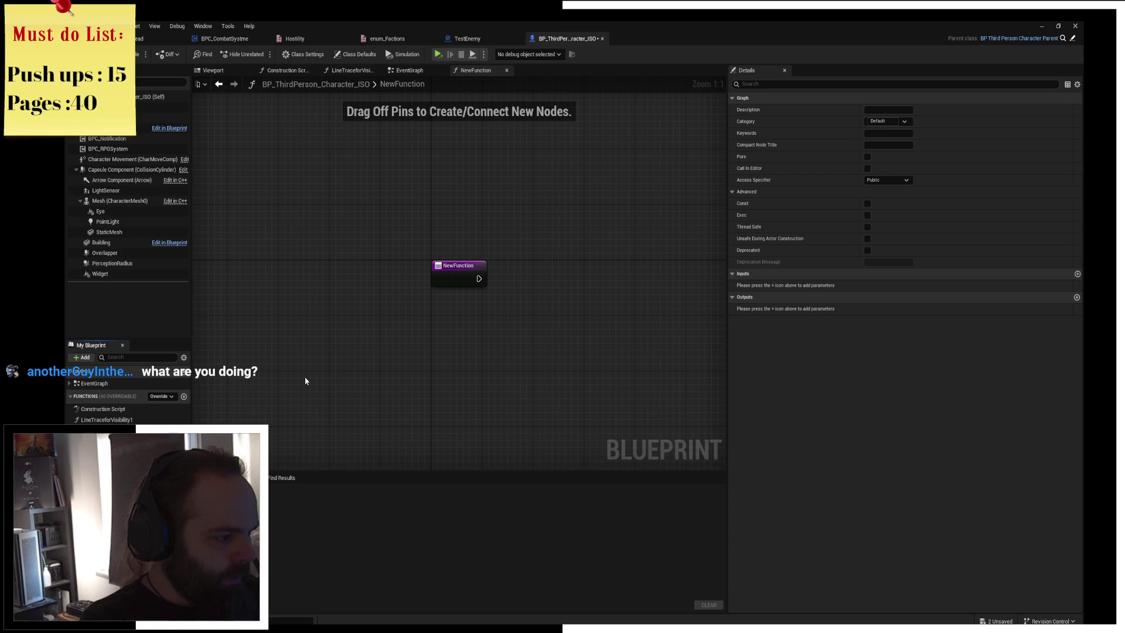
Name the function FindClosestenemy and delete the stray call node dropped in the graph
key(Return)
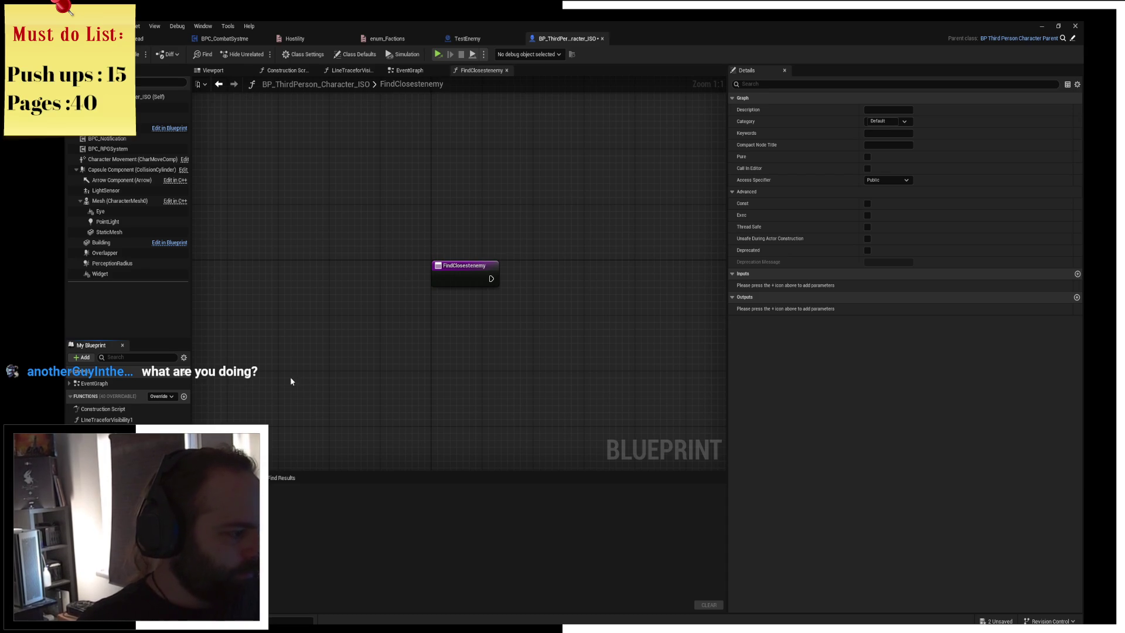
mouse_move(105, 431)
mouse_down()
mouse_move(274, 388)
mouse_move(517, 275)
mouse_move(548, 284)
mouse_up()
click(520, 276)
key(Delete)
Add a Get All Actors Of Class node after the entry, leaving its actor class unset
text(ge)
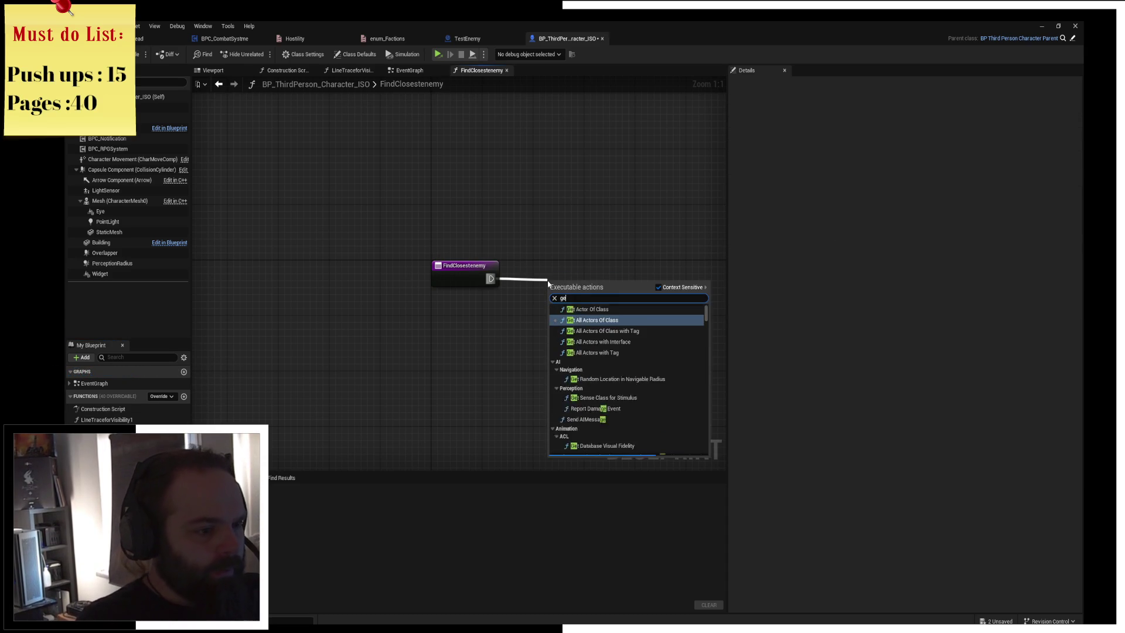
text(t all actor)
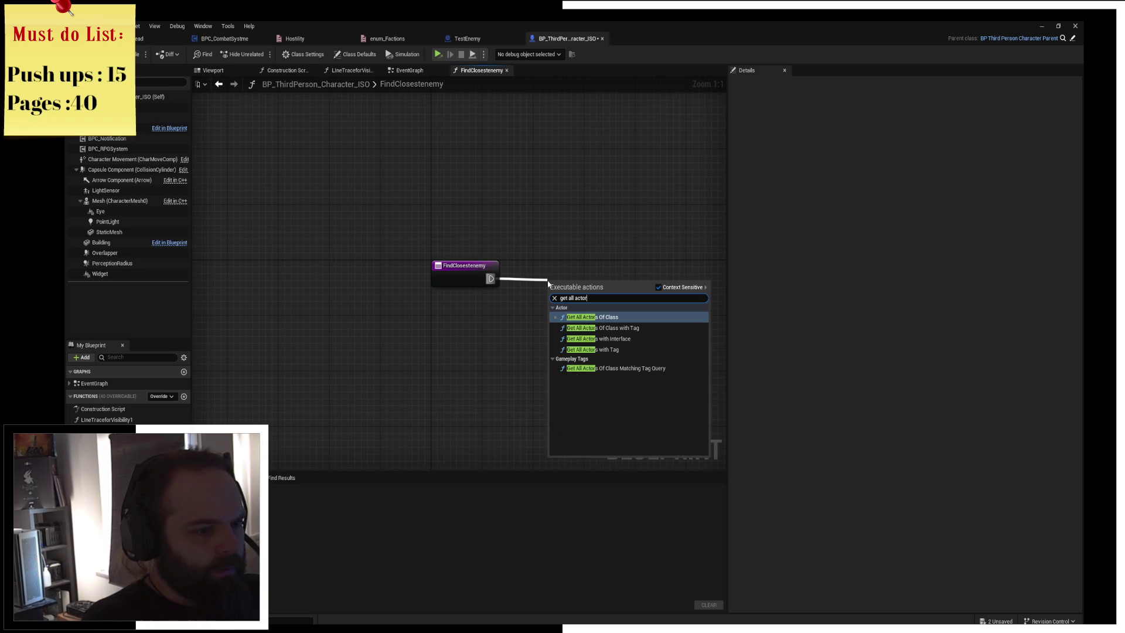
key(Return)
drag(563, 284, 545, 270)
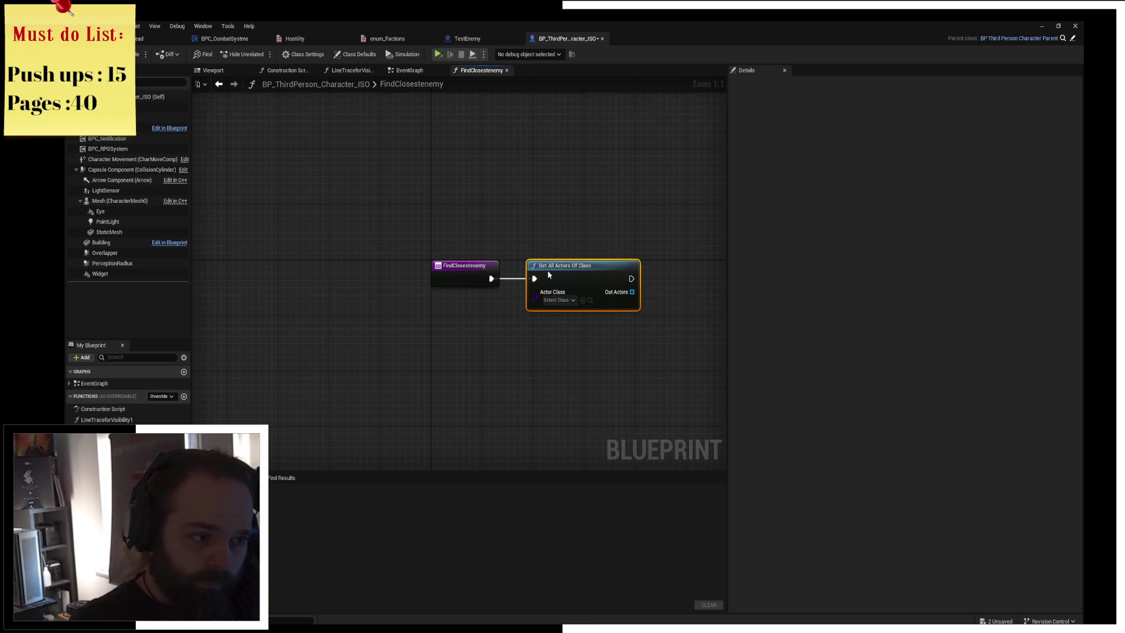
click(556, 301)
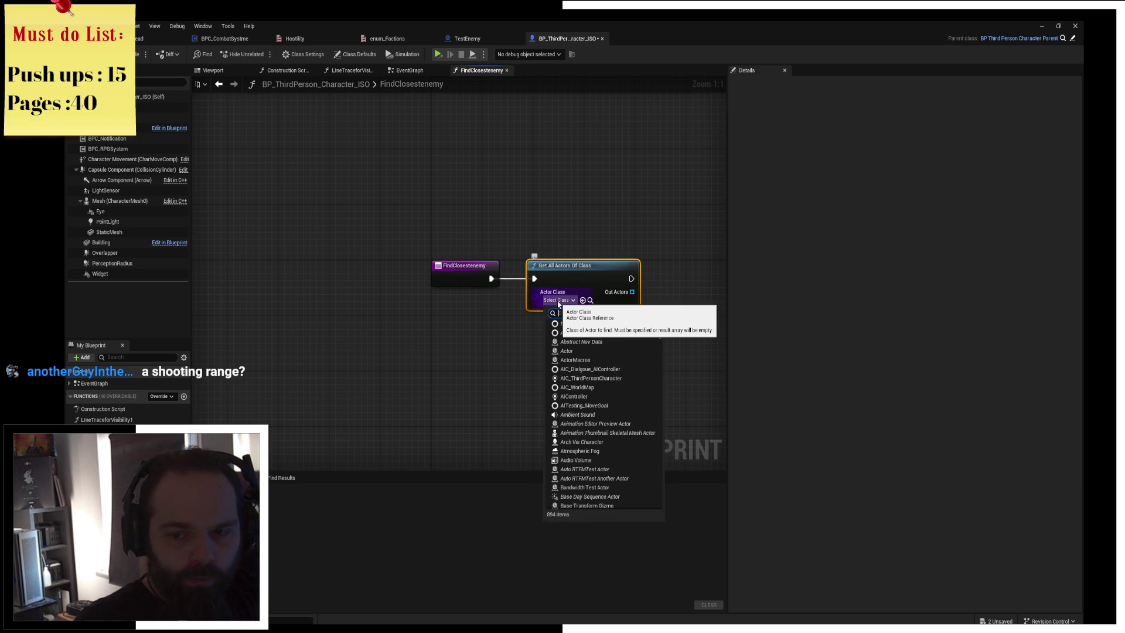
click(558, 302)
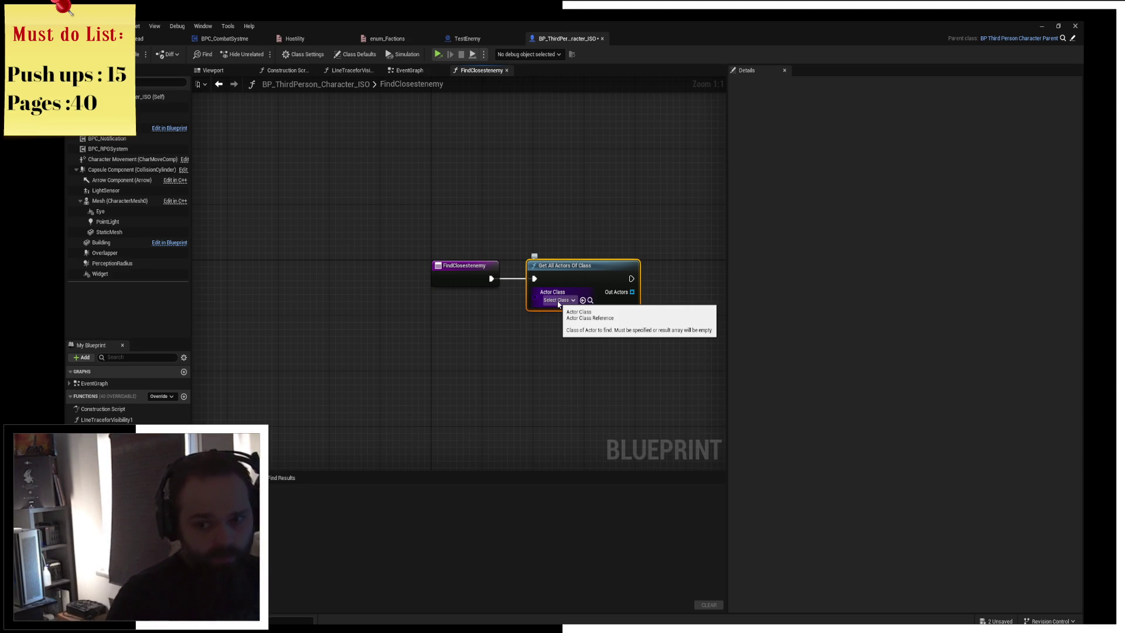
drag(608, 211, 502, 230)
scroll(502, 230, up, 1)
scroll(507, 207, up, 1)
drag(437, 193, 346, 264)
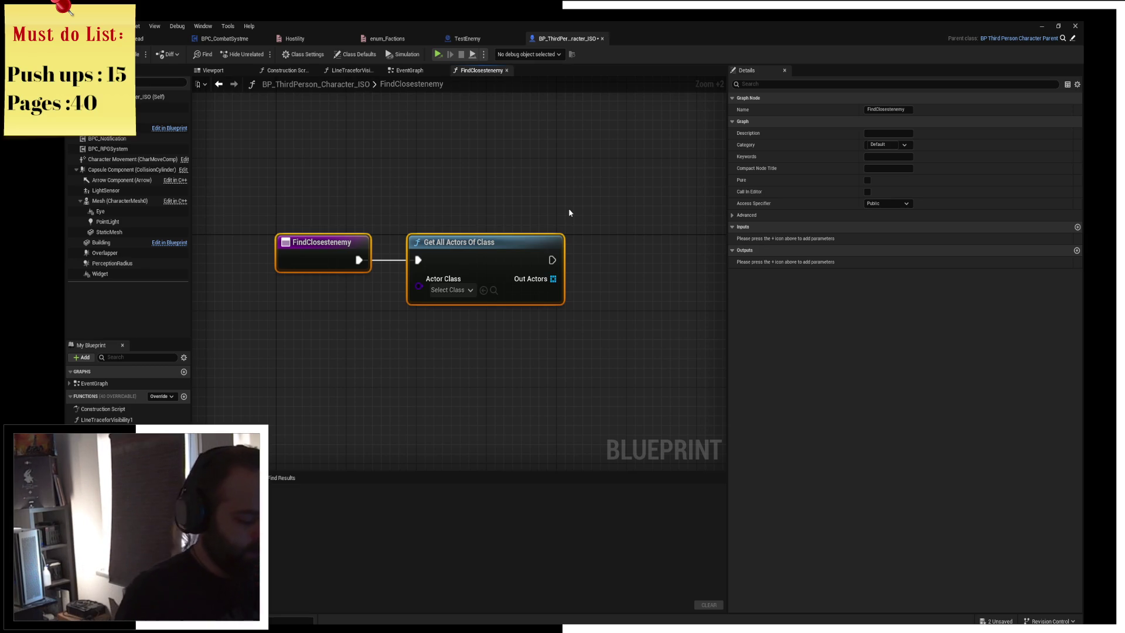
click(593, 139)
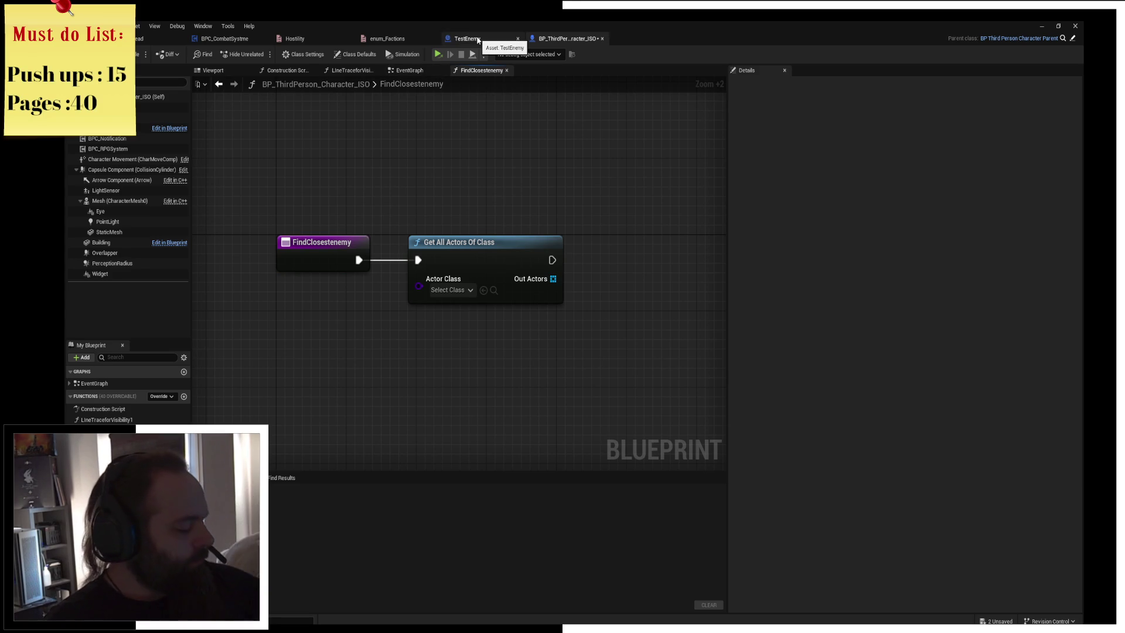
click(478, 40)
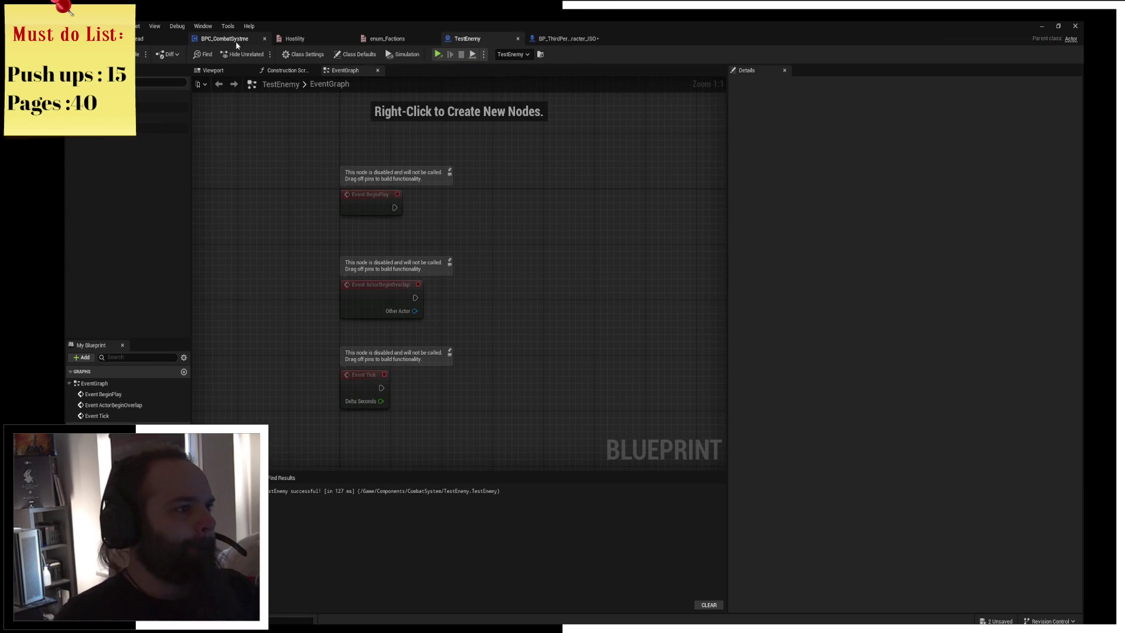
In BPC_CombatSystme, start a 'get owner' search from Begin Play, then cancel it
click(225, 39)
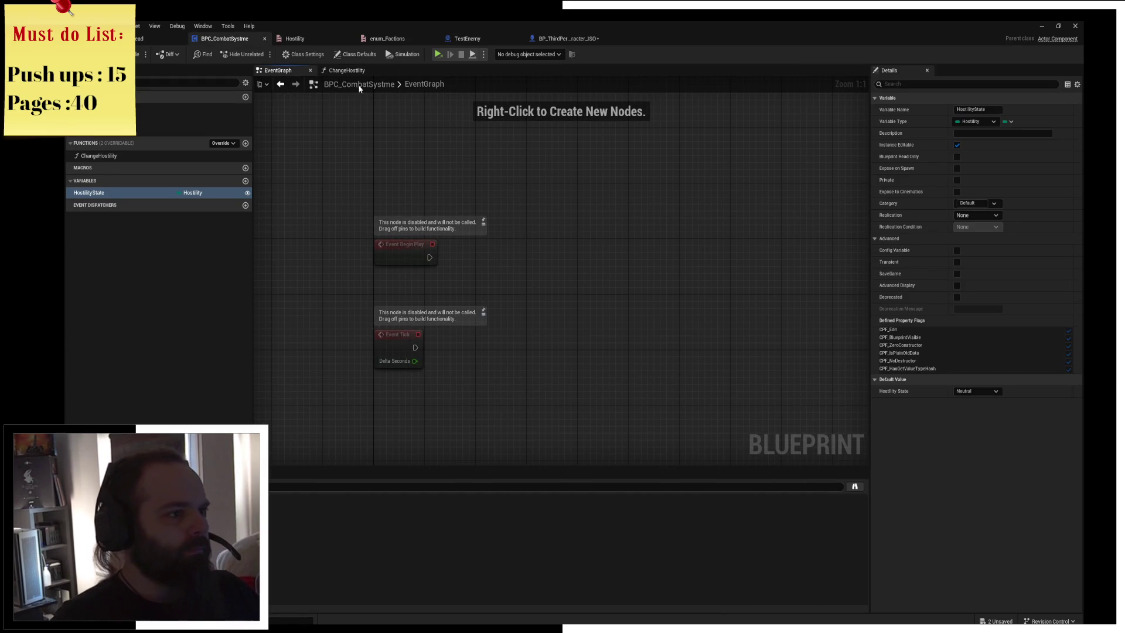
mouse_move(410, 182)
mouse_down()
mouse_move(479, 212)
mouse_move(495, 200)
mouse_move(387, 105)
mouse_up()
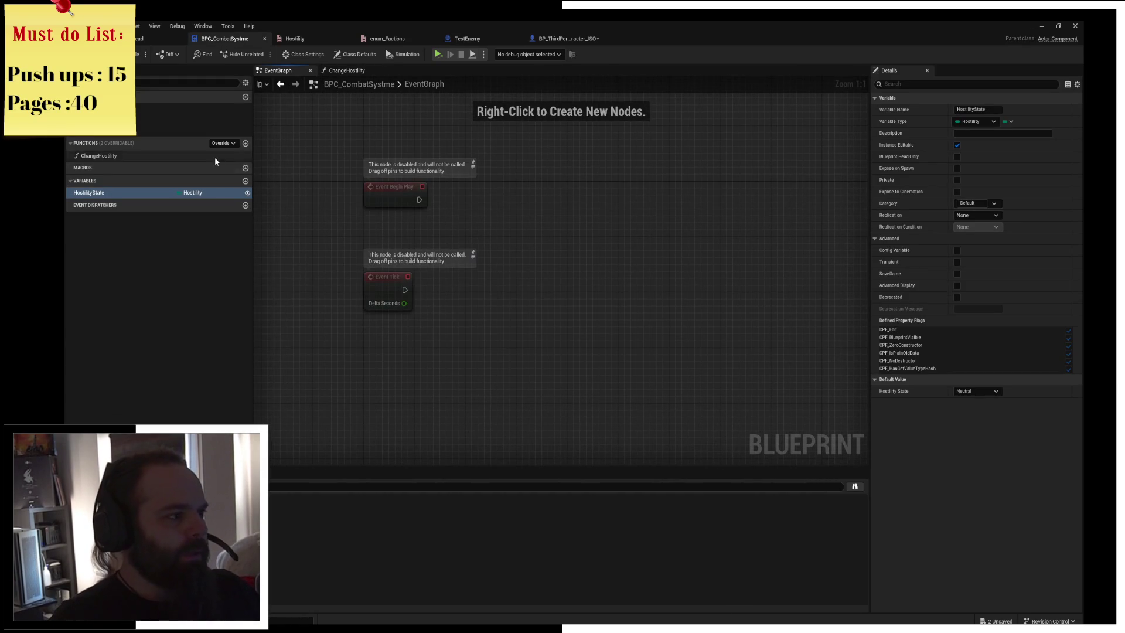
drag(439, 211, 485, 223)
scroll(480, 216, up, 3)
drag(529, 213, 511, 248)
drag(441, 246, 569, 247)
text(get)
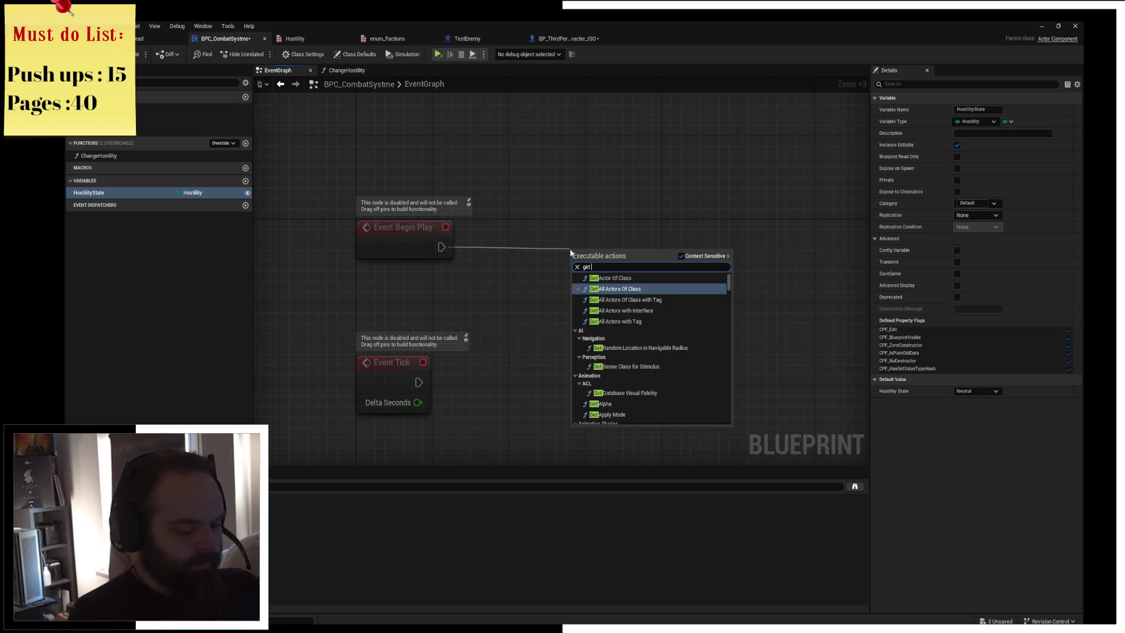
text( owner)
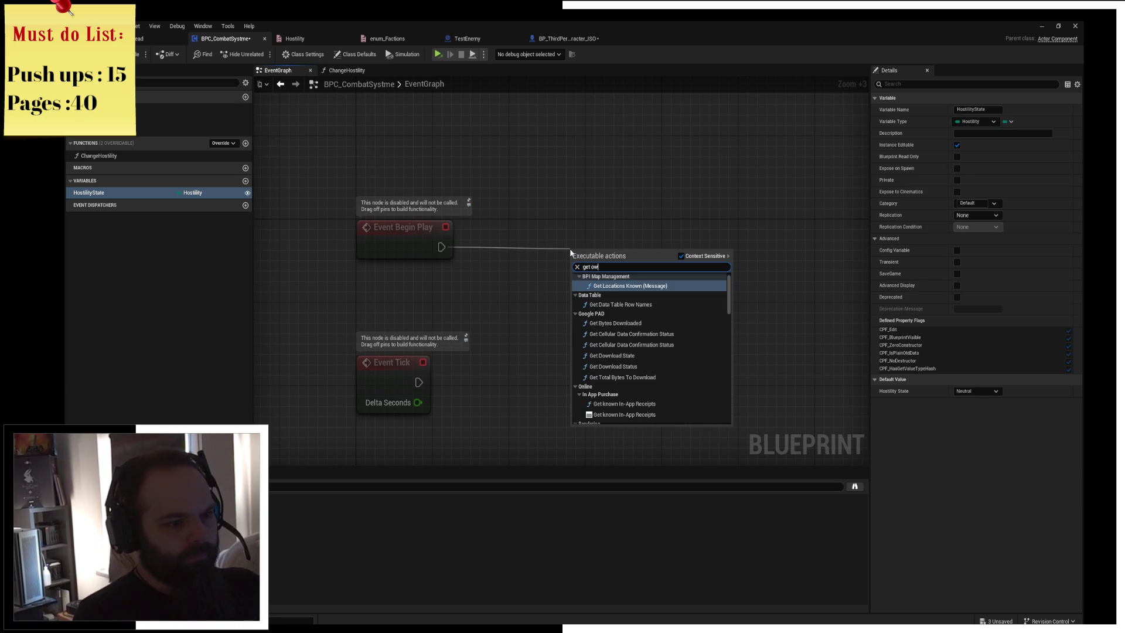
key(ctrl+a)
key(BackSpace)
key(Escape)
Add a Get Owner node whose Return Value feeds a new Get Component by Class node
right_click(388, 307)
text(get own)
key(Return)
drag(387, 308, 362, 277)
drag(483, 308, 586, 262)
text(get comp)
key(BackSpace)
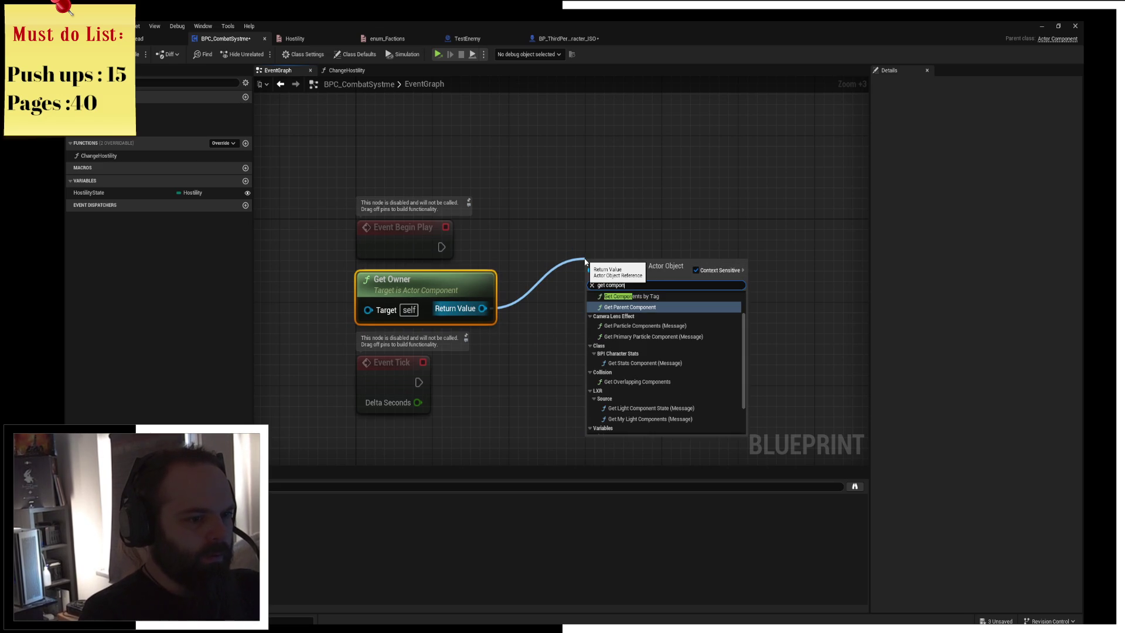
text(by c)
key(Return)
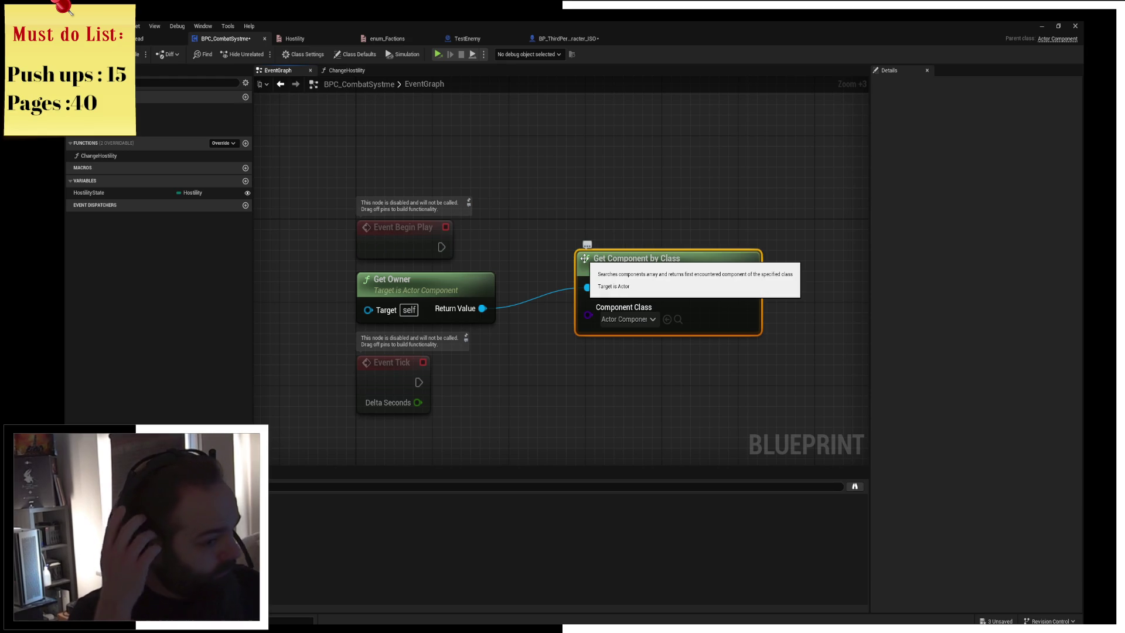
Delete the unused Event Tick and disabled Event Begin Play nodes
mouse_move(584, 258)
mouse_down()
mouse_move(564, 307)
mouse_move(480, 331)
mouse_up()
click(393, 369)
key(Delete)
drag(352, 218, 420, 252)
key(Delete)
Set Get Component by Class's Component Class to Static Mesh Component
drag(631, 188, 512, 201)
drag(498, 319, 614, 187)
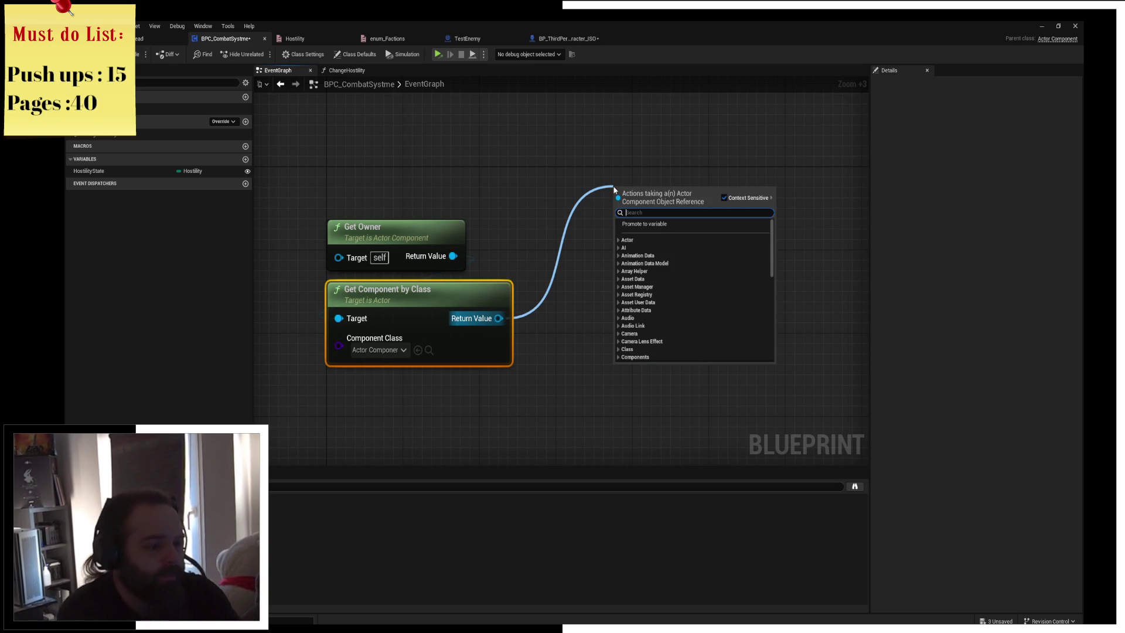
click(376, 350)
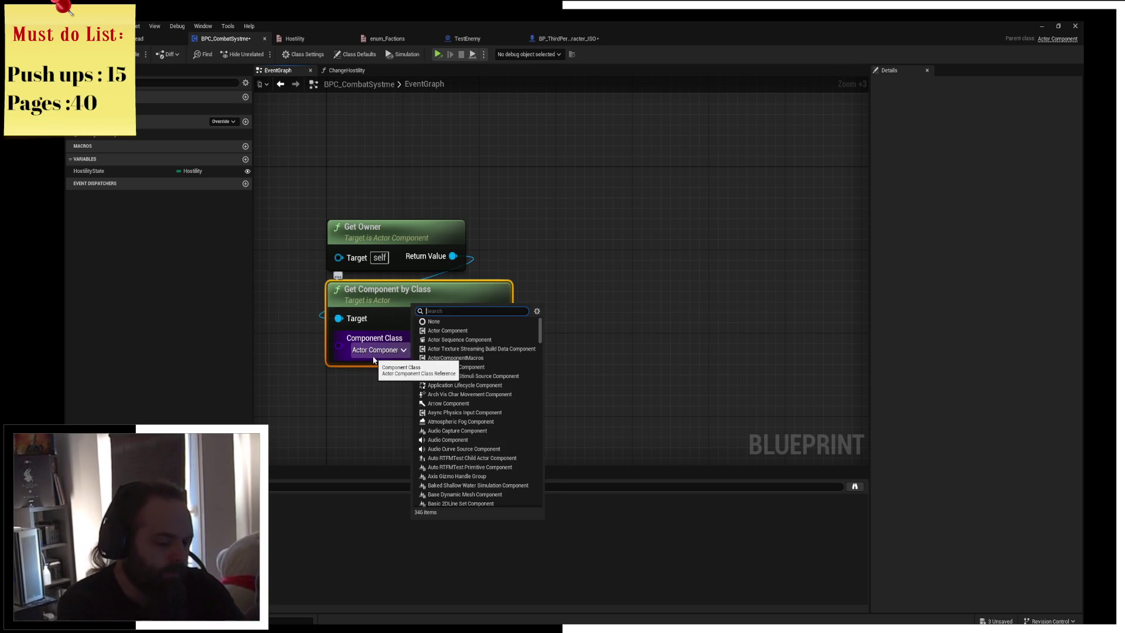
text(skelet)
text(static)
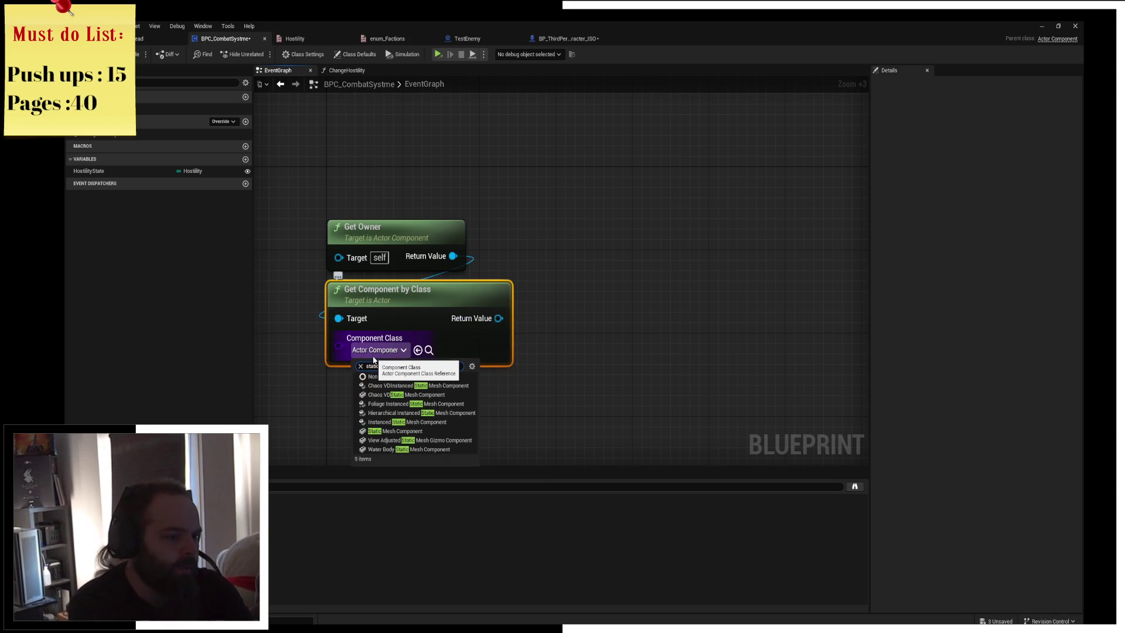
key(Down)
key(Down)
key(Down)
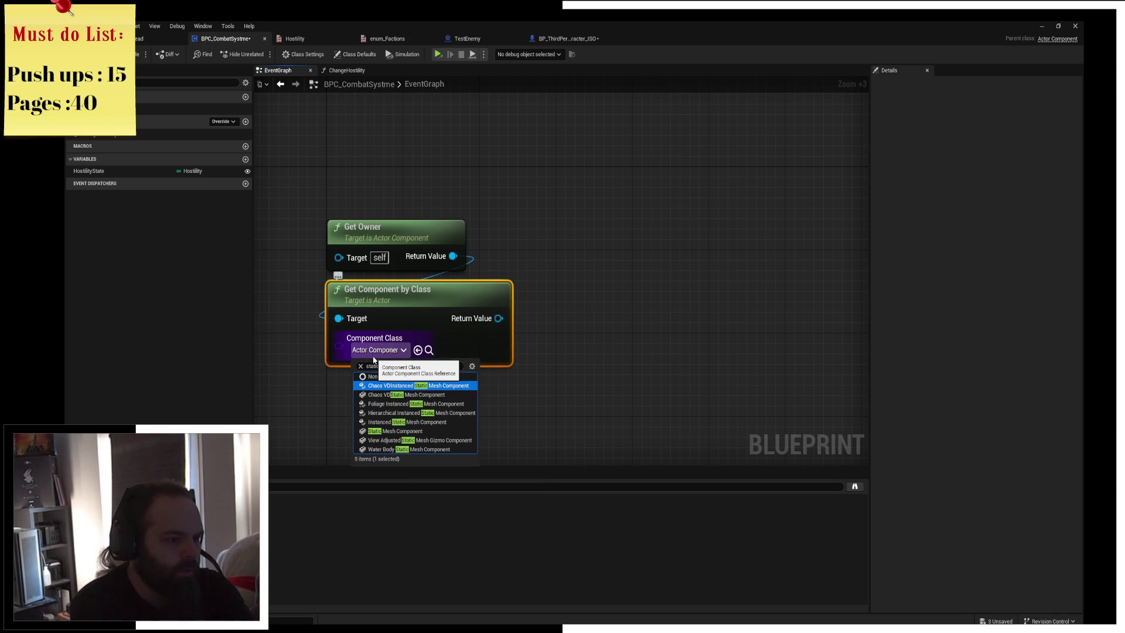
key(Return)
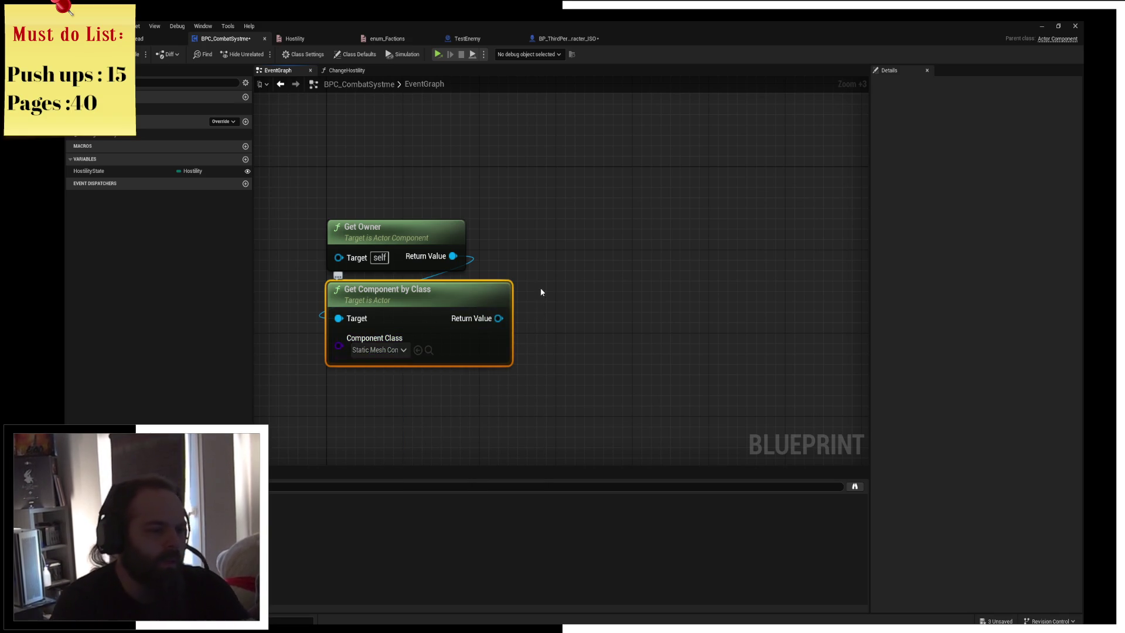
click(561, 255)
Add Set Overlay Material on the found static mesh and promote its material input to a variable
mouse_move(490, 321)
mouse_down()
mouse_move(603, 255)
mouse_move(588, 246)
mouse_up()
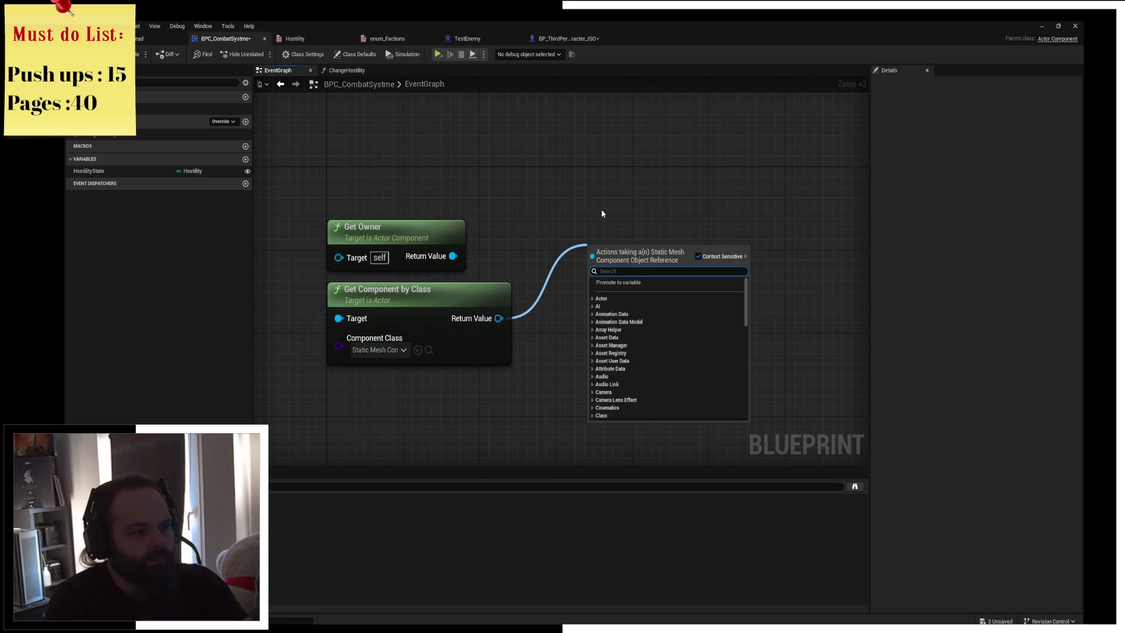
text(overlay)
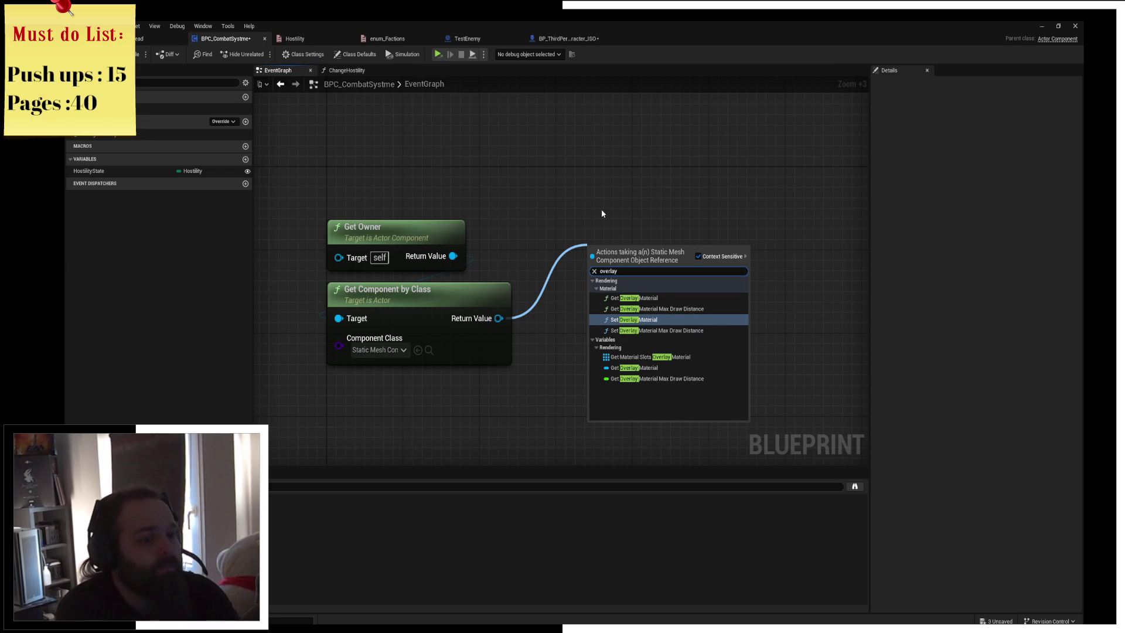
key(Return)
mouse_move(651, 257)
mouse_down()
mouse_move(866, 257)
mouse_move(838, 279)
mouse_up()
drag(782, 346, 643, 371)
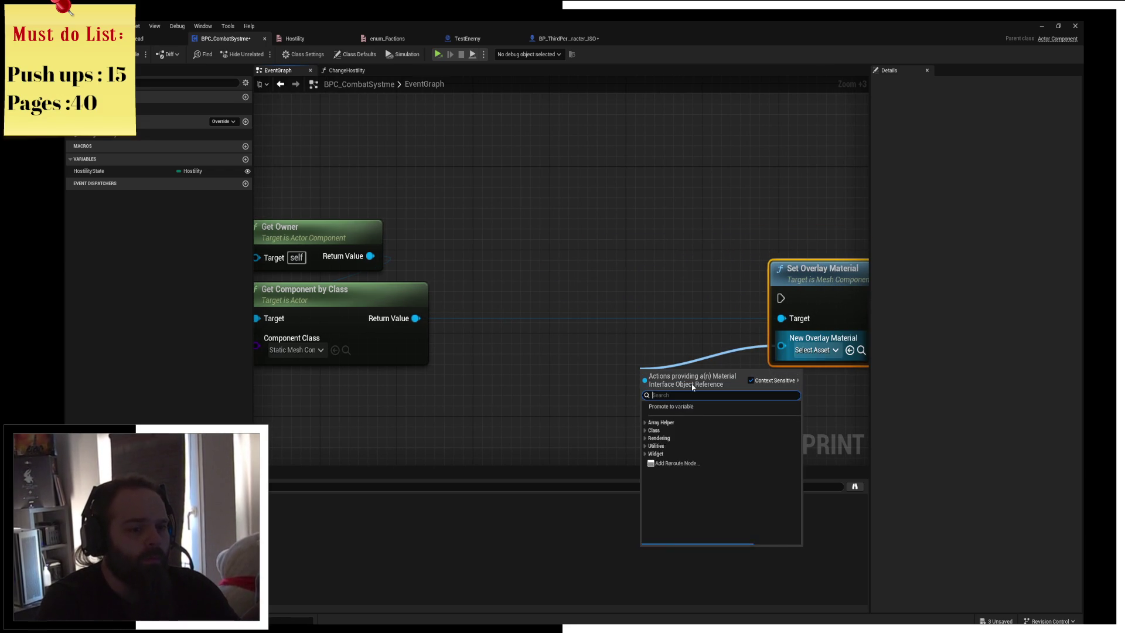
click(686, 414)
Move Get Owner and Get Component by Class lower in the graph
mouse_move(519, 221)
mouse_down()
mouse_move(348, 274)
mouse_move(364, 283)
mouse_up()
scroll(589, 194, down, 2)
ctrl+click(469, 323)
mouse_move(469, 322)
mouse_down()
mouse_move(589, 392)
mouse_move(611, 422)
mouse_up()
right_click(509, 322)
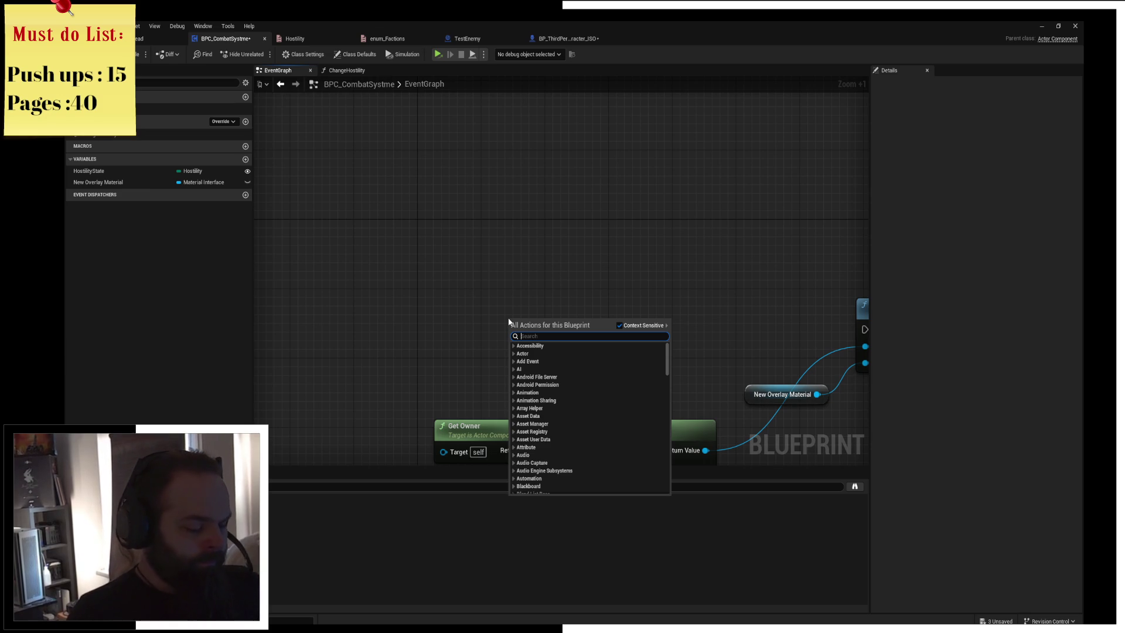
key(Escape)
Add Event Begin Play and wire it to a Switch on Hostility driven by HostilityState
right_click(413, 291)
text(ev)
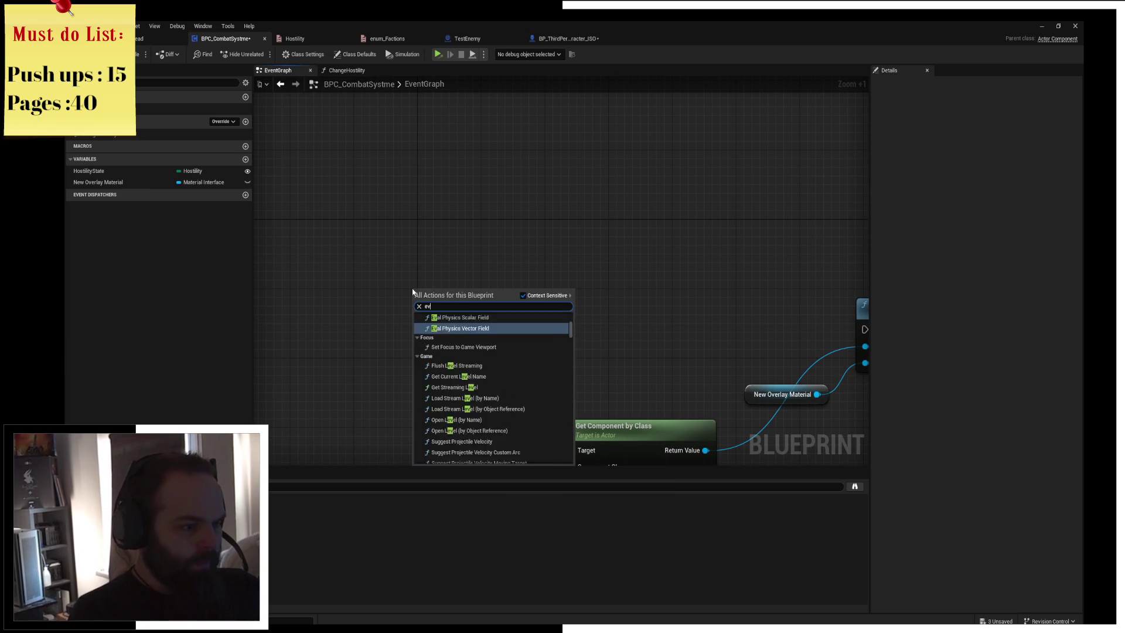
text(ent begin)
key(Return)
drag(555, 326, 462, 266)
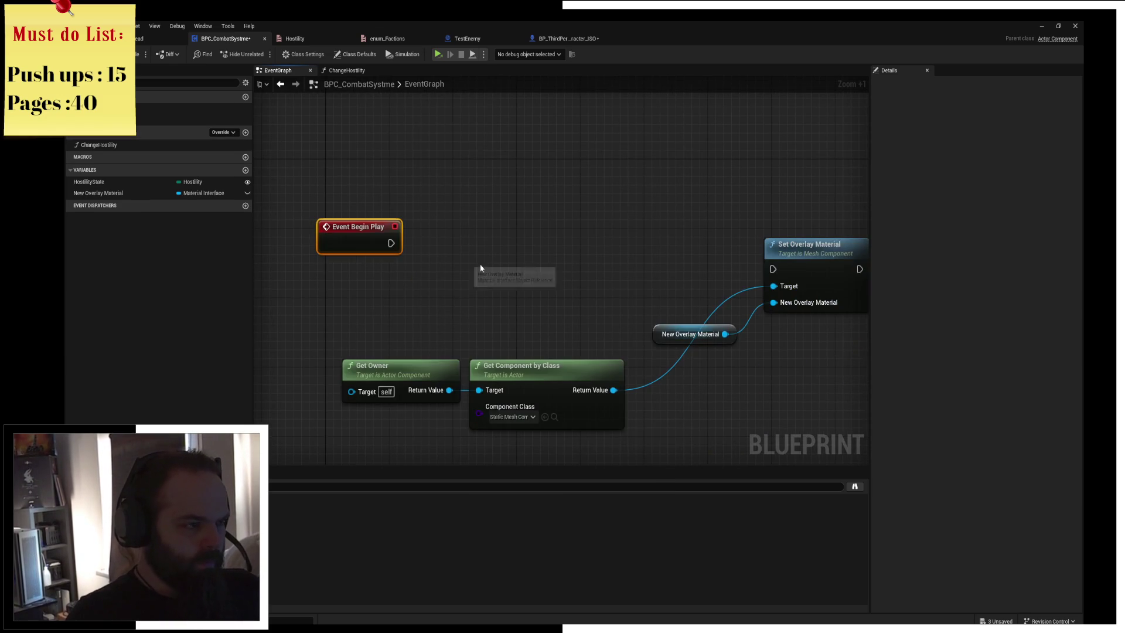
mouse_move(88, 182)
mouse_down()
mouse_move(422, 305)
mouse_move(499, 274)
mouse_up()
click(422, 310)
text(swit)
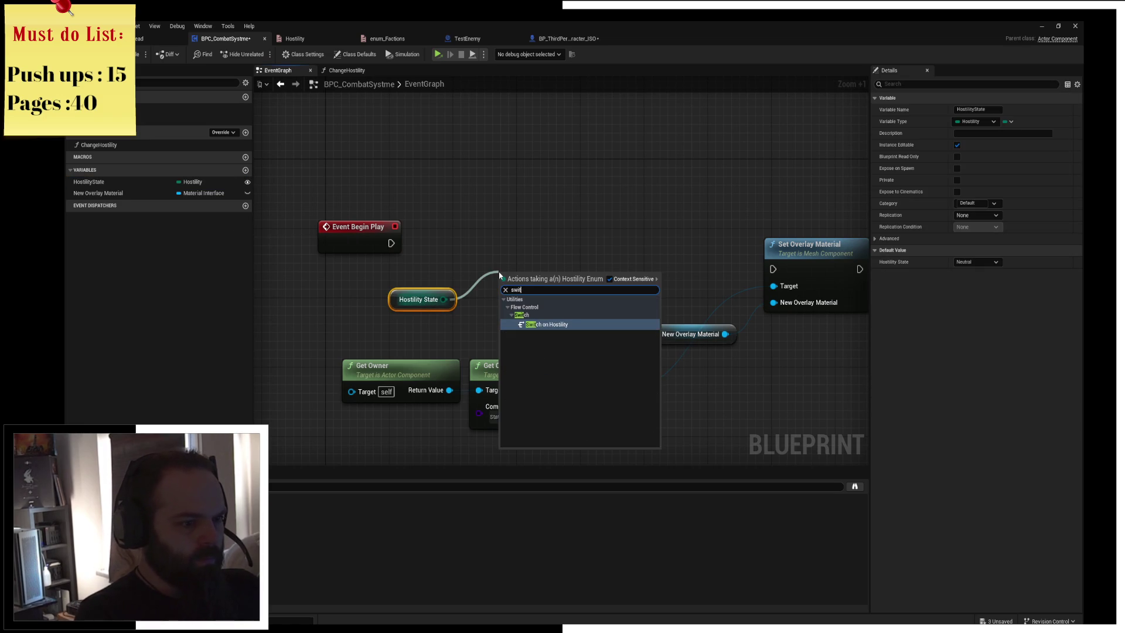
key(Return)
mouse_move(391, 243)
mouse_down()
mouse_move(502, 290)
mouse_move(538, 235)
mouse_move(680, 237)
mouse_up()
drag(403, 305, 591, 305)
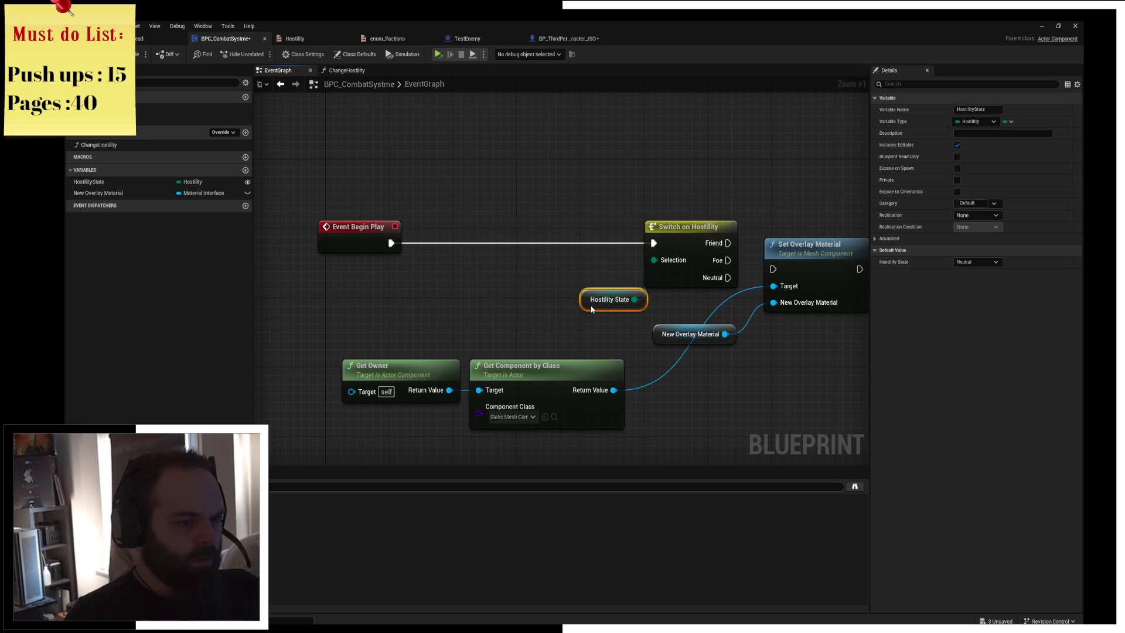
Insert a Sequence node onto the Begin Play wire
right_click(447, 293)
text(seq)
key(Return)
mouse_move(447, 293)
mouse_down()
mouse_move(418, 229)
mouse_move(422, 242)
mouse_move(652, 245)
mouse_up()
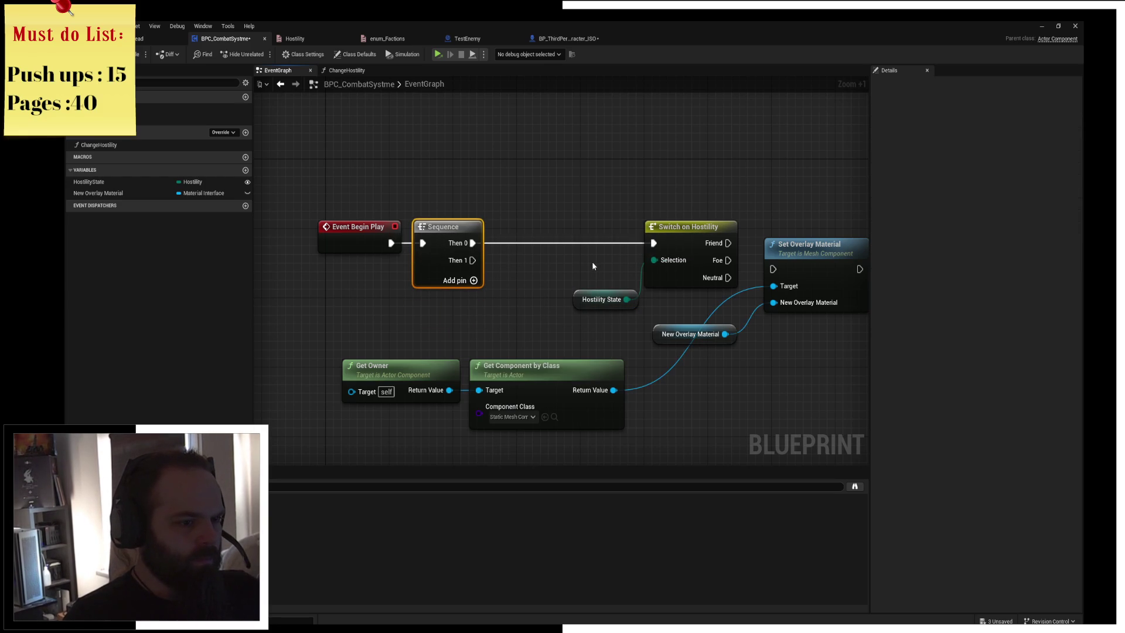
Connect Sequence Then 1 to Set Overlay Material's execution input
drag(595, 291, 508, 256)
drag(571, 306, 556, 435)
mouse_move(473, 316)
mouse_down()
mouse_move(564, 325)
mouse_move(517, 280)
mouse_up()
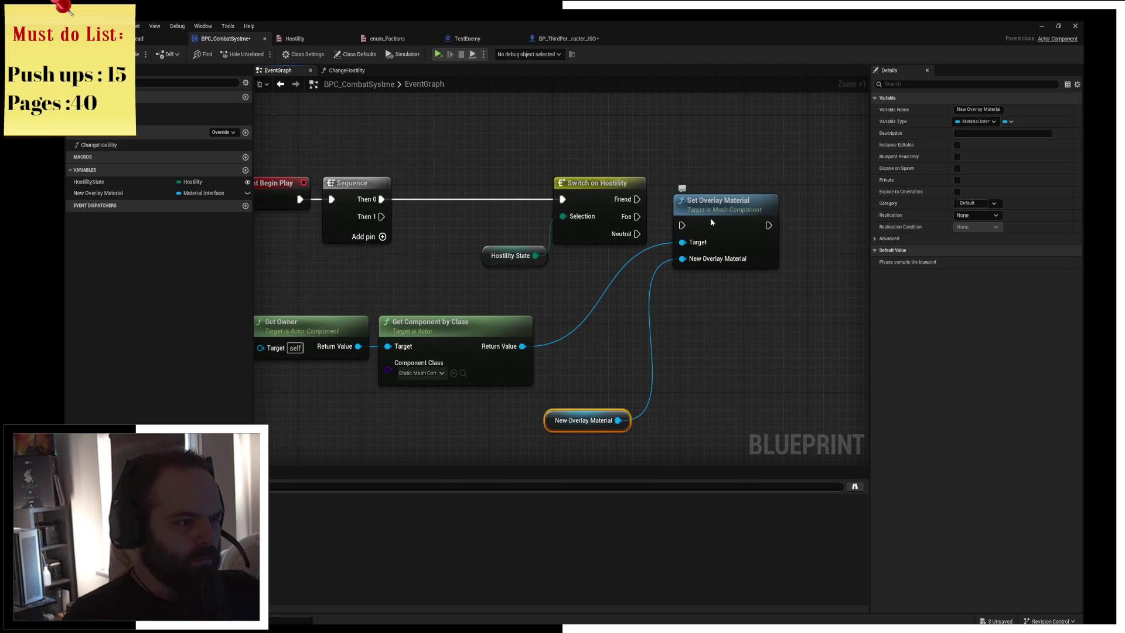
drag(715, 221, 730, 297)
mouse_move(381, 216)
mouse_down()
mouse_move(459, 253)
mouse_move(706, 305)
mouse_up()
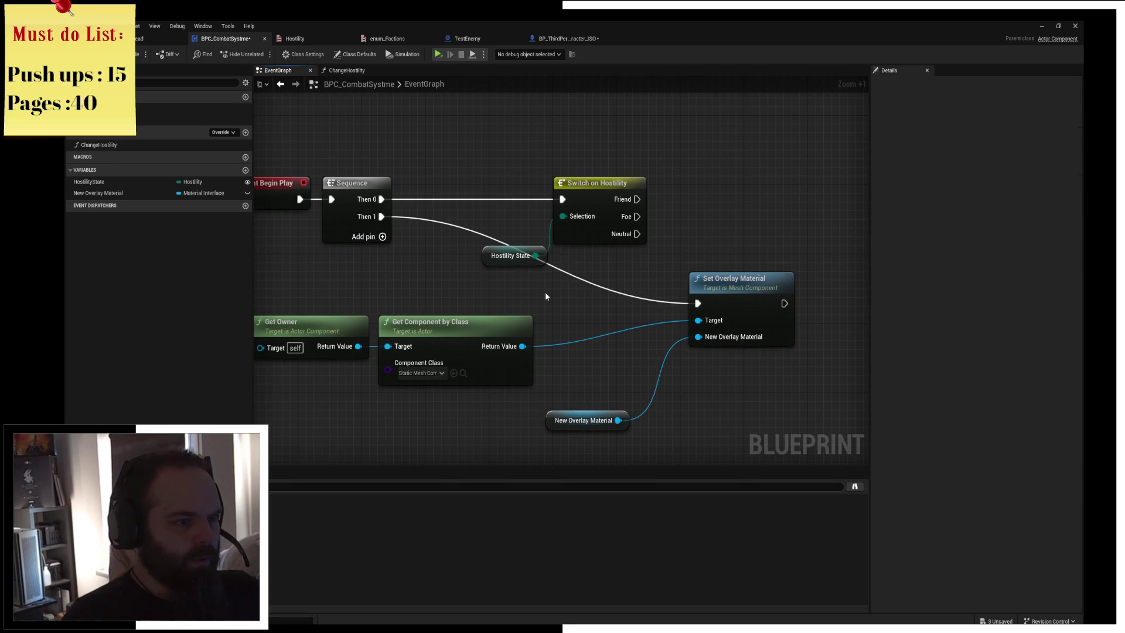
drag(638, 228, 508, 251)
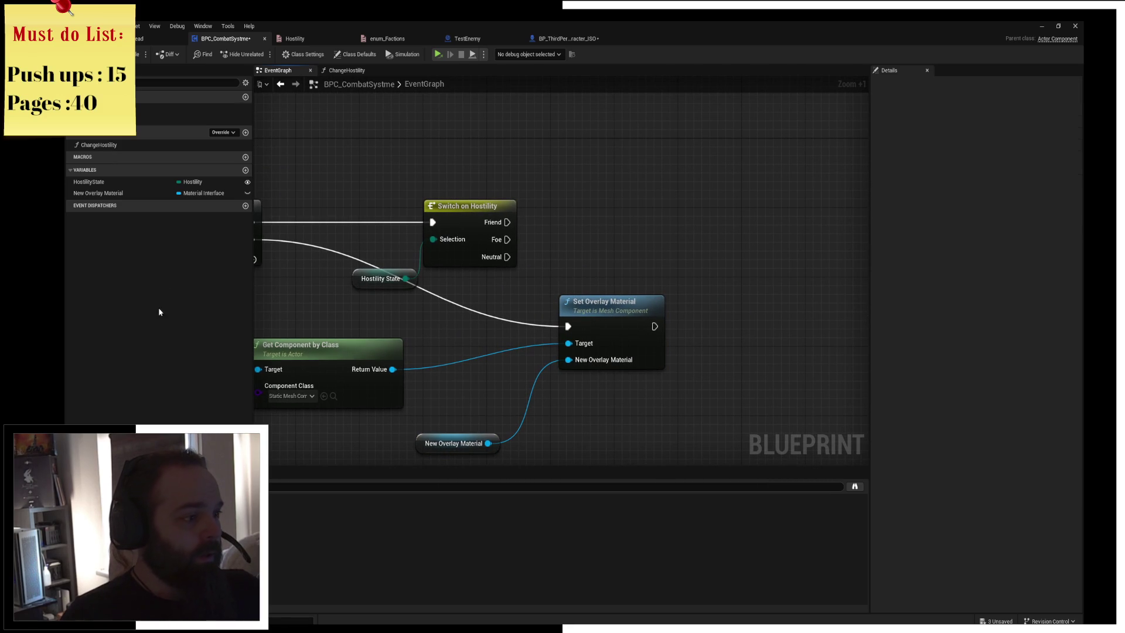
Create three SET New Overlay Material nodes by adding and duplicating a setter
mouse_move(117, 192)
mouse_down()
mouse_move(560, 167)
mouse_move(634, 245)
mouse_move(625, 194)
mouse_up()
key(ctrl+c)
key(ctrl+v)
key(ctrl+c)
key(ctrl+v)
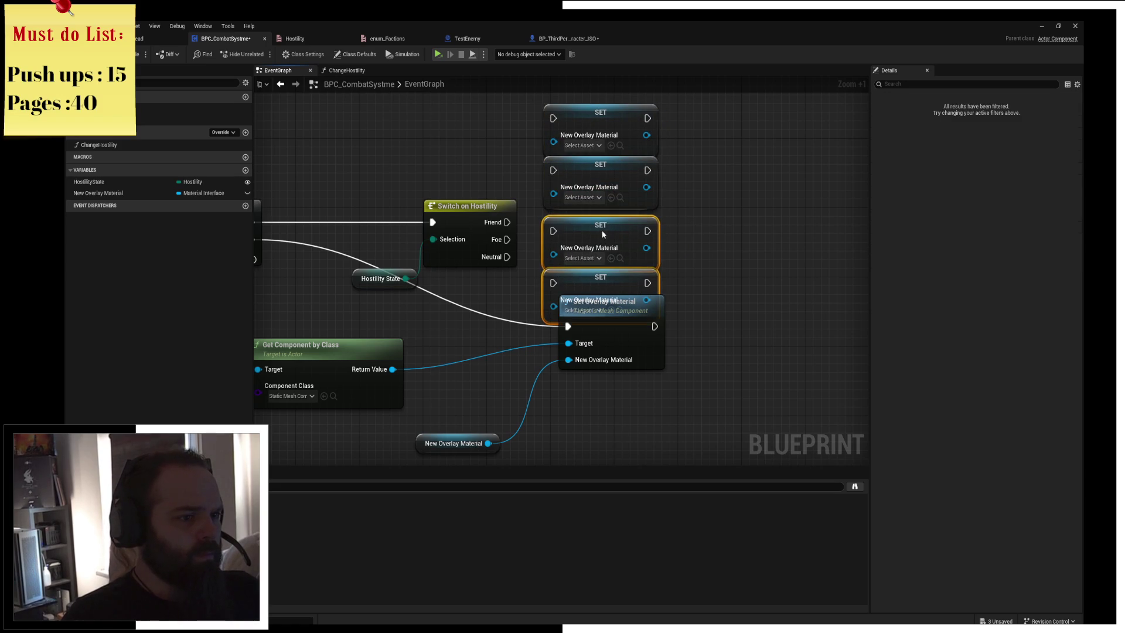
drag(604, 230, 611, 231)
click(612, 293)
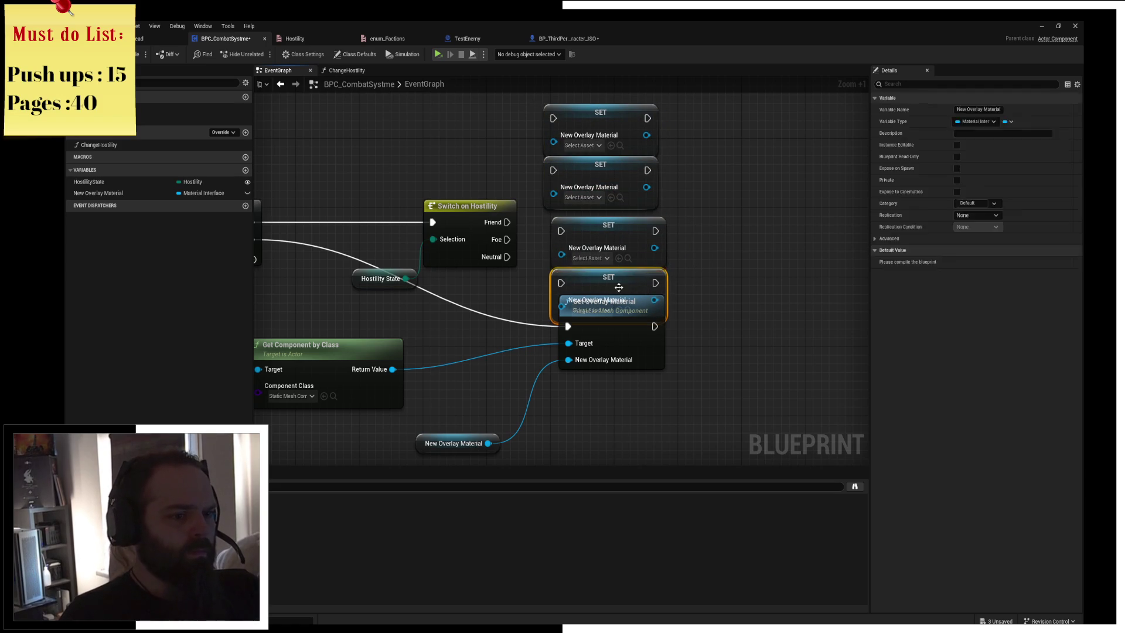
key(Delete)
click(613, 321)
Give the third setter M_Overlay_Yellow and wire Neutral to it
click(590, 257)
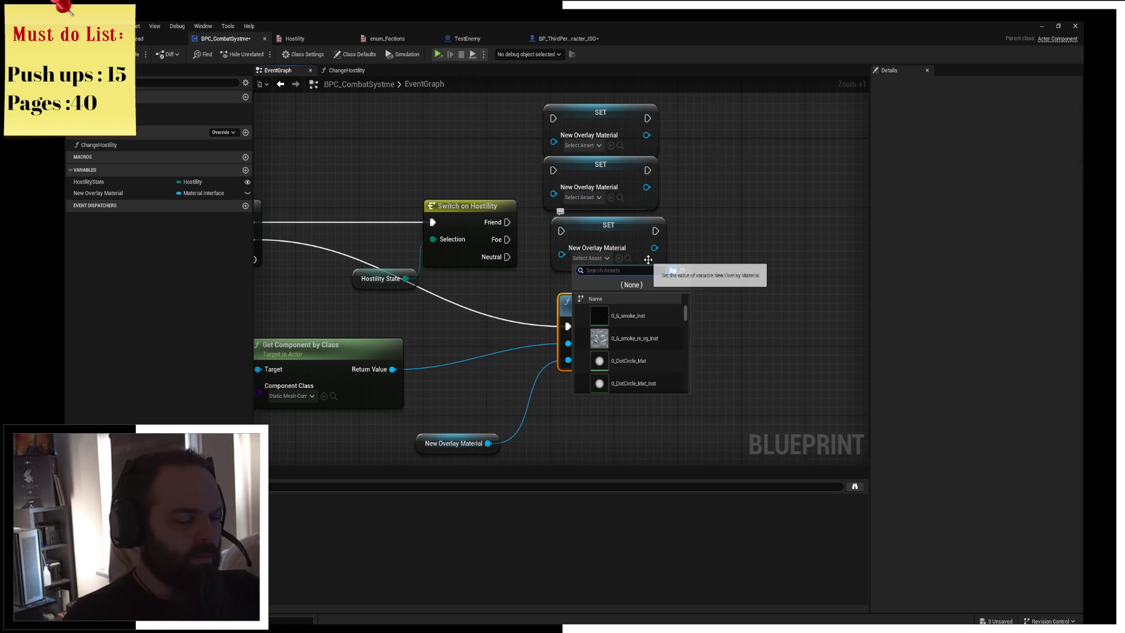
text(yell)
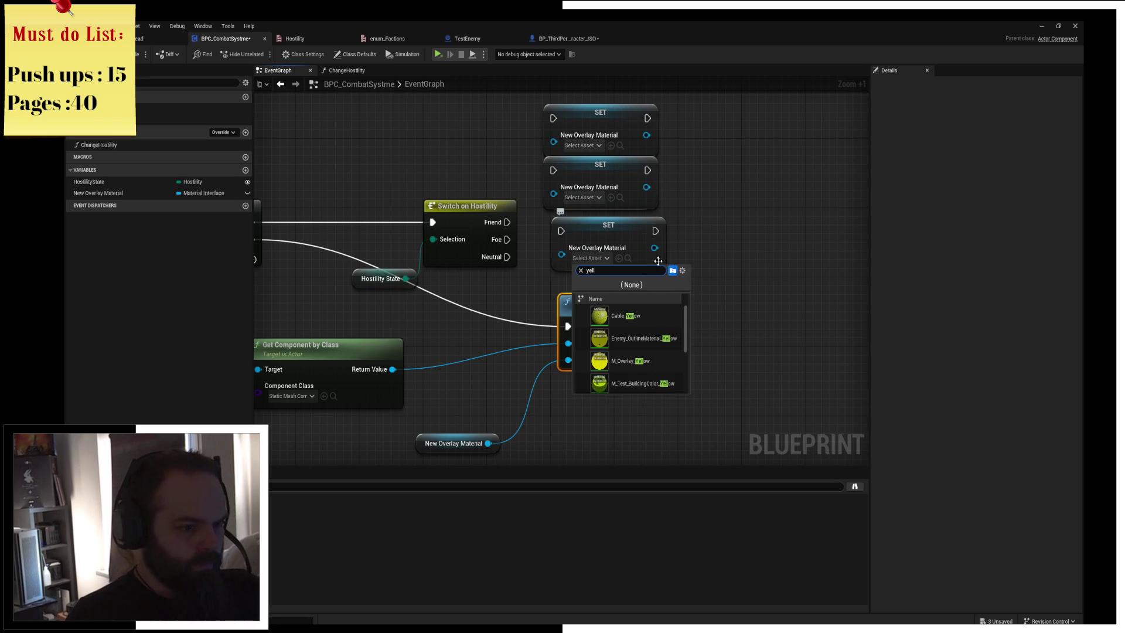
click(630, 361)
mouse_move(503, 259)
mouse_down()
mouse_move(561, 231)
mouse_move(610, 249)
mouse_move(610, 260)
mouse_up()
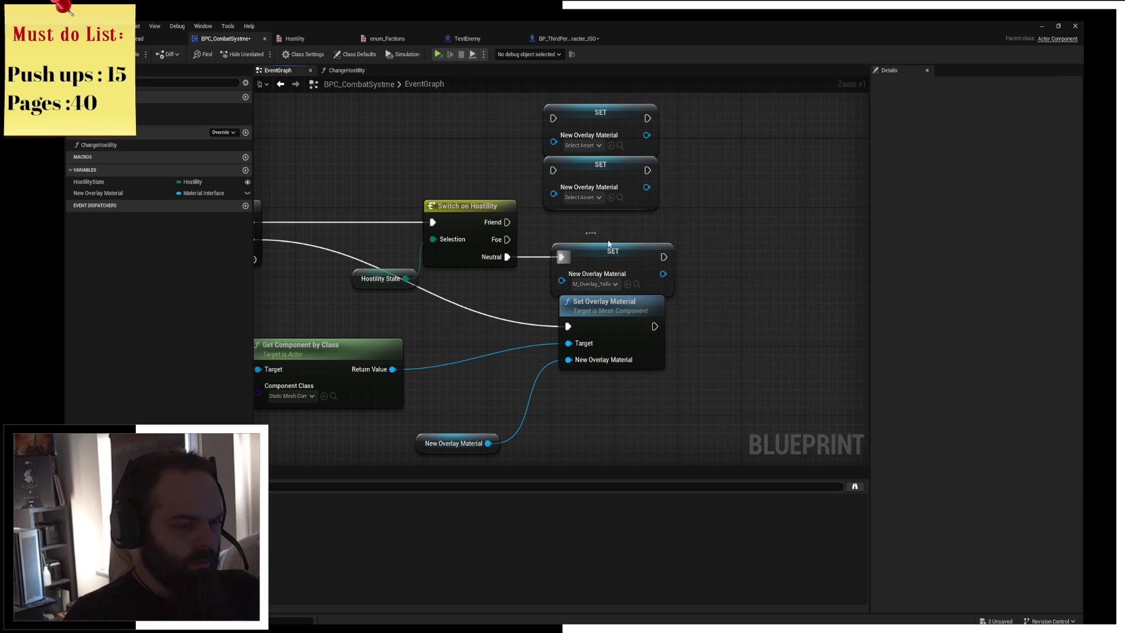
Give the second setter M_Overlay_Red and wire Foe to it
drag(604, 179, 611, 213)
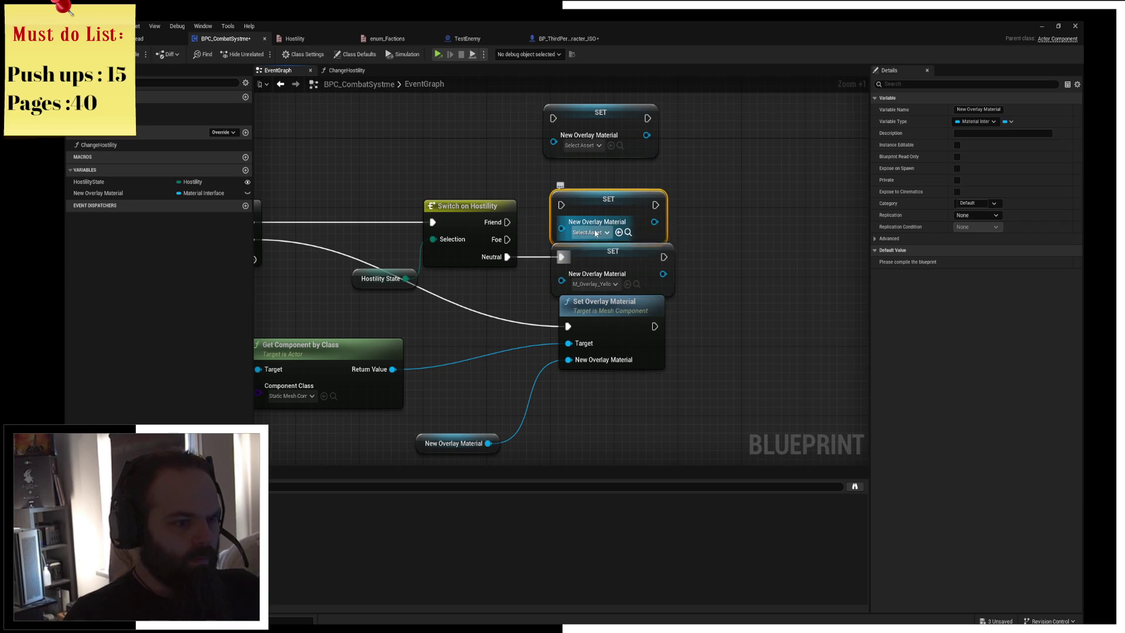
click(594, 232)
text(_Overlay)
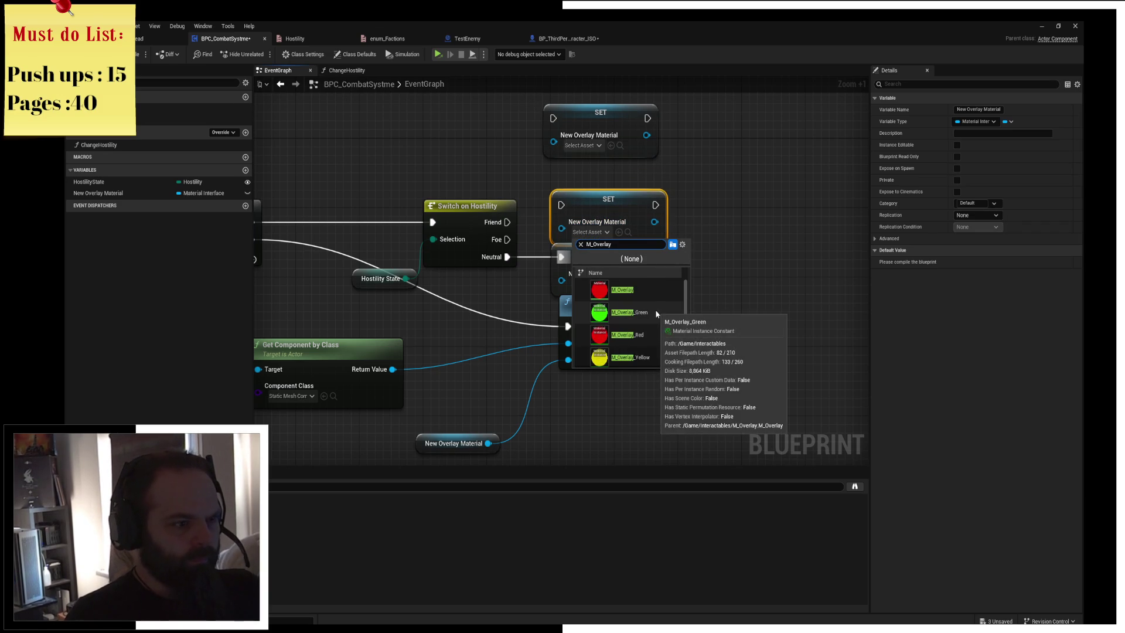
click(644, 332)
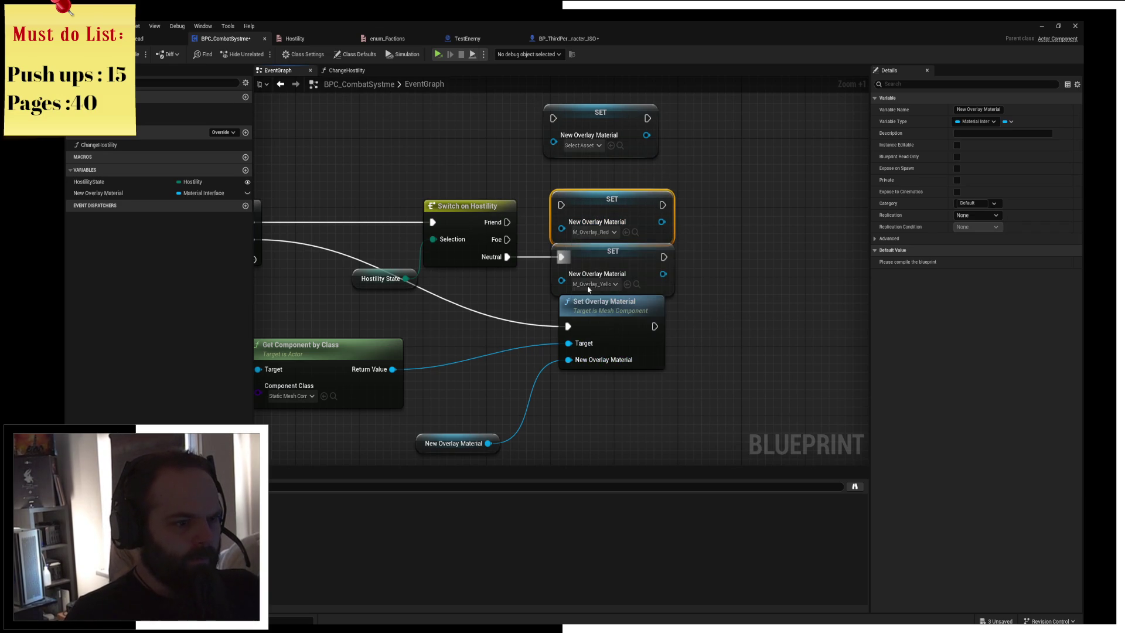
mouse_move(508, 239)
mouse_down()
mouse_move(545, 225)
mouse_move(560, 205)
mouse_up()
Wire Friend to the top setter with M_Overlay_Green, then compile the blueprint
drag(608, 103, 623, 149)
drag(505, 222, 561, 153)
click(607, 180)
text(over)
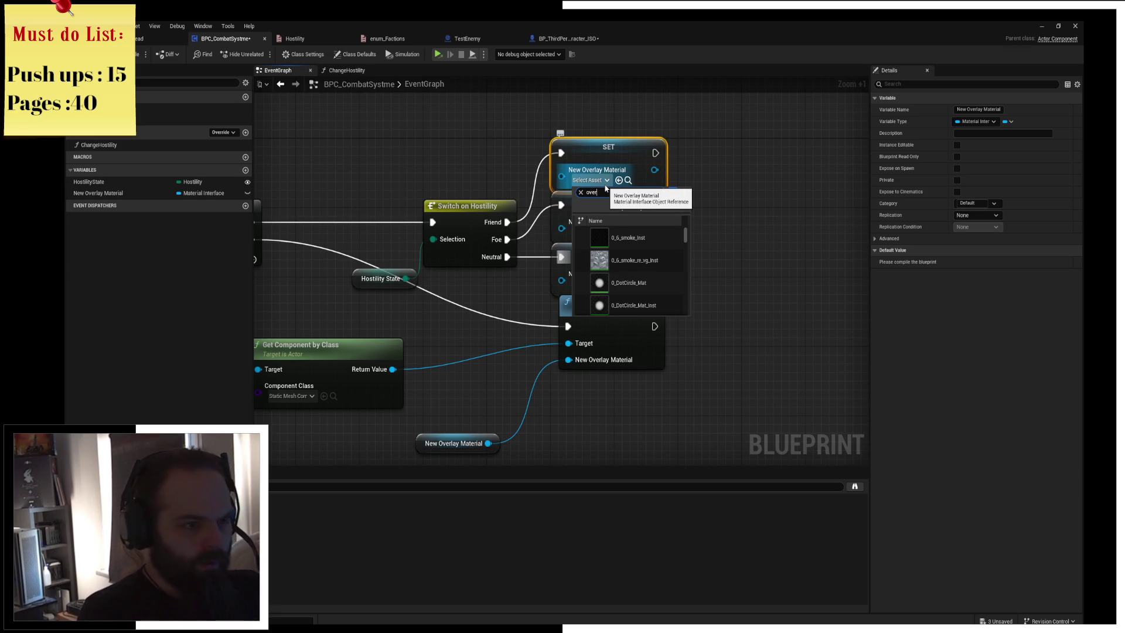
key(BackSpace)
key(BackSpace)
key(BackSpace)
text(M_)
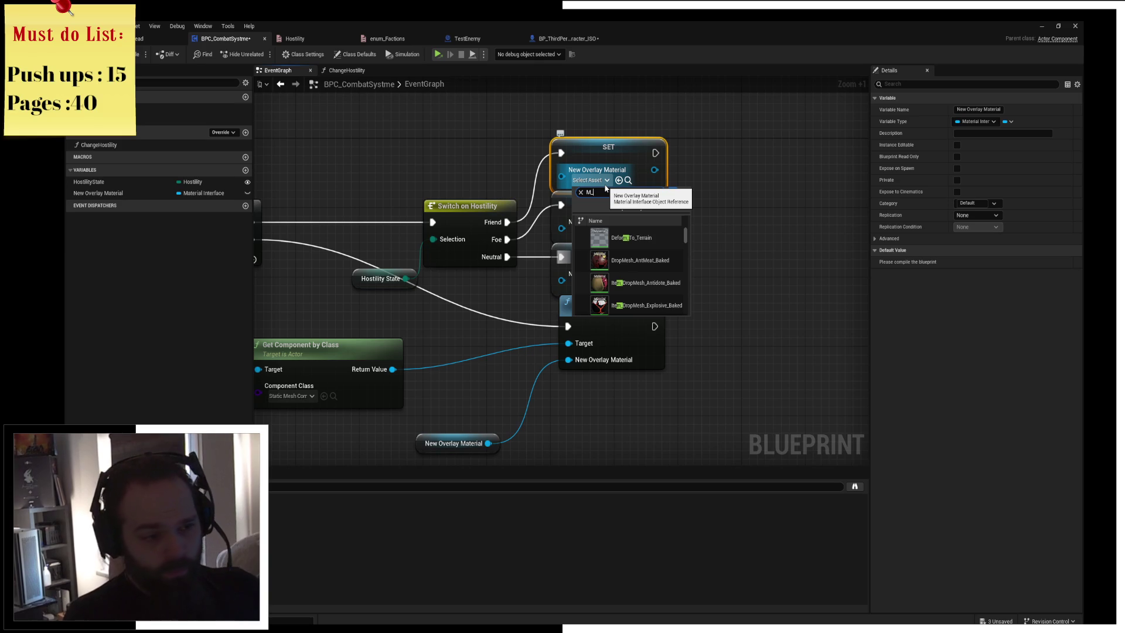
text(overlay)
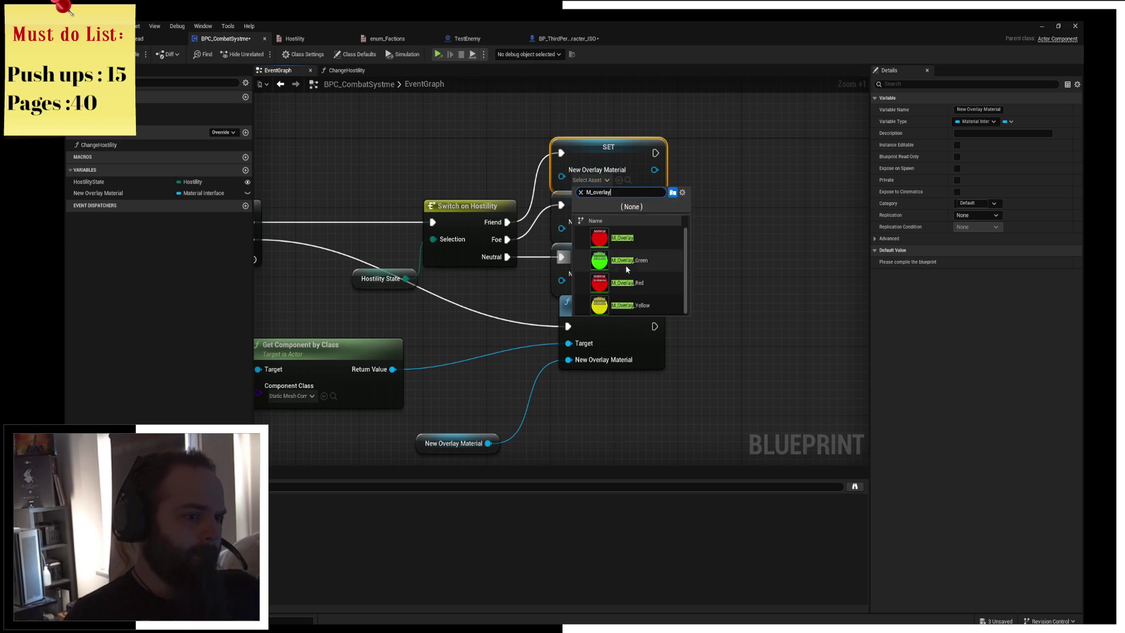
click(625, 261)
click(140, 54)
click(141, 39)
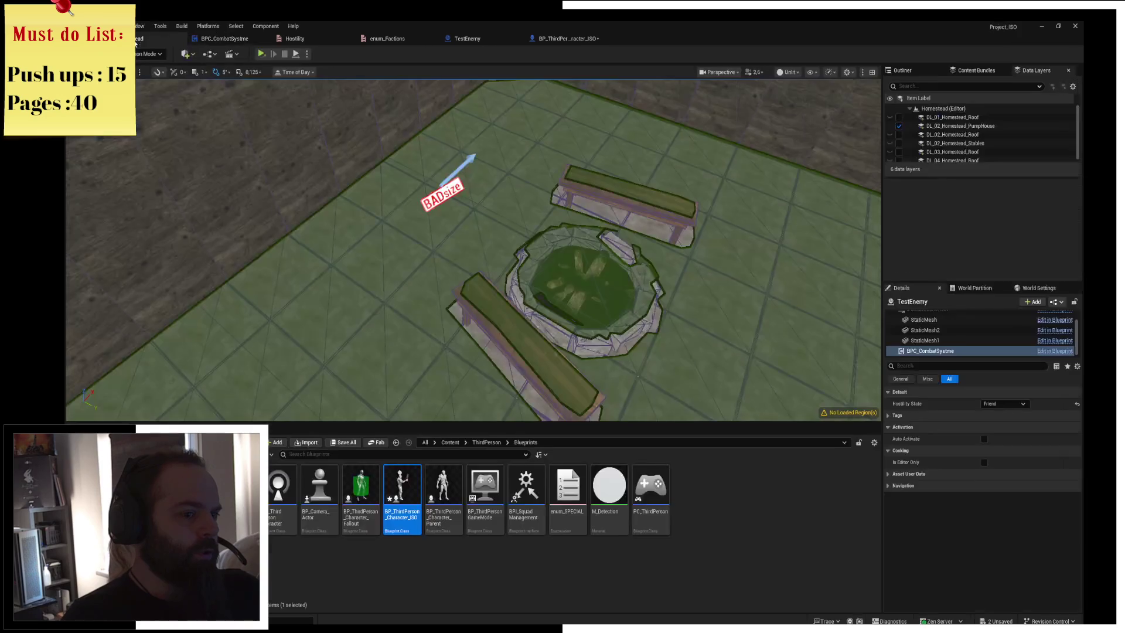
Save all modified character blueprints and briefly play-test the level
key(ctrl+shift+s)
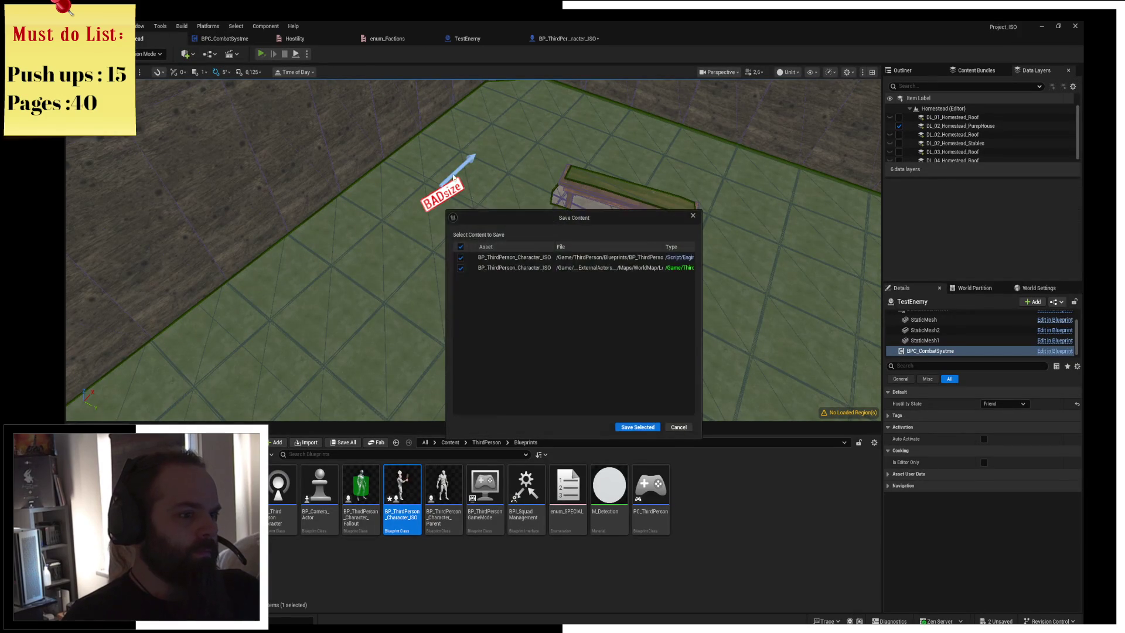
click(639, 427)
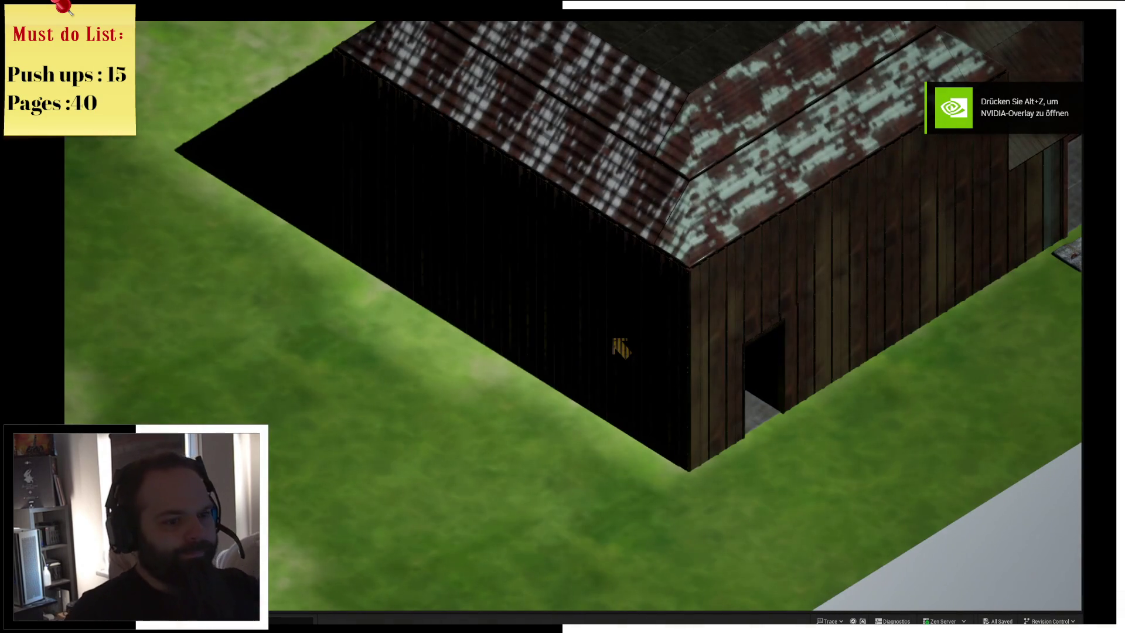
scroll(794, 457, up, 3)
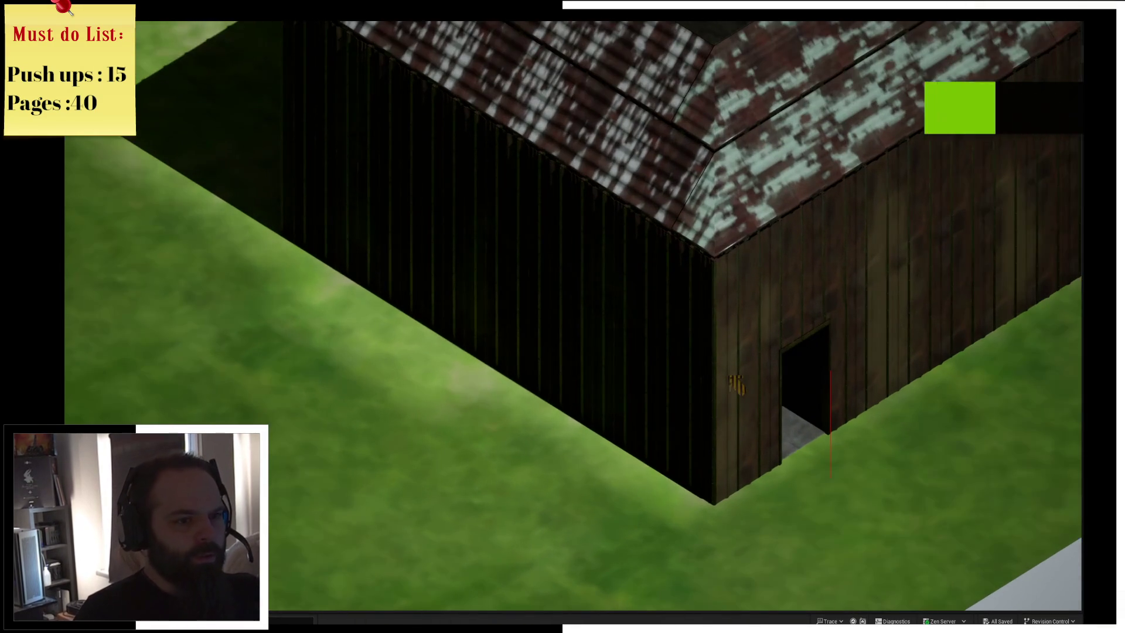
scroll(573, 314, up, 1)
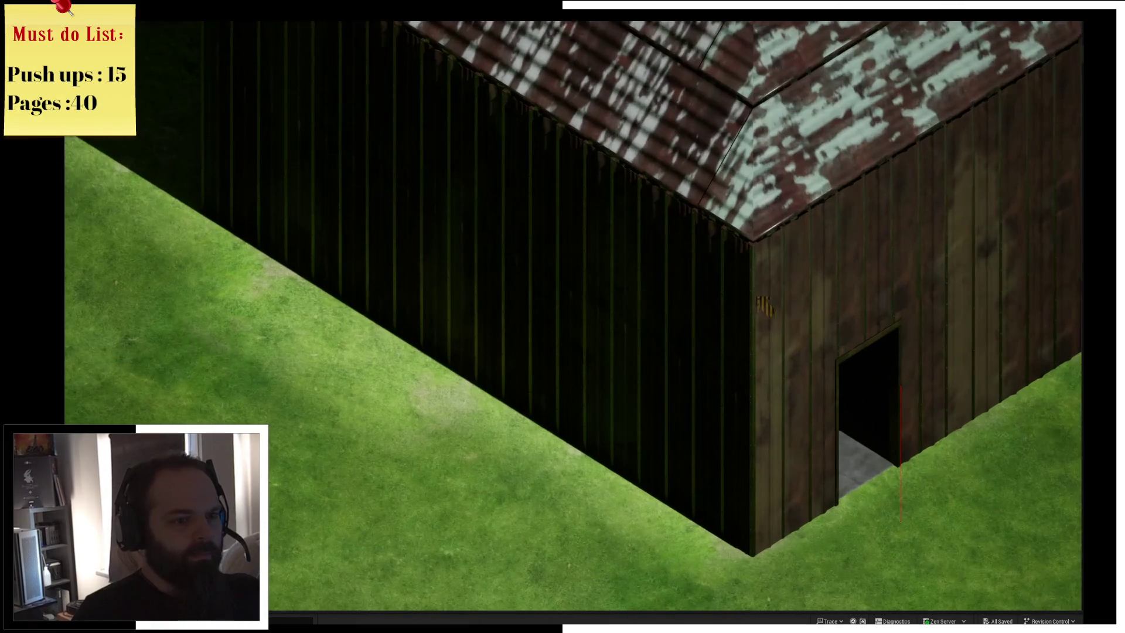
key(Escape)
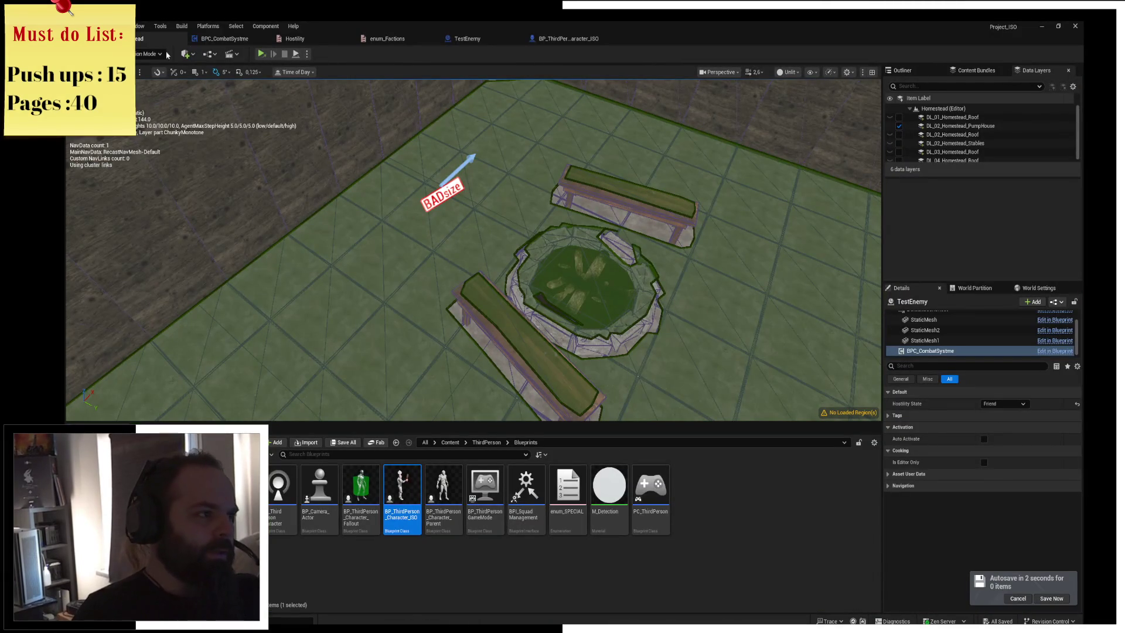
Move PlayerStart and the TestEnemy dummies beside the barn, save them, and play-test
scroll(404, 171, down, 5)
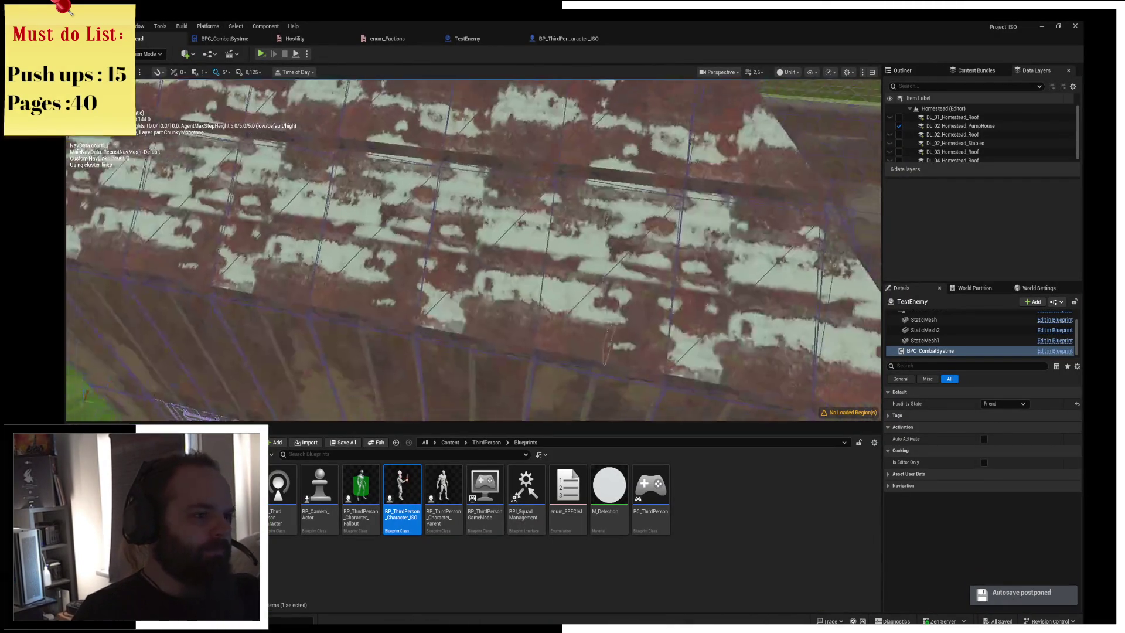
click(348, 218)
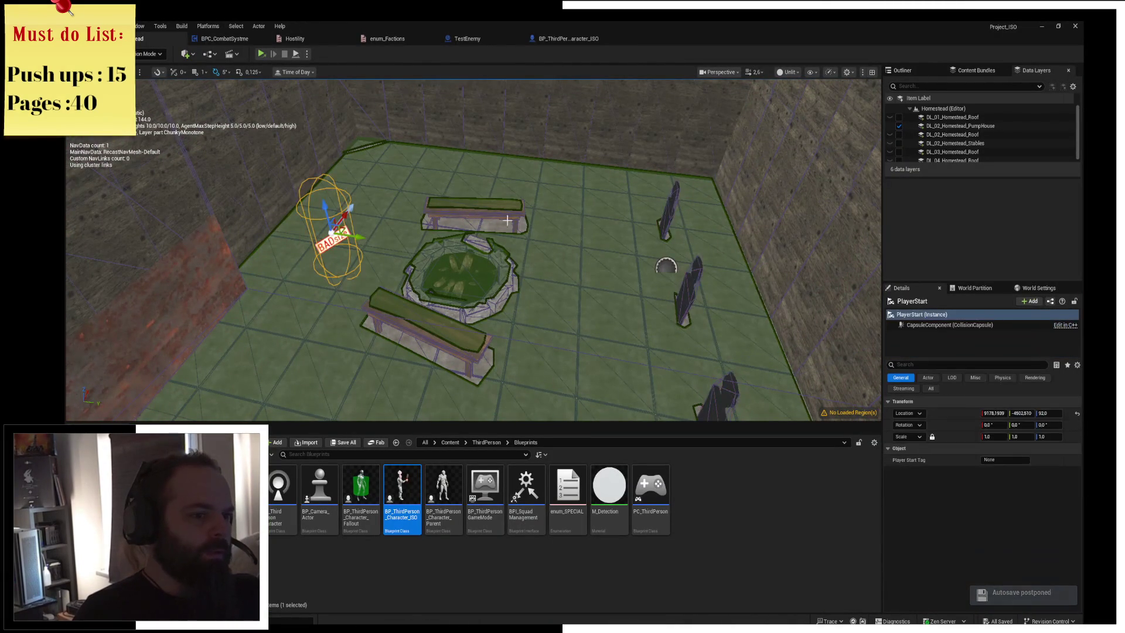
click(666, 211)
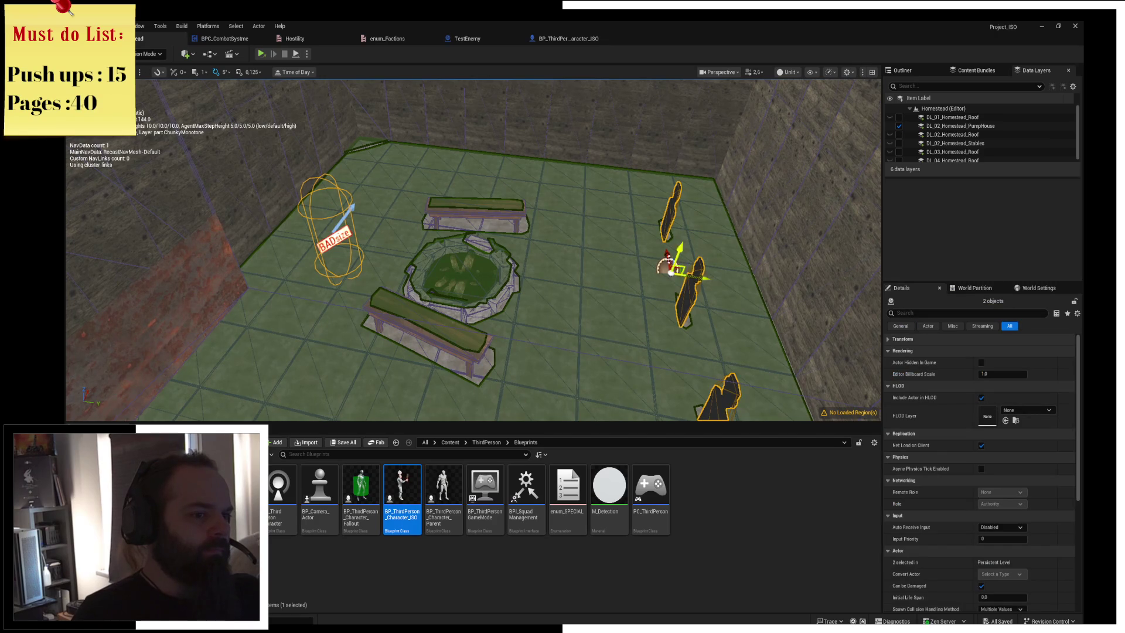
key(End)
key(f)
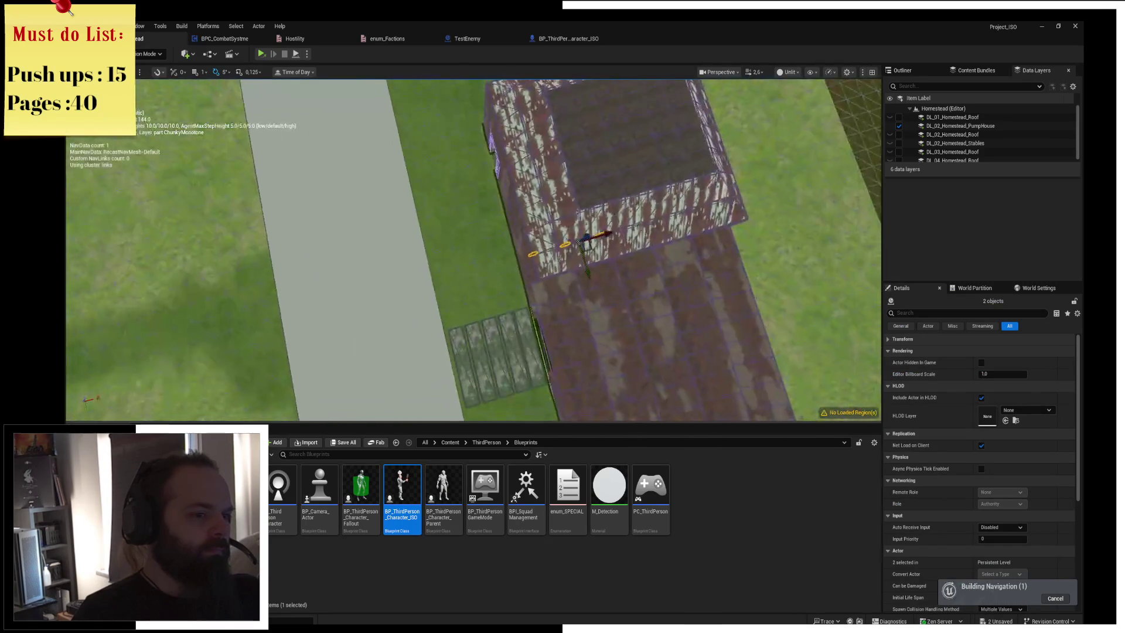
drag(604, 234, 516, 258)
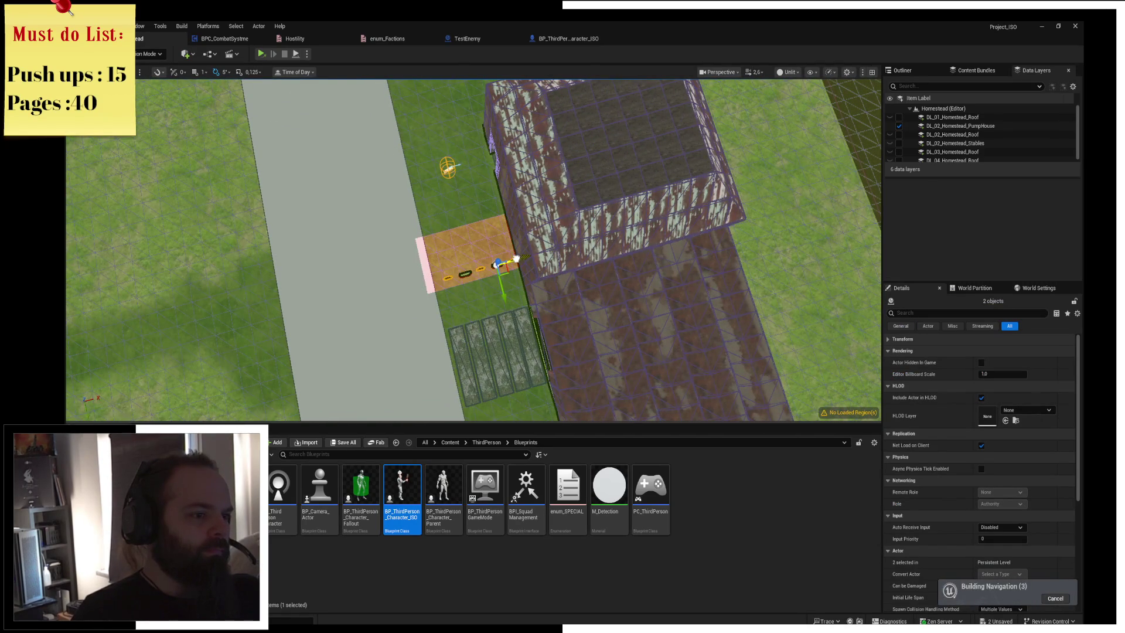
key(ctrl+s)
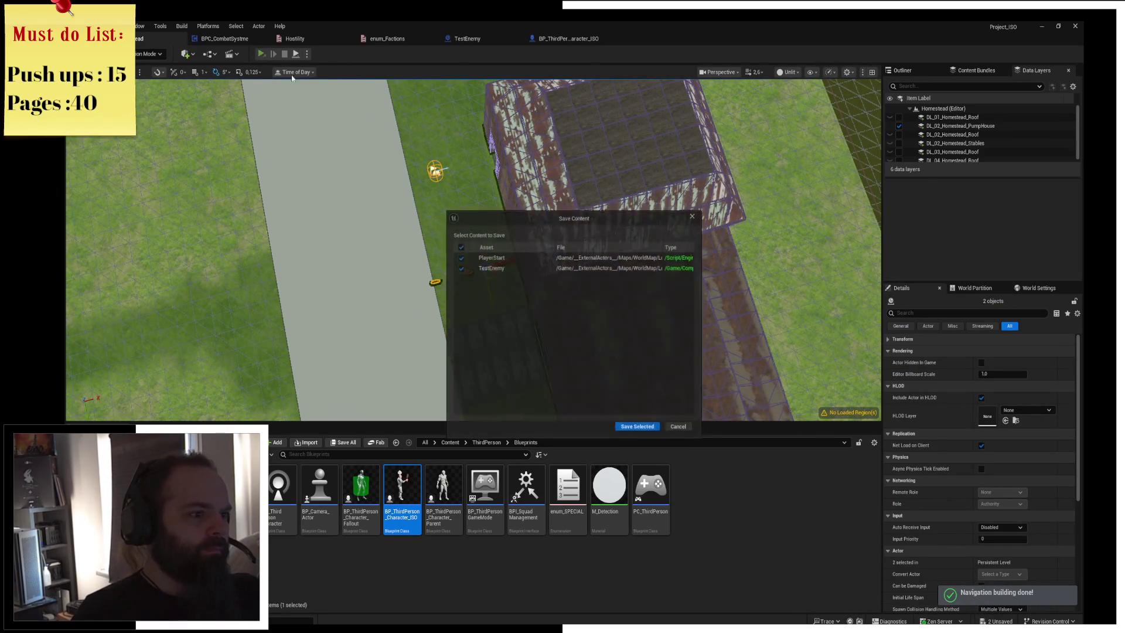
click(627, 429)
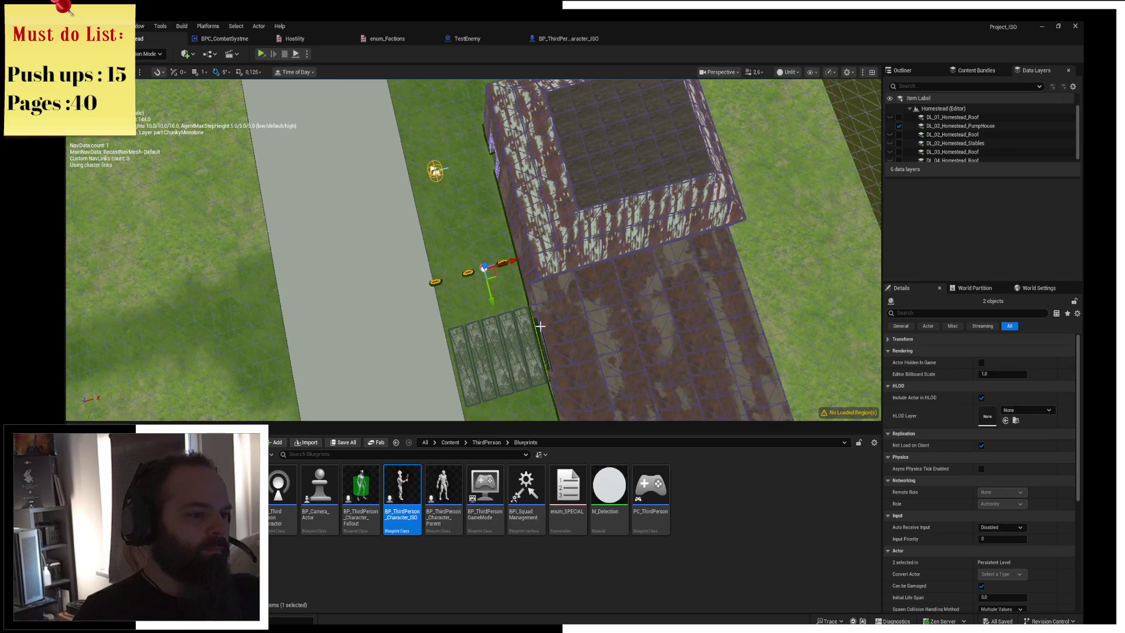
key(alt+p)
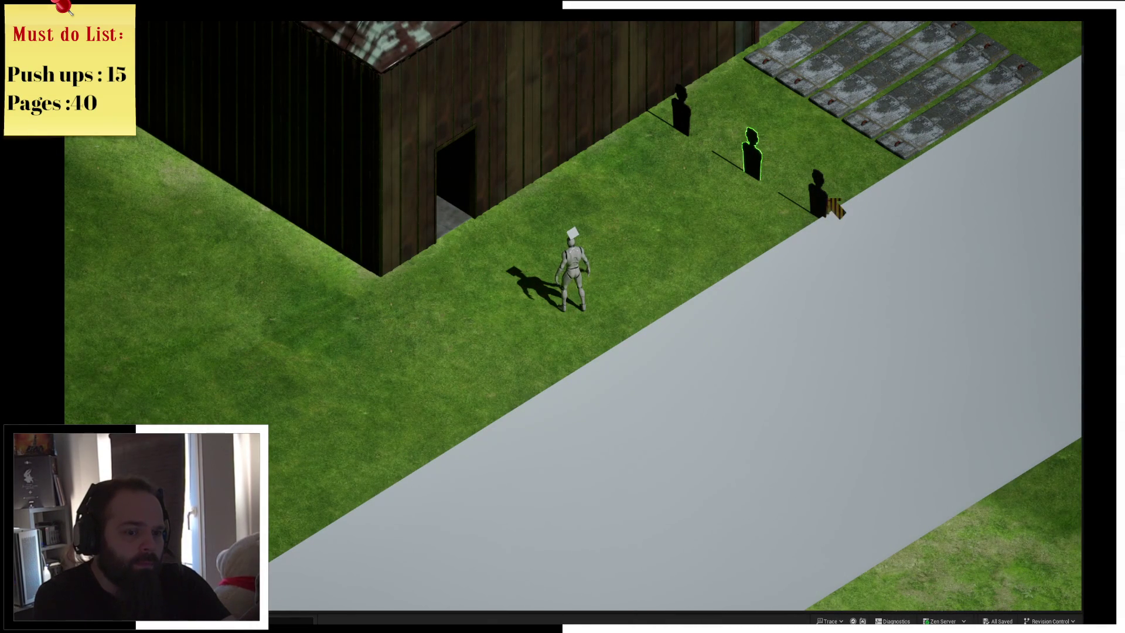
key(Escape)
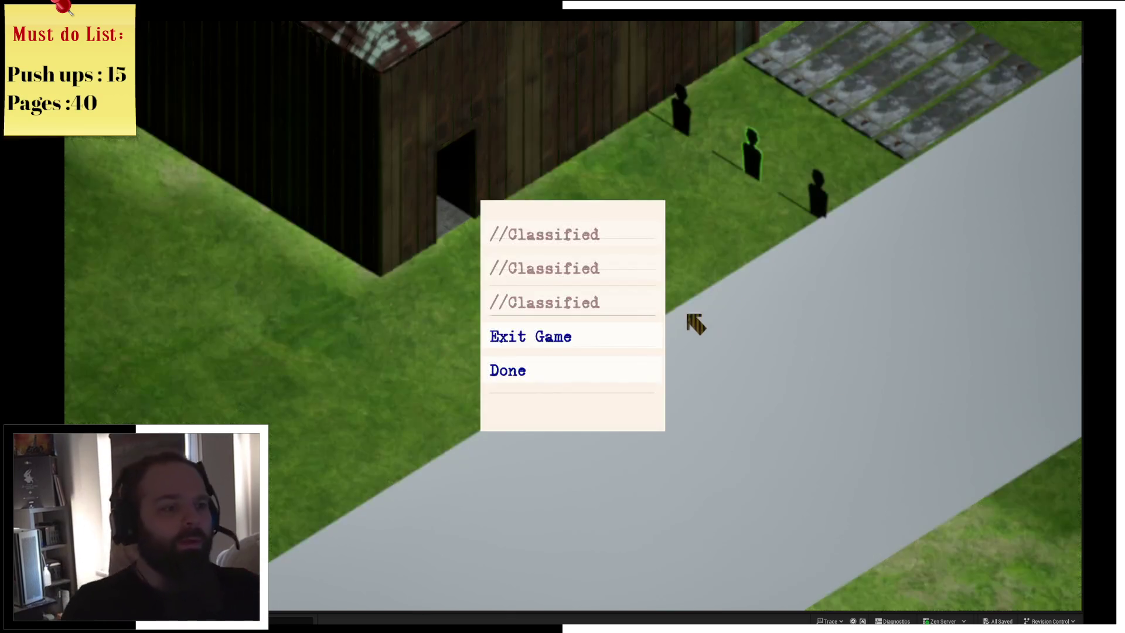
click(568, 338)
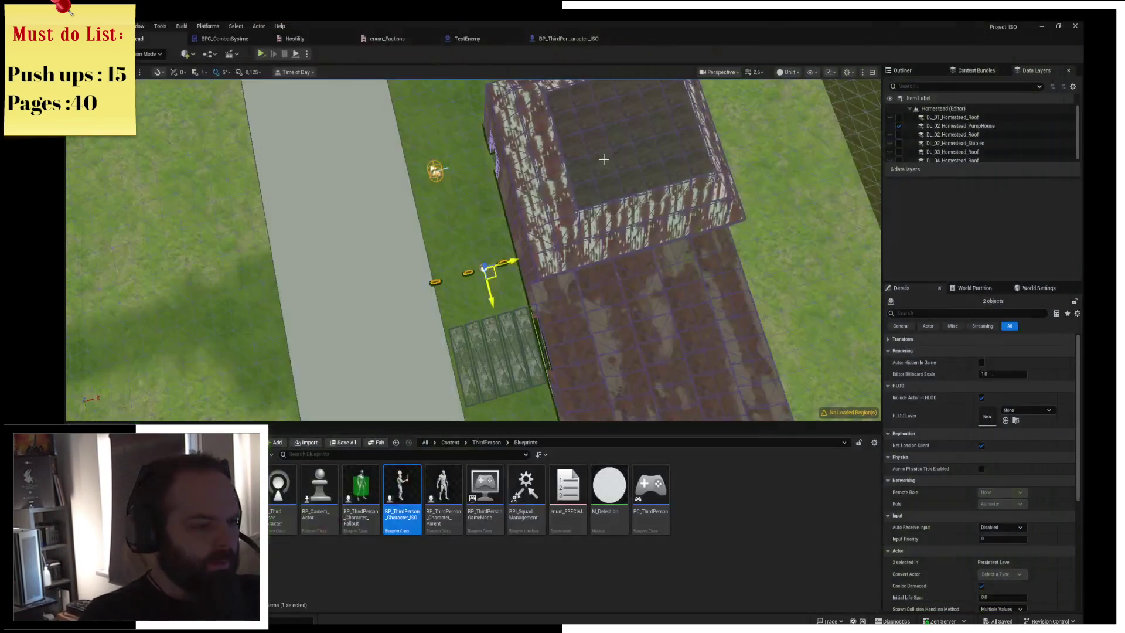
Delete TestEnemy's extra target mesh component so only one target figure remains
key(f)
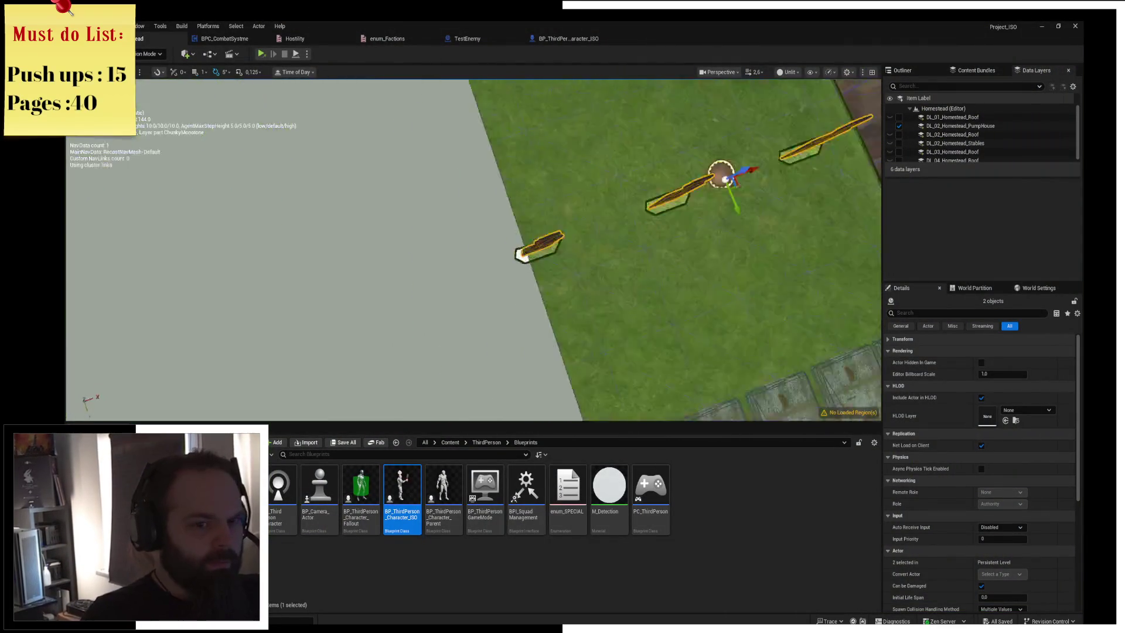
scroll(793, 185, down, 5)
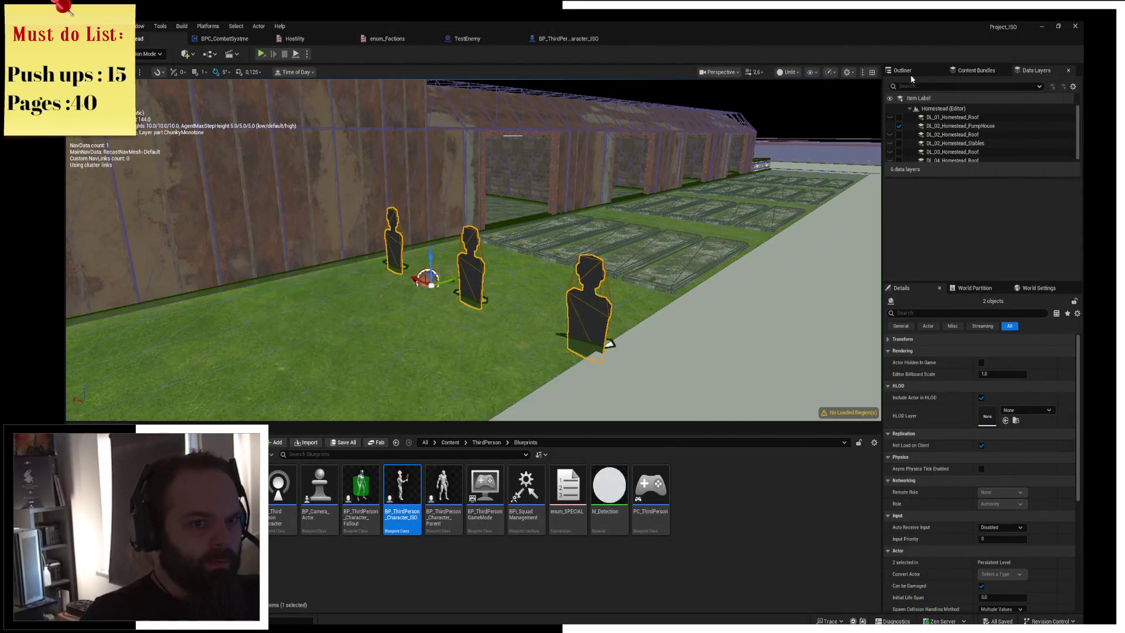
click(586, 301)
scroll(586, 301, up, 5)
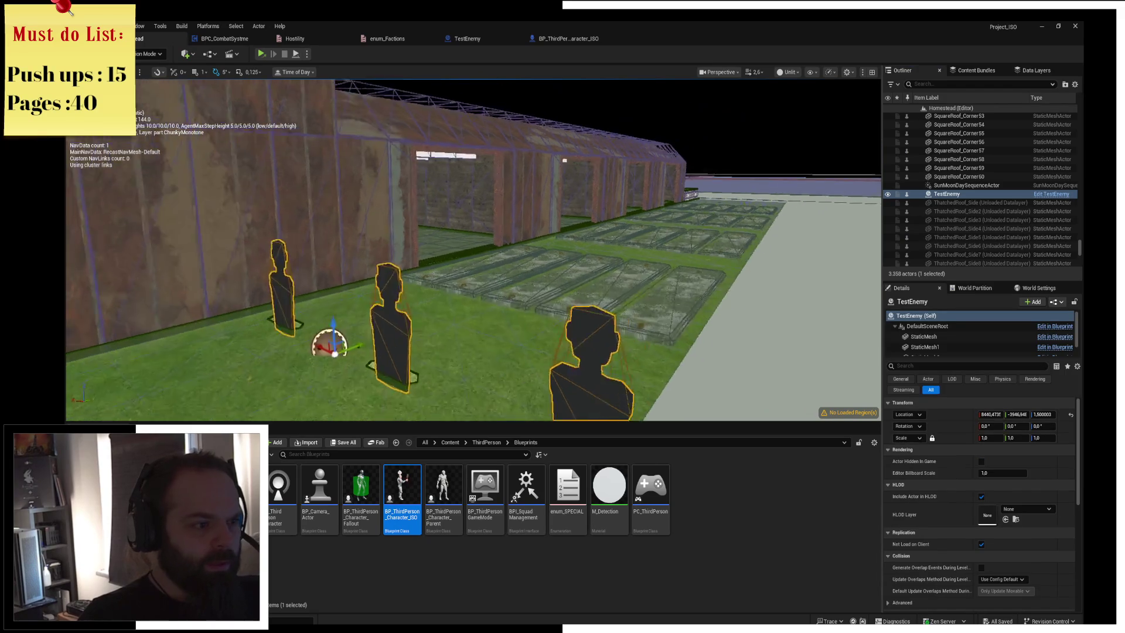
click(930, 348)
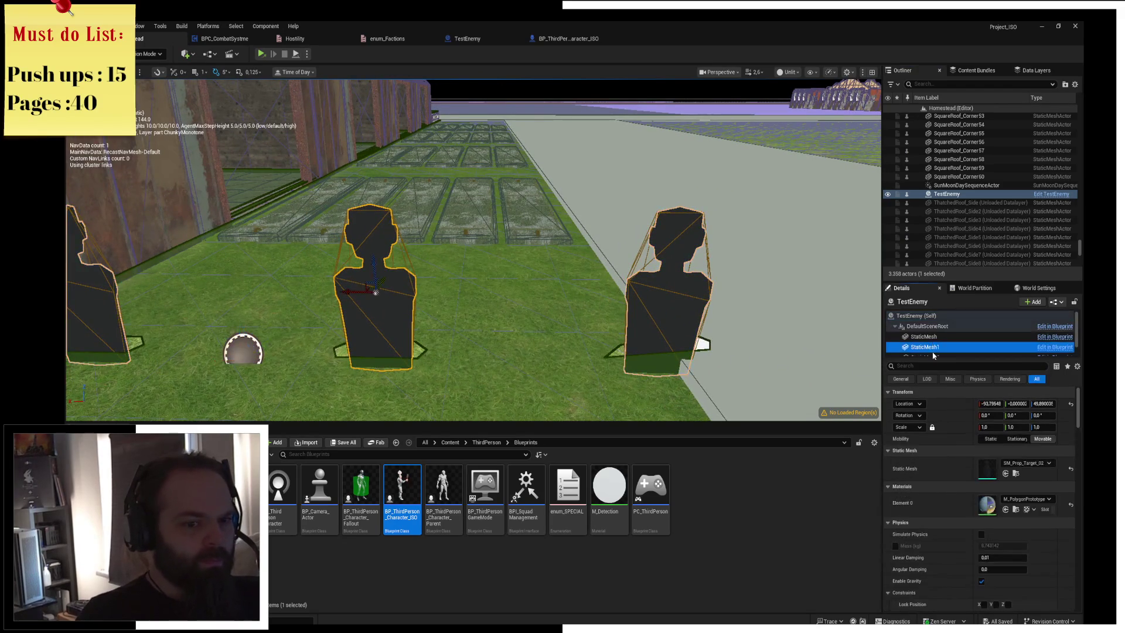
key(Delete)
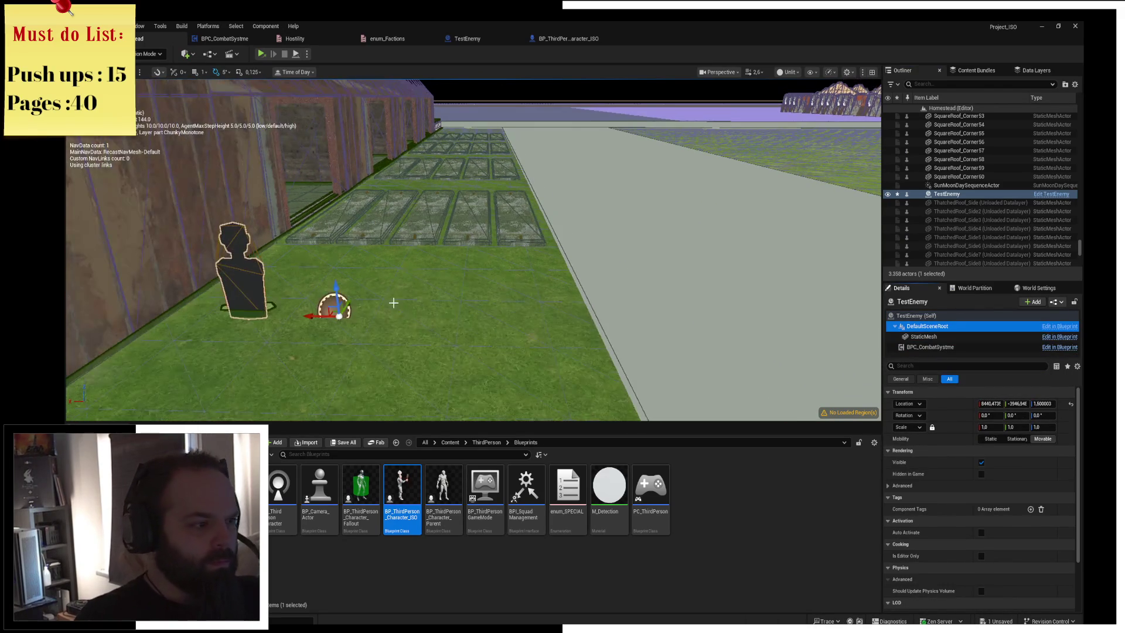
Duplicate TestEnemy along its X axis into TestEnemy2 and TestEnemy3 standing in a row
click(241, 287)
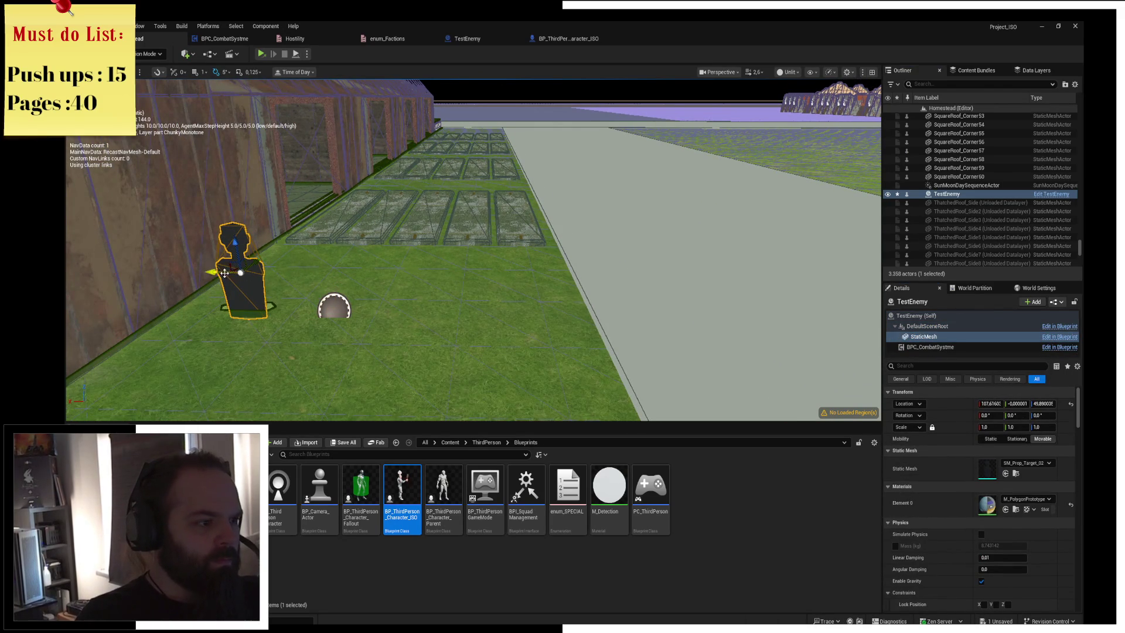
drag(228, 271, 324, 276)
click(432, 268)
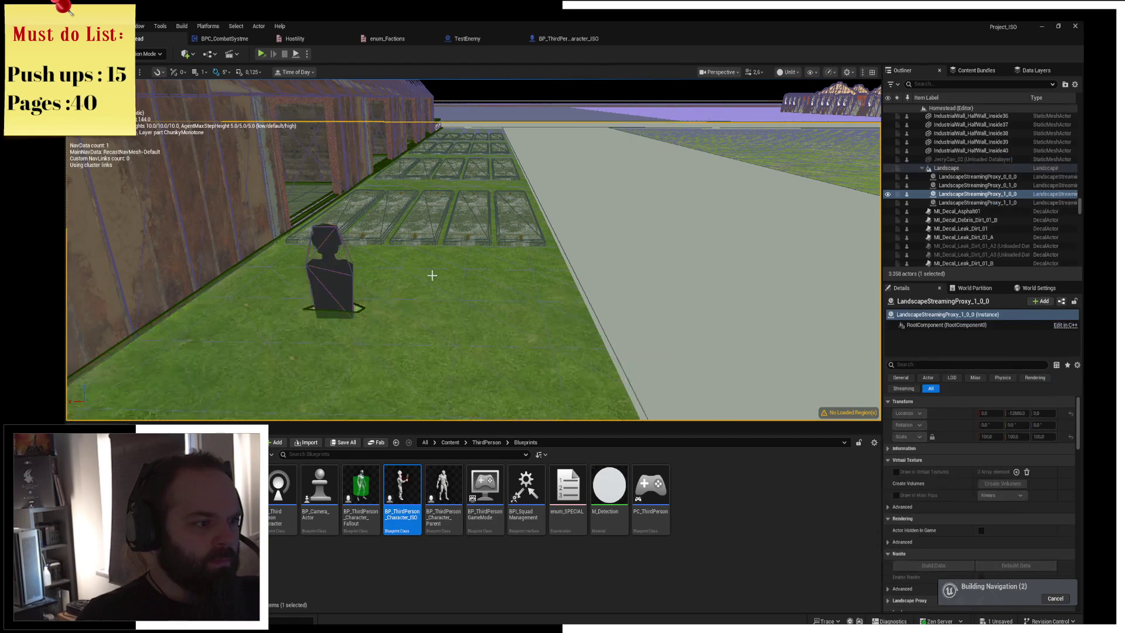
click(328, 281)
mouse_move(307, 320)
mouse_down()
mouse_move(226, 319)
mouse_move(468, 305)
mouse_move(229, 325)
mouse_up()
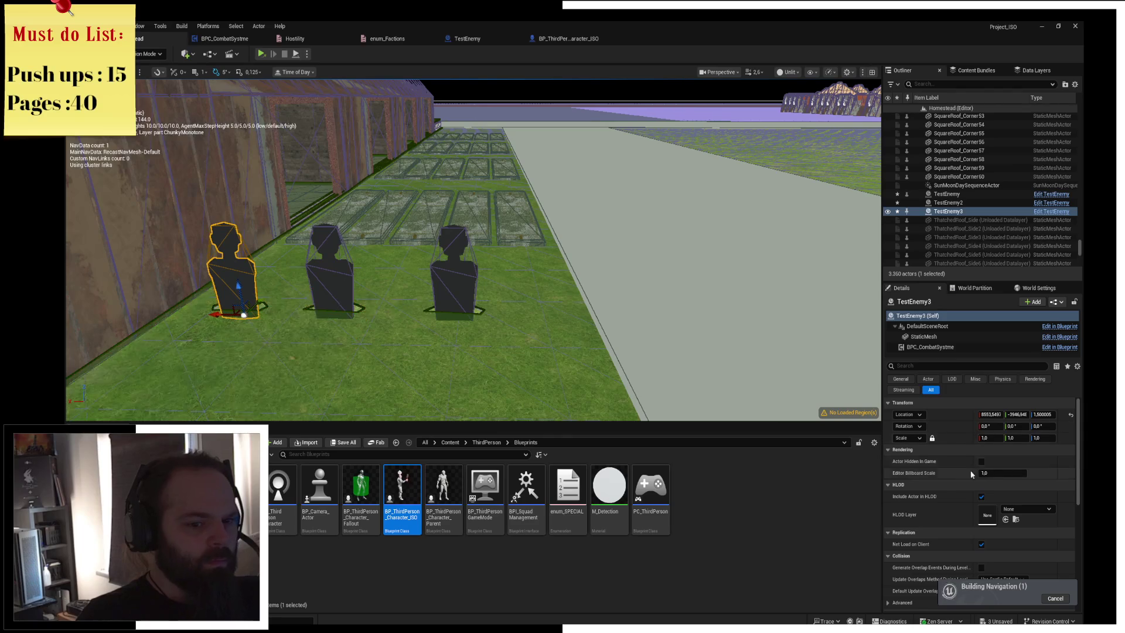
click(934, 348)
Set TestEnemy3's hostility state, then set the middle dummy's Hostility State to Neutral
click(1004, 404)
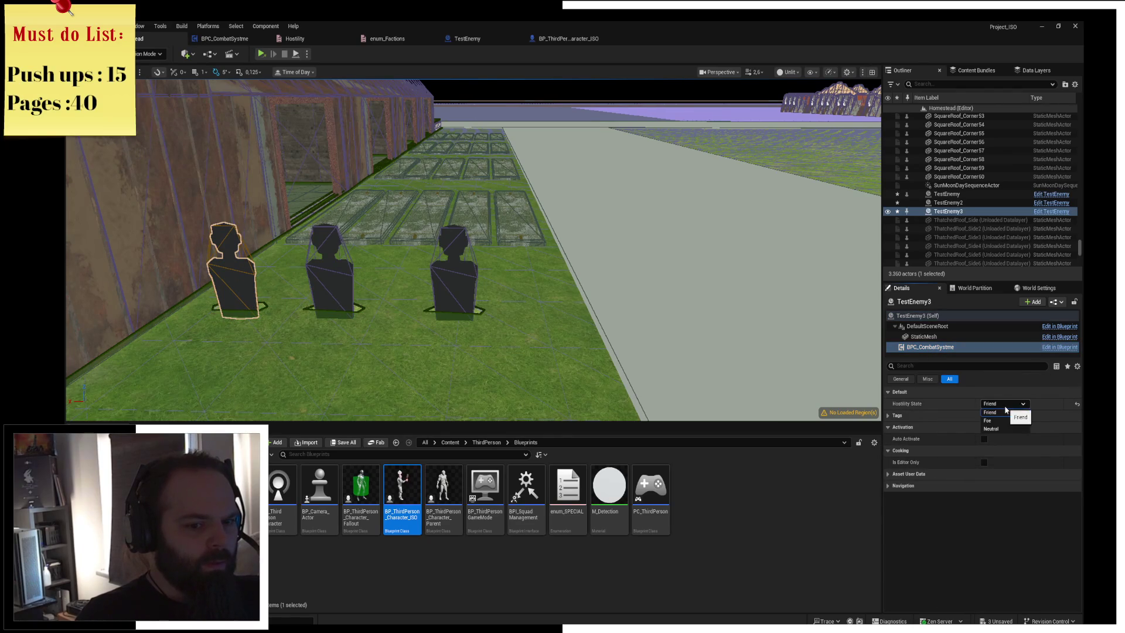
click(1003, 420)
click(331, 266)
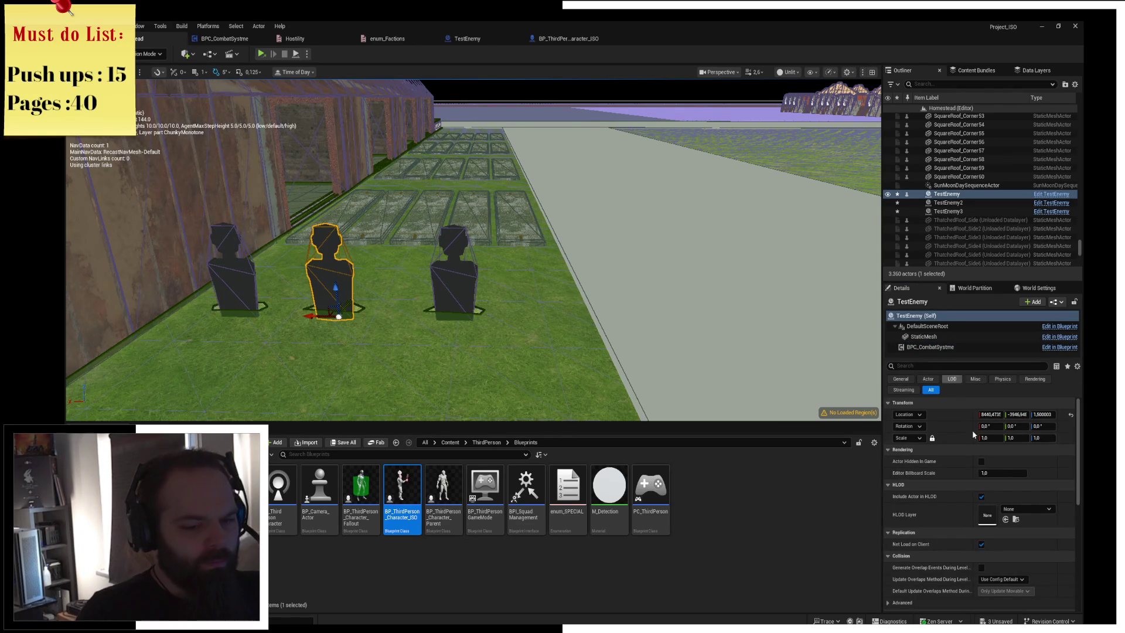
click(934, 347)
click(1004, 404)
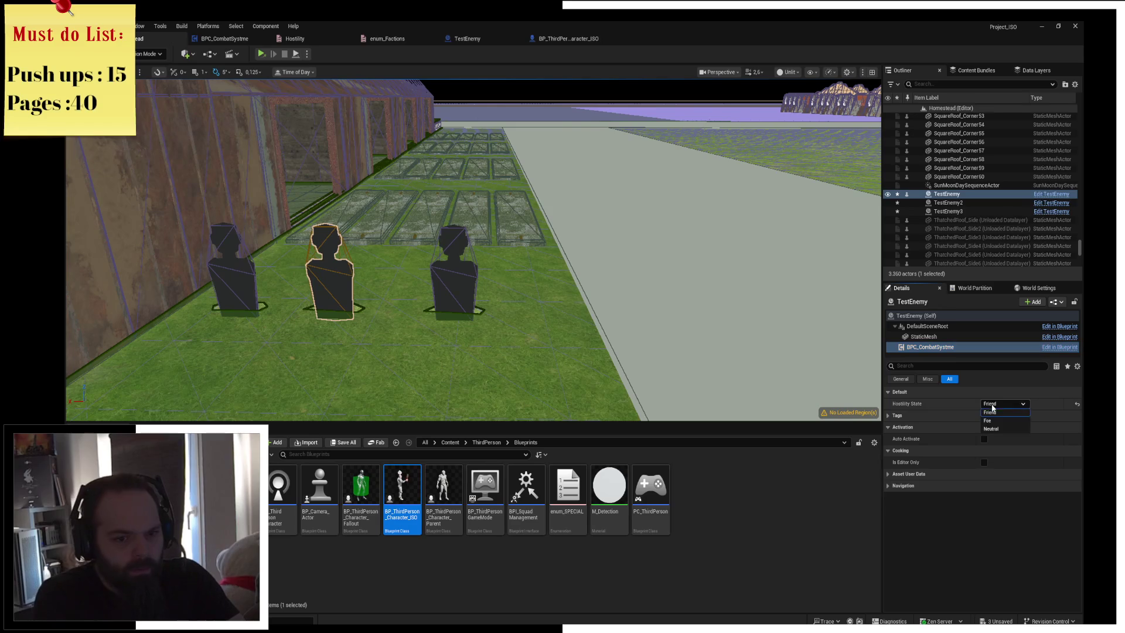
click(1006, 429)
Select TestEnemy2's combat component and save the three changed test enemies
click(454, 273)
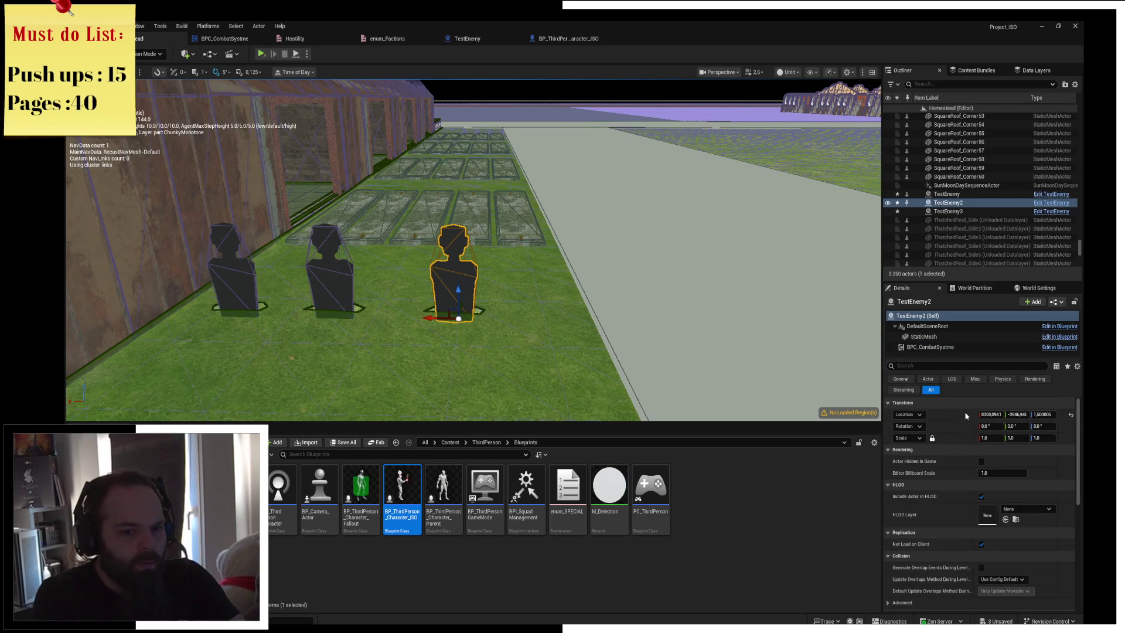
click(923, 348)
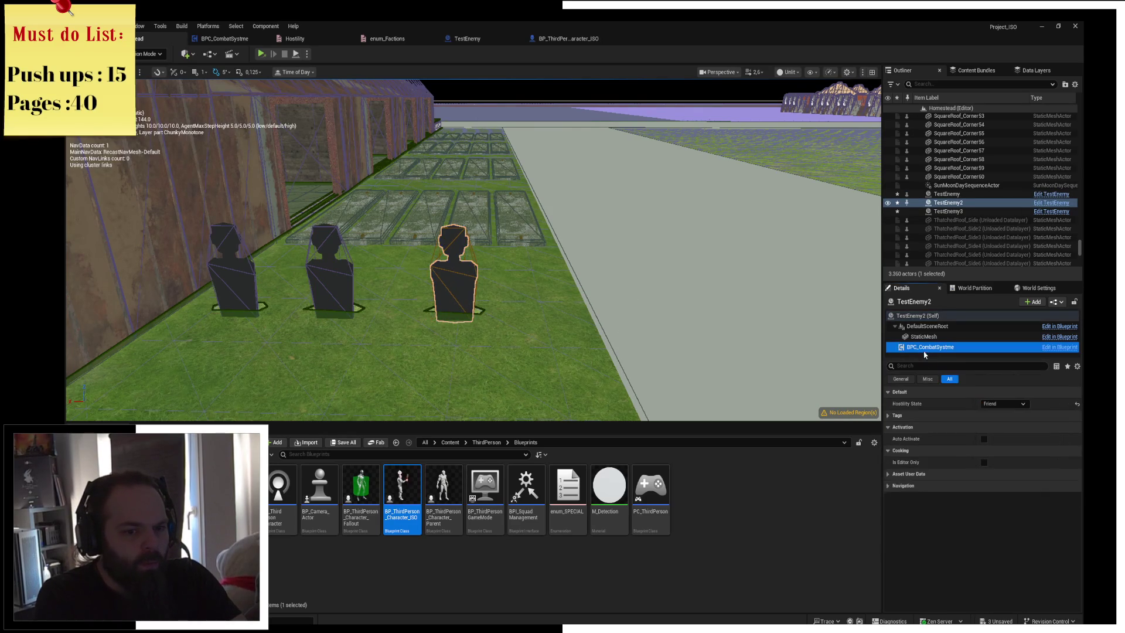
key(ctrl+s)
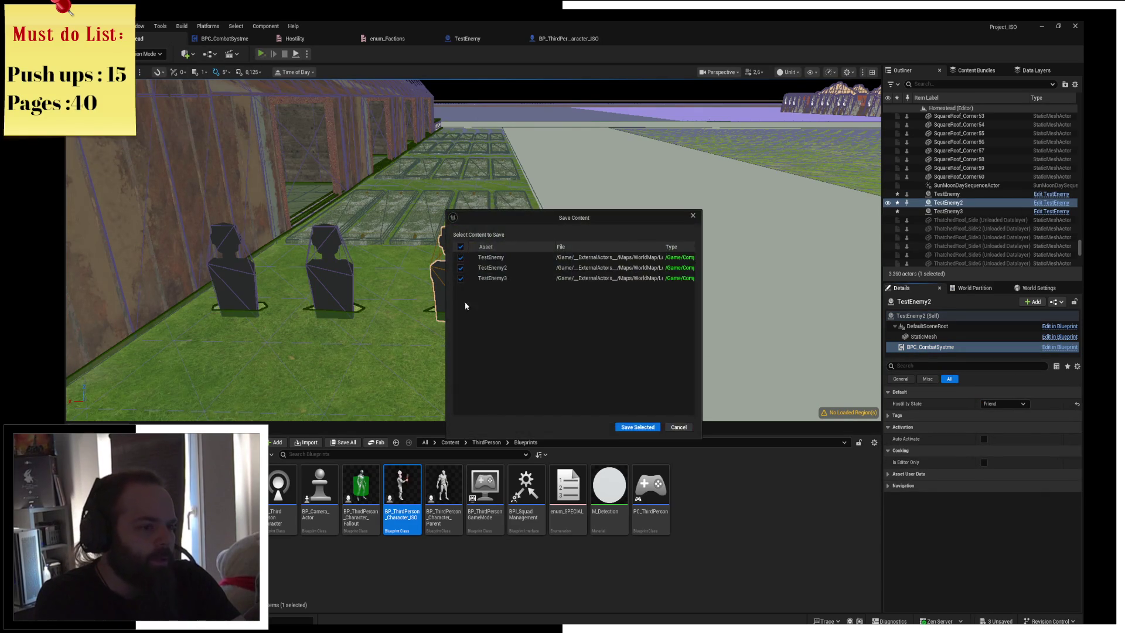
click(631, 427)
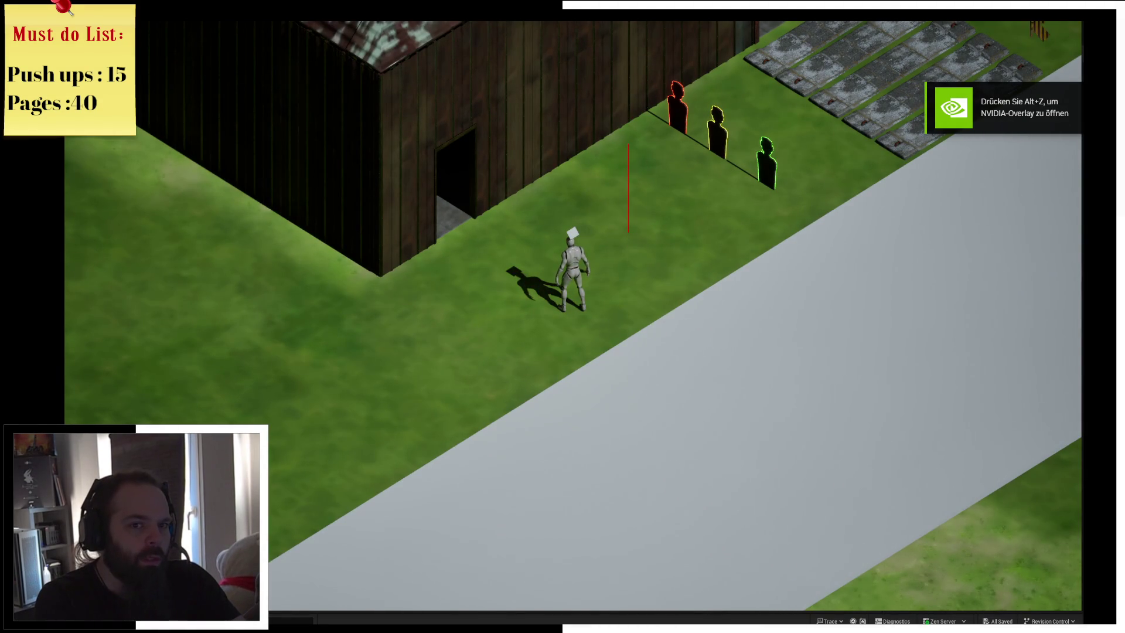
Exit the play-test through the pause menu and return to the BP_ThirdPerson blueprint
key(Escape)
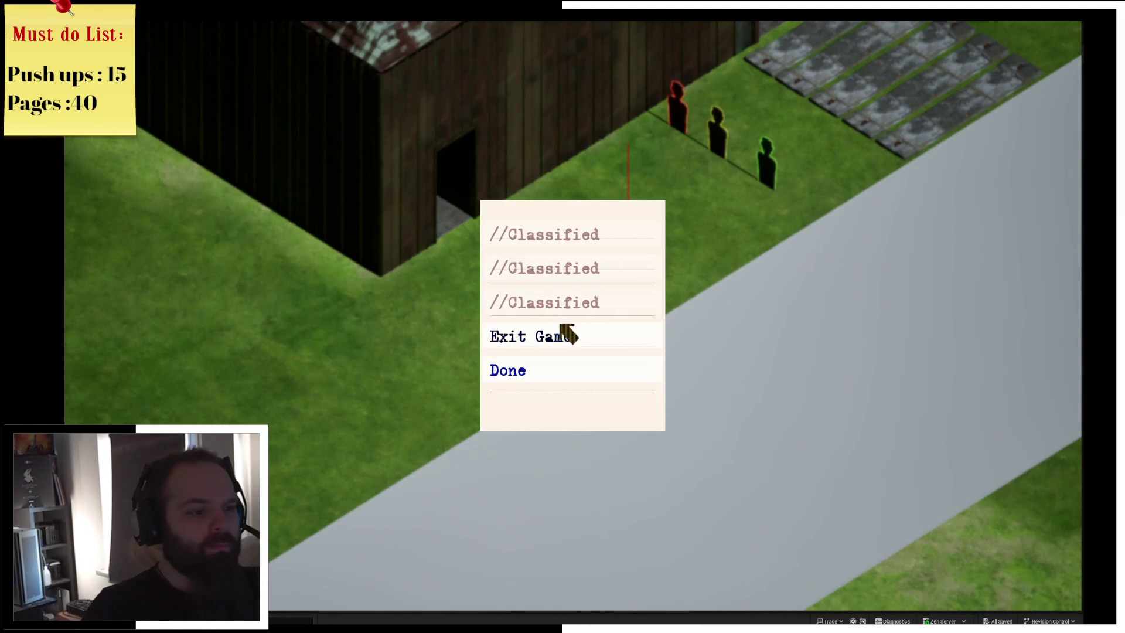
click(564, 335)
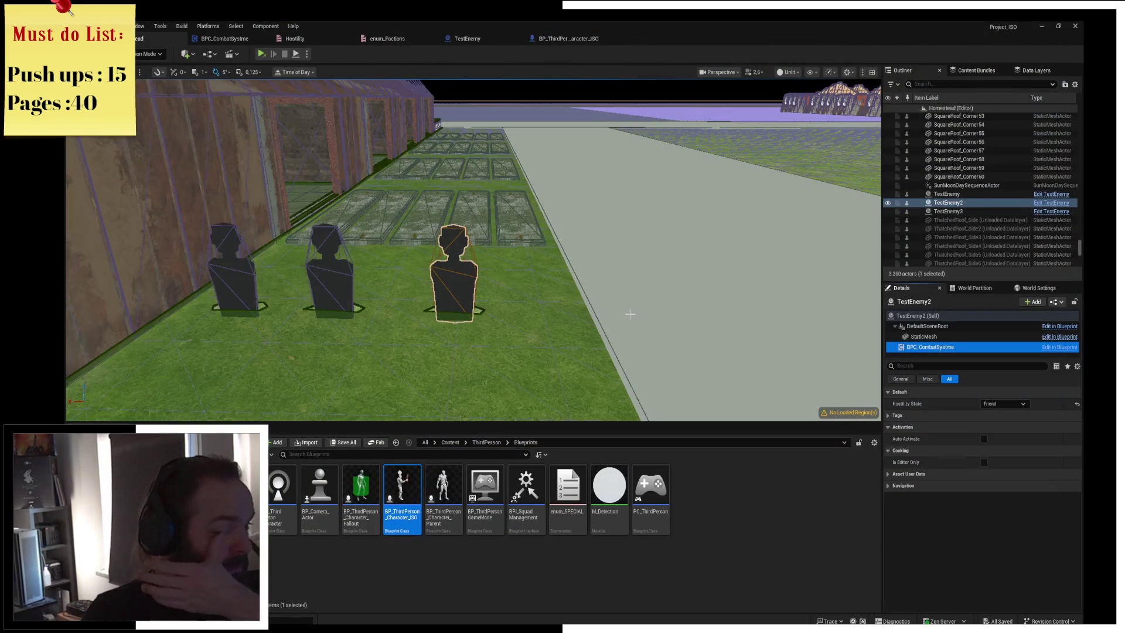
click(564, 36)
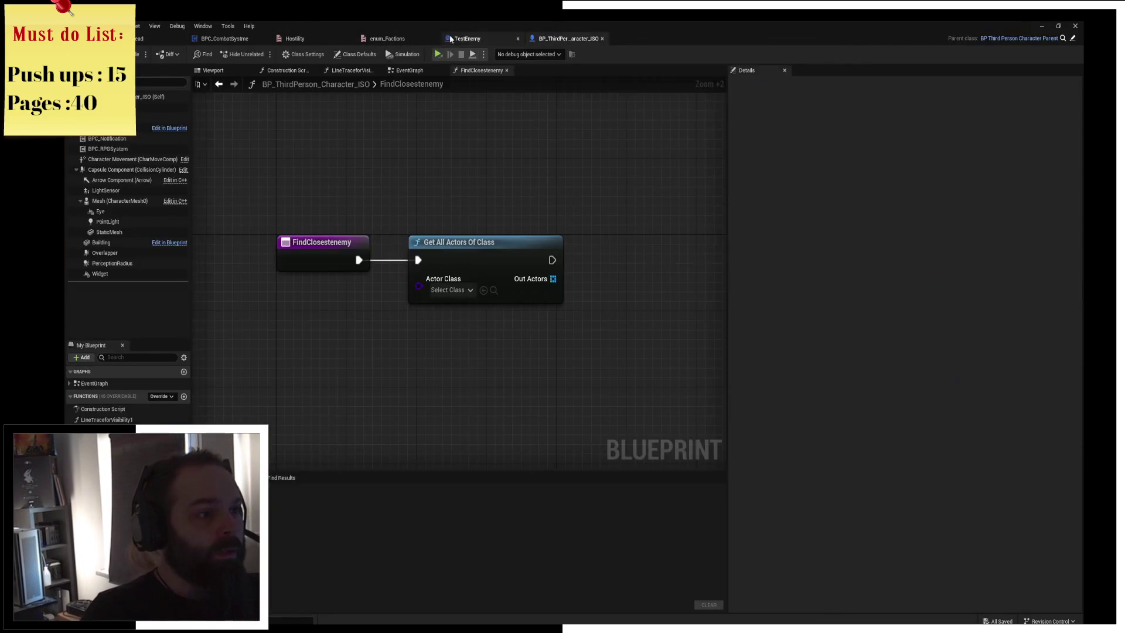
Collapse the nodes after Event Begin Play in BPC_CombatSystme into a function named HighlightNPC
click(225, 38)
scroll(544, 221, down, 1)
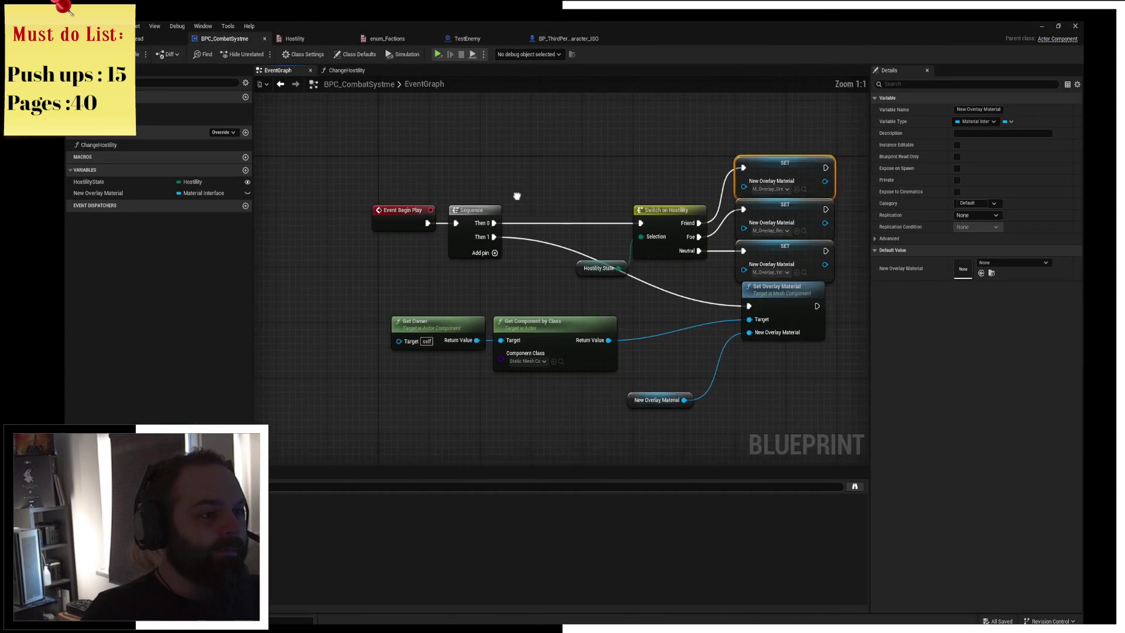
mouse_move(391, 122)
mouse_down()
mouse_move(665, 378)
mouse_move(739, 363)
mouse_up()
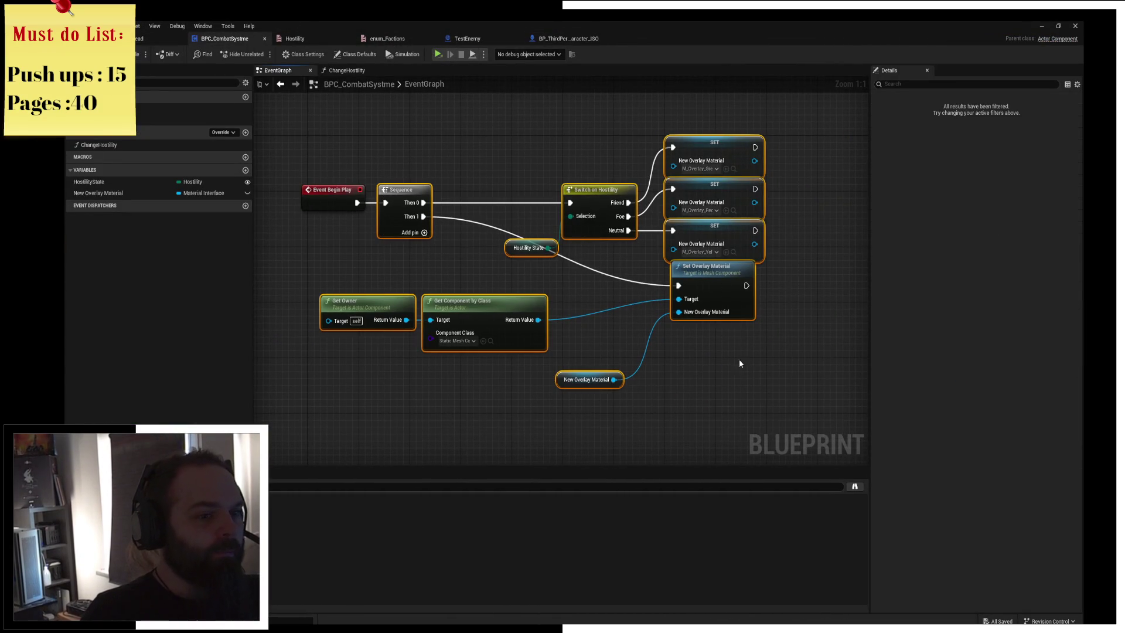
right_click(410, 201)
right_click(403, 198)
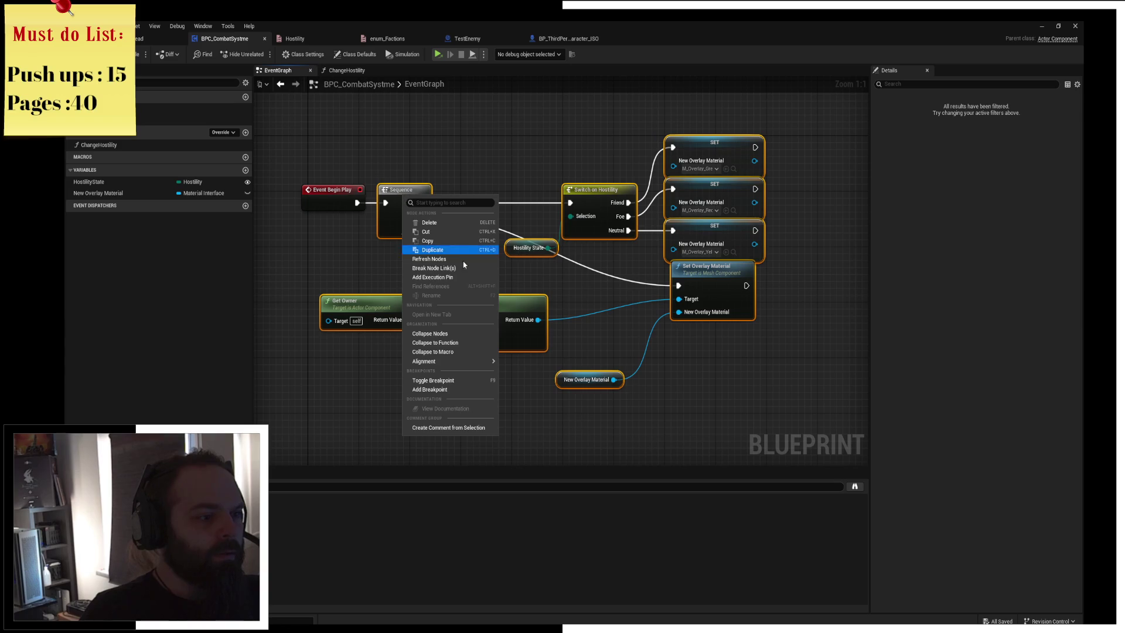
click(465, 342)
text(HighlightNPC)
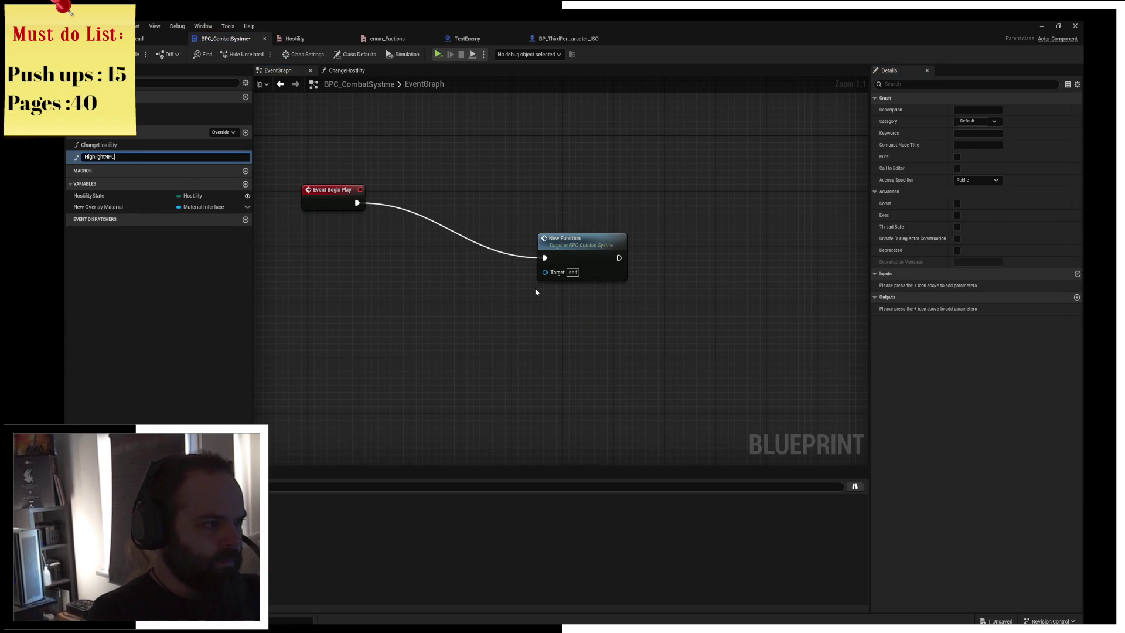
key(Return)
Tidy the HighlightNPC nodes, save the blueprint, and close the Hostility and enum_Factions editors
mouse_move(577, 259)
mouse_down()
mouse_move(497, 195)
mouse_move(455, 203)
mouse_up()
mouse_move(310, 132)
mouse_down()
mouse_move(480, 200)
mouse_move(435, 213)
mouse_move(422, 246)
mouse_up()
click(434, 200)
key(ctrl+s)
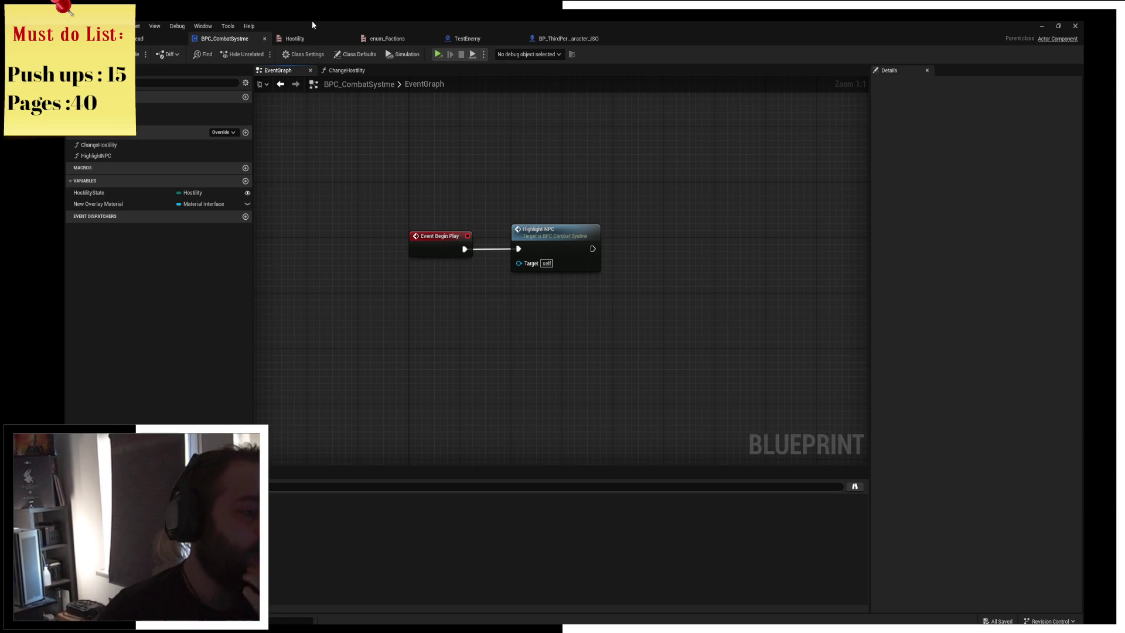
drag(423, 147, 418, 203)
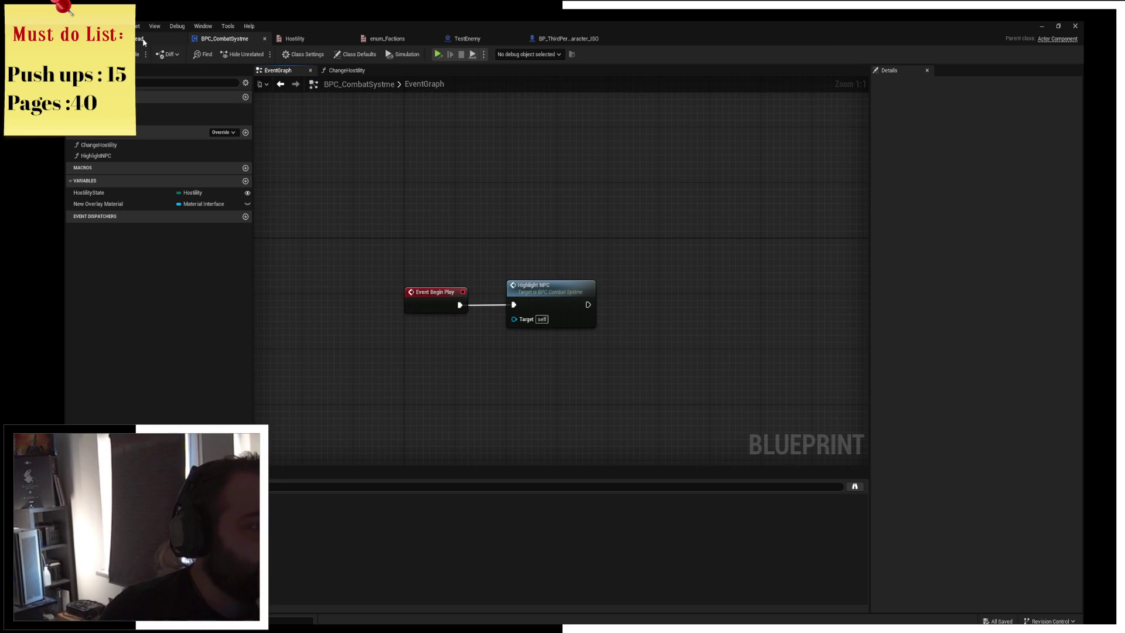
click(327, 36)
middle_click(329, 38)
middle_click(326, 44)
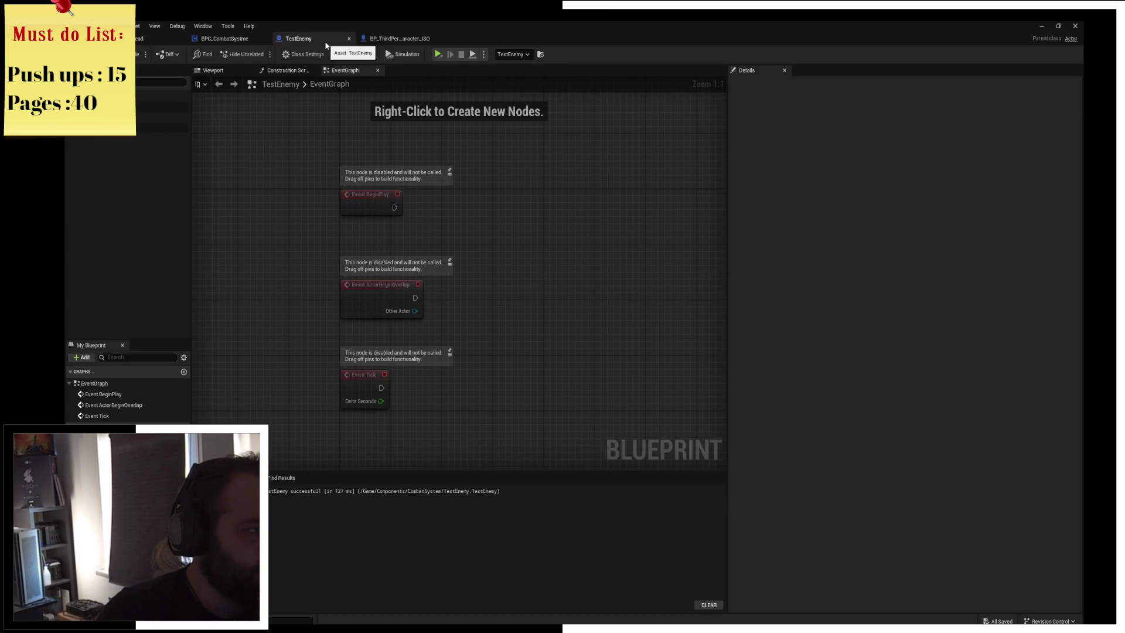
Return to the level editor with the Components folder shown, then bring up the Start menu
click(398, 40)
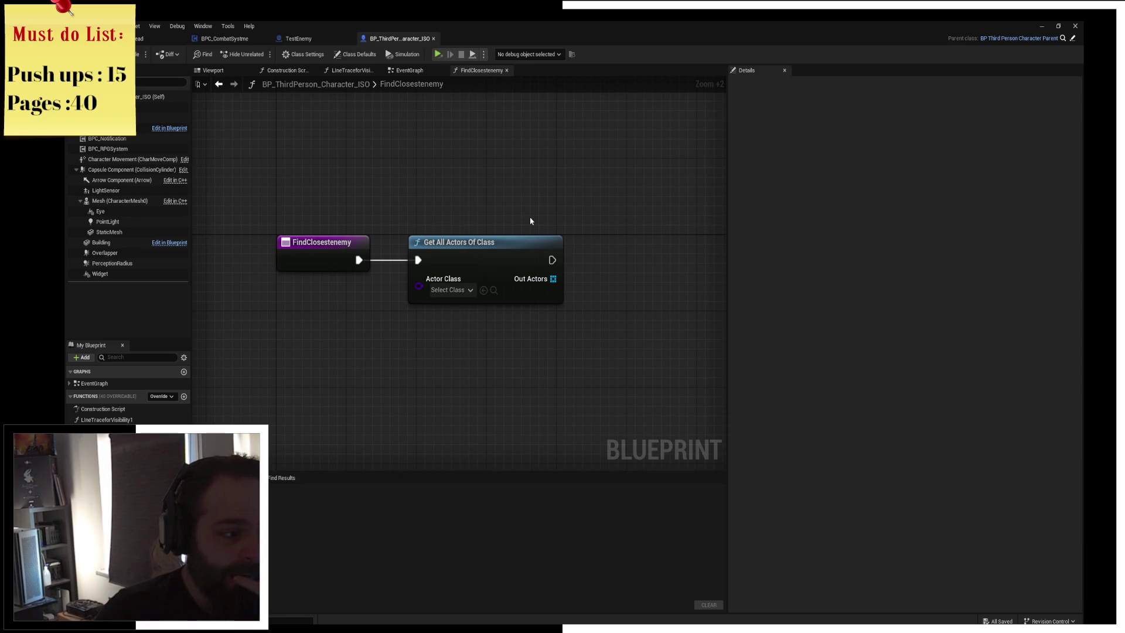
click(138, 39)
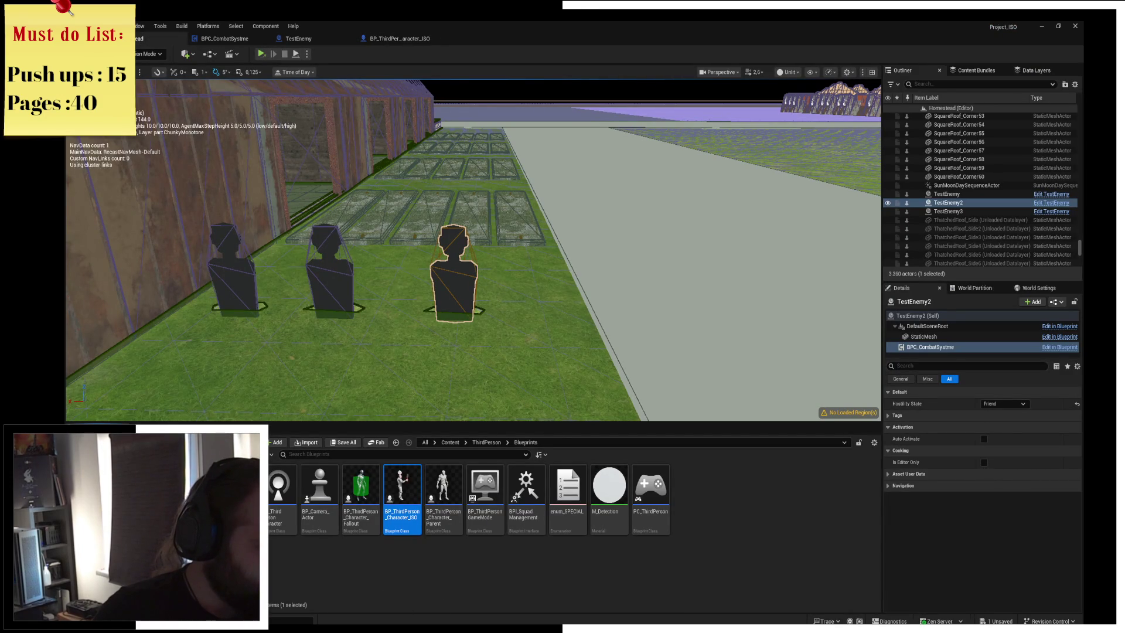
click(193, 504)
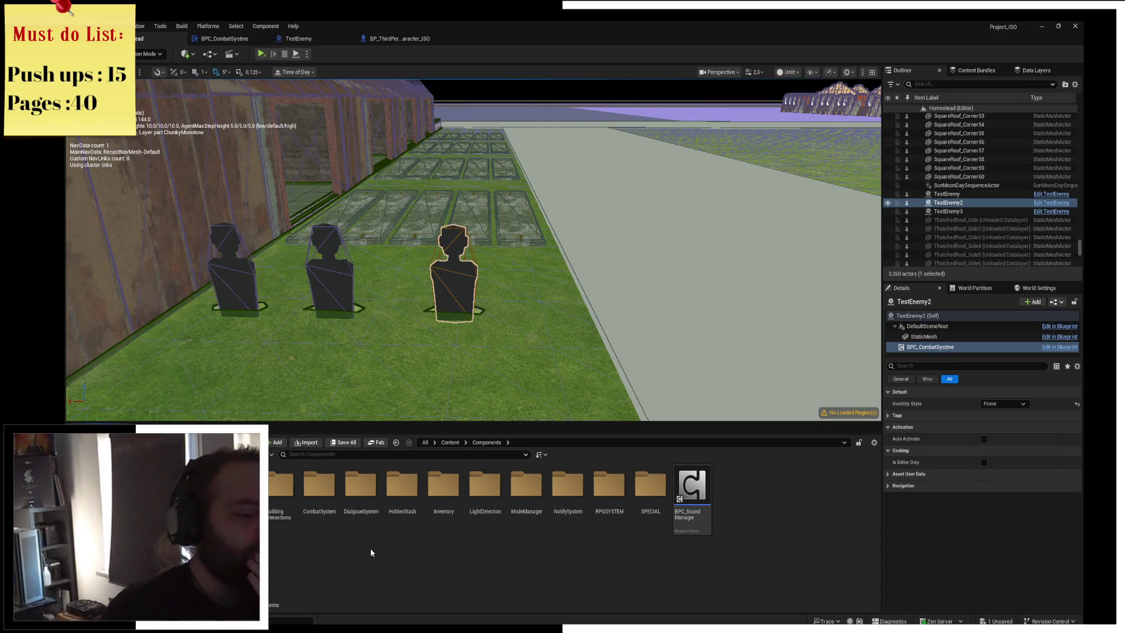
key(super)
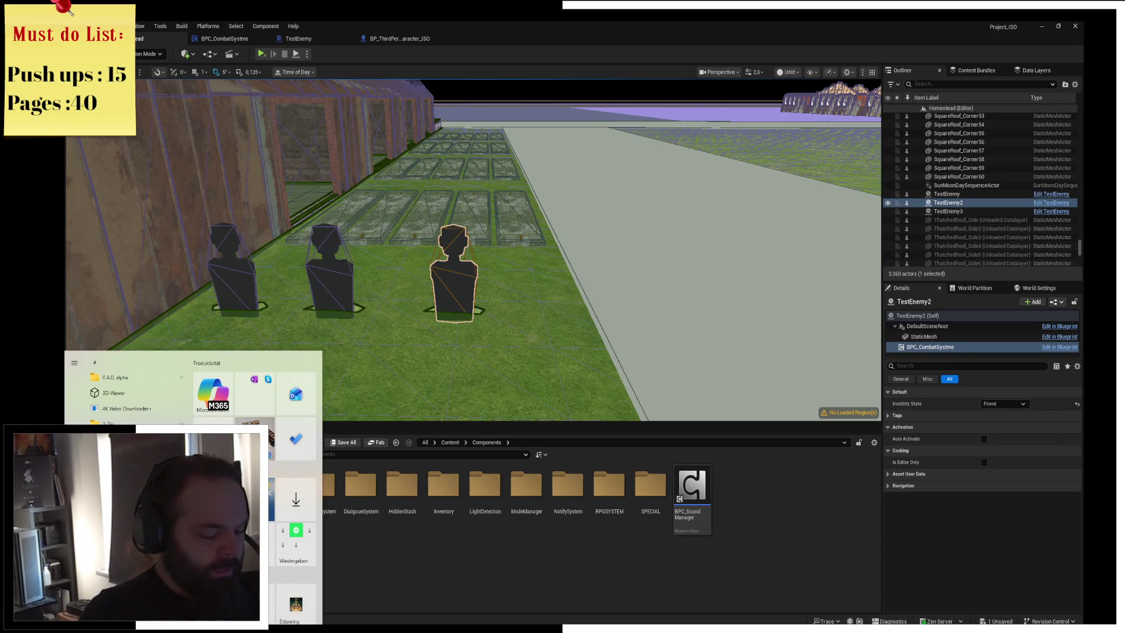
Launch Notepad++ from Start search and start a new empty document
text(notepad)
key(Return)
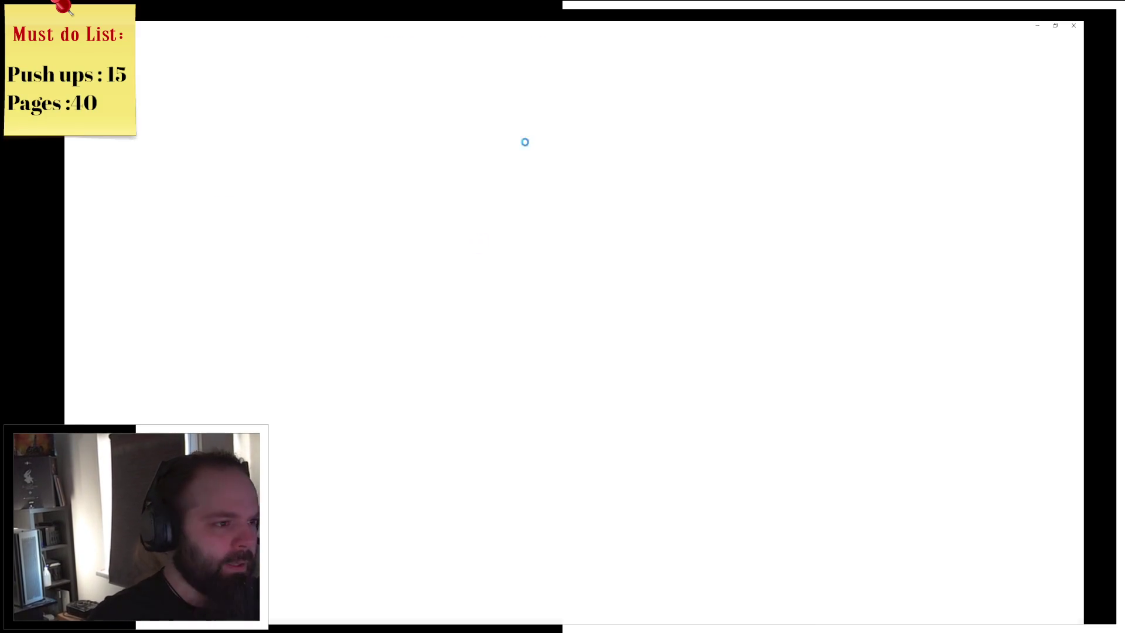
key(ctrl+n)
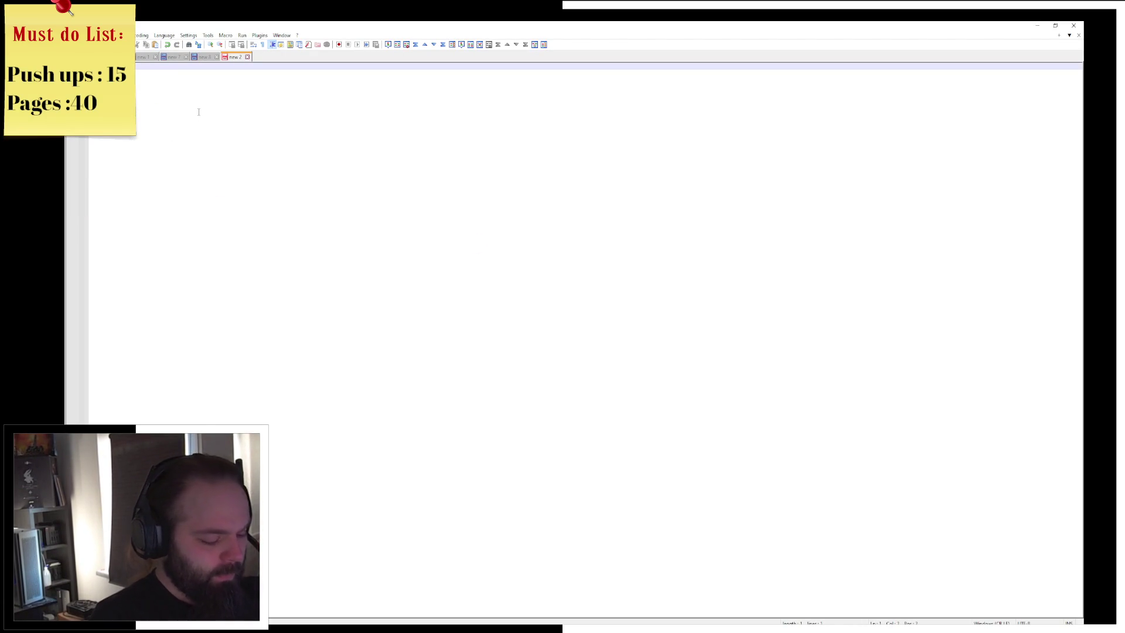
Type the faction status lines ending with neutral, remove the stray 5, and minimize Notepad++
text(things)
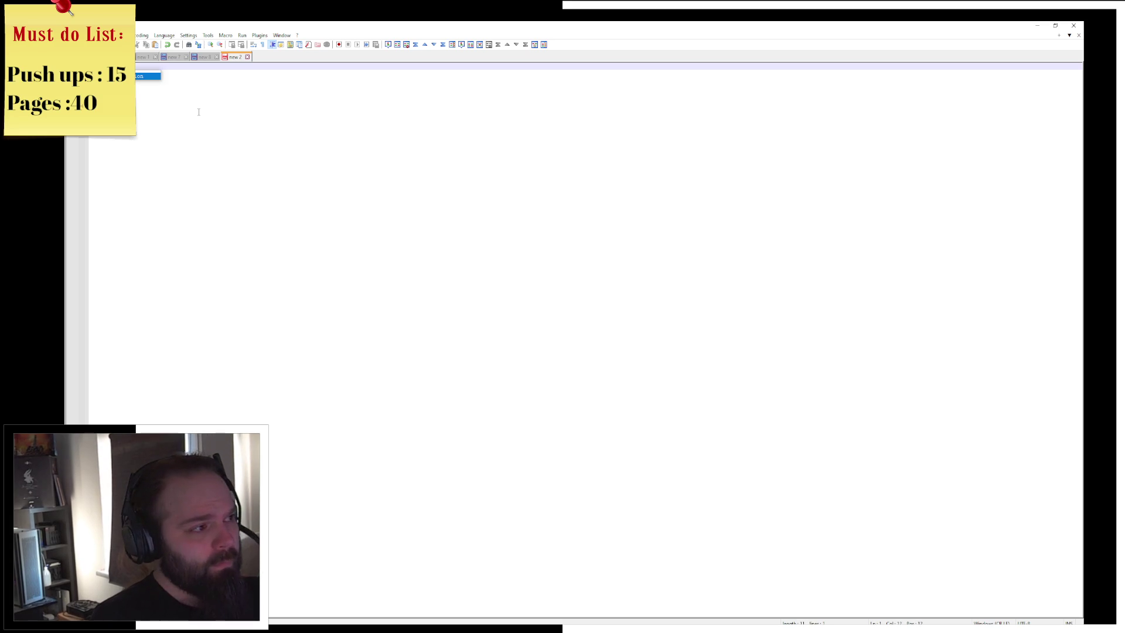
text( 2)
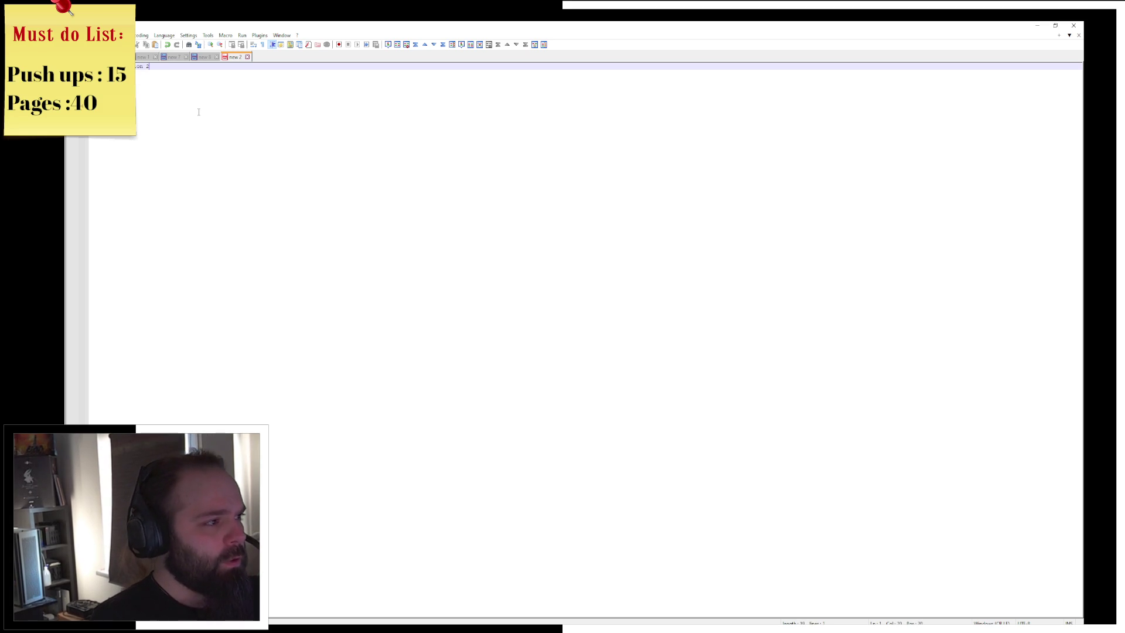
key(Return)
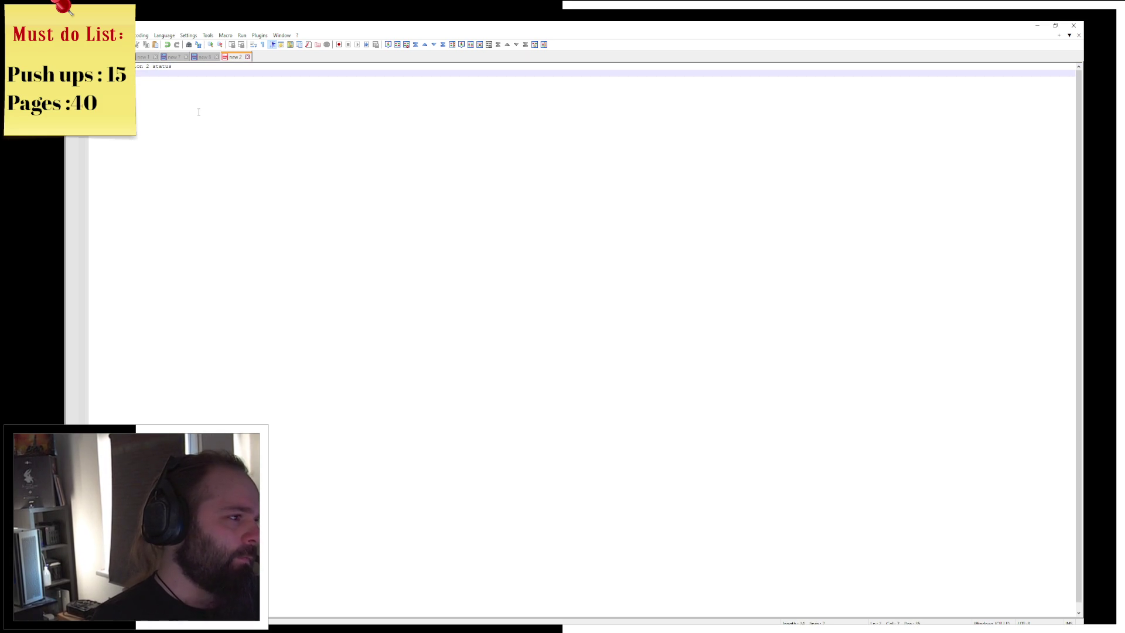
text(s)
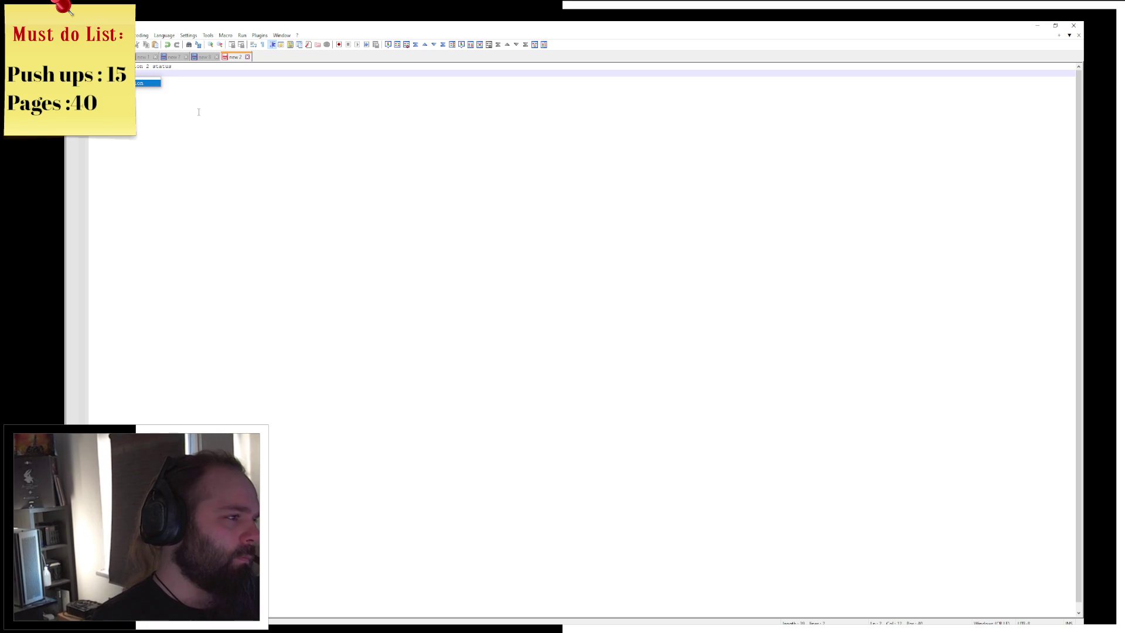
text(on )
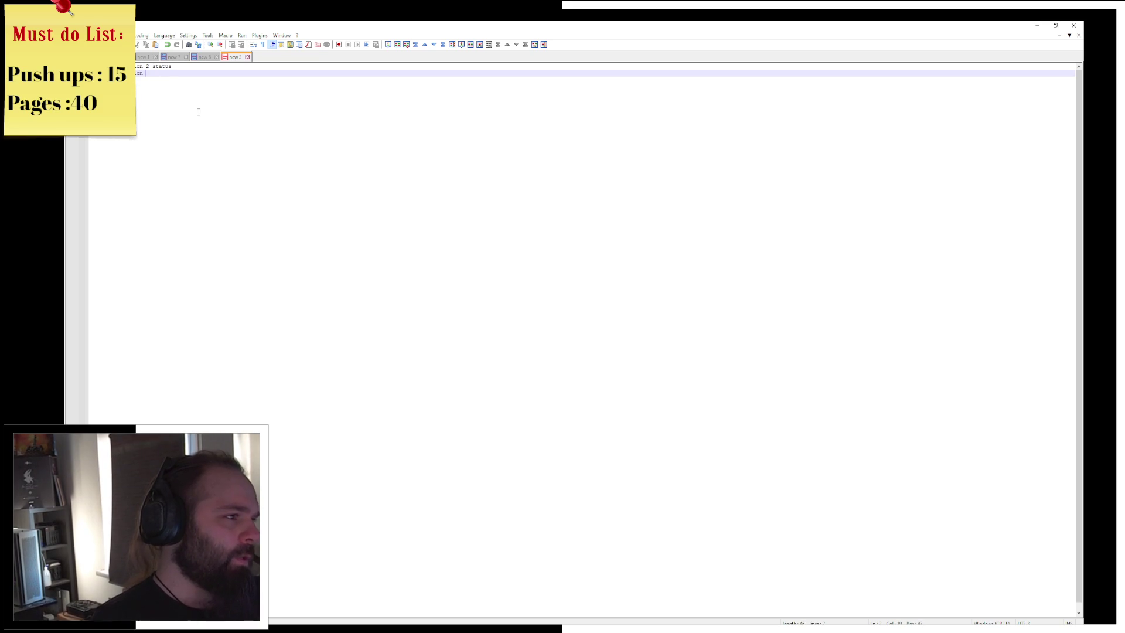
text( W)
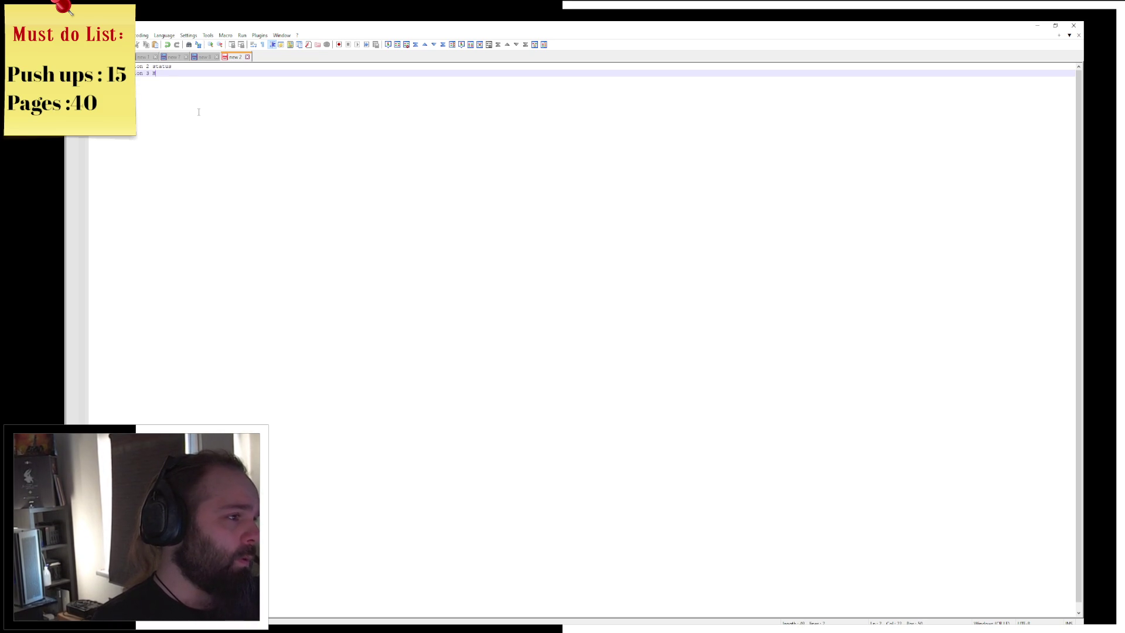
key(Return)
text(S)
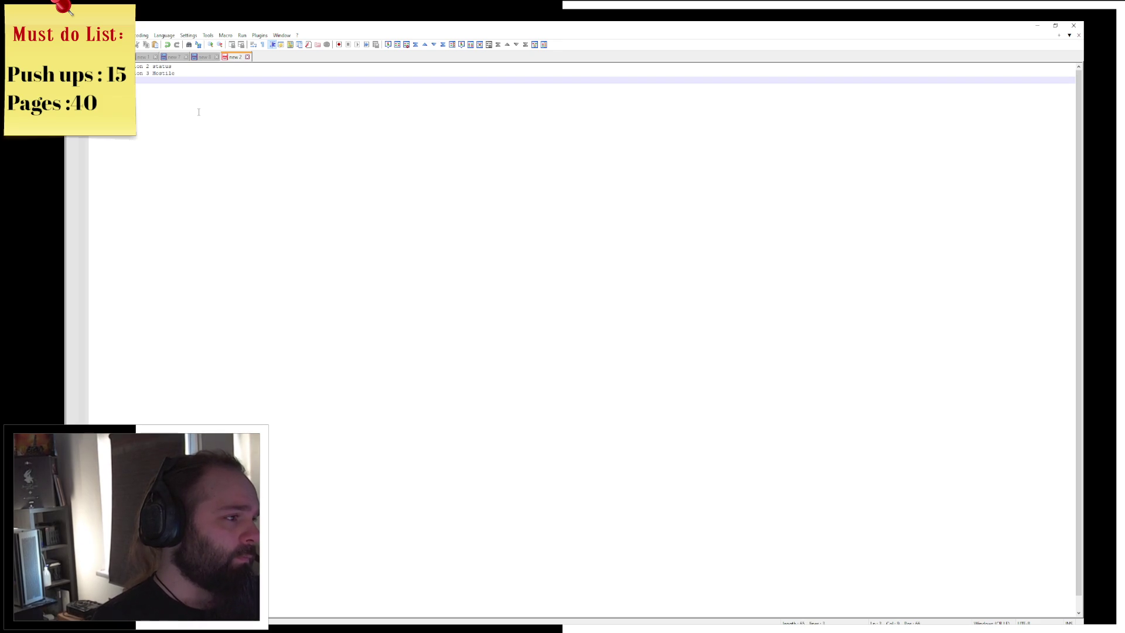
text(Sec)
text( 3 )
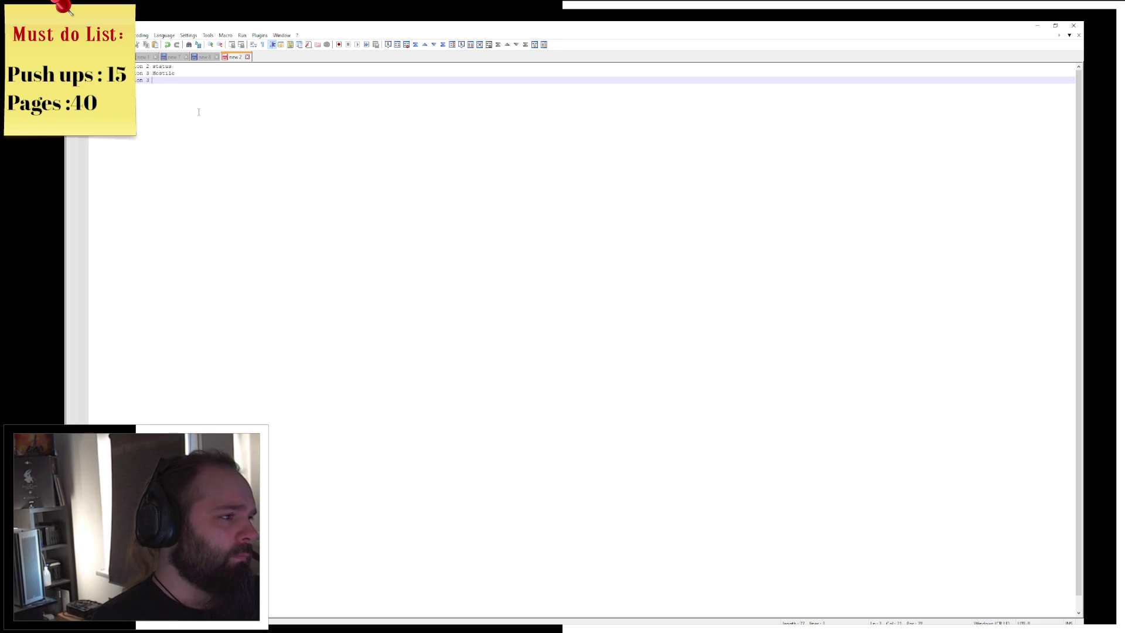
text(neutral)
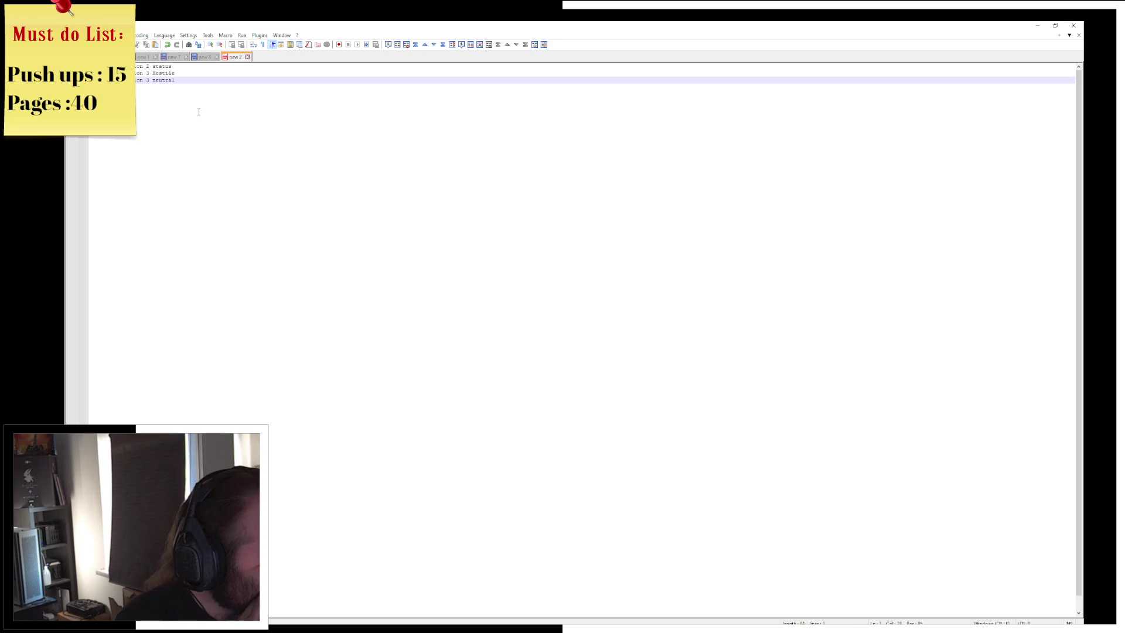
text(5)
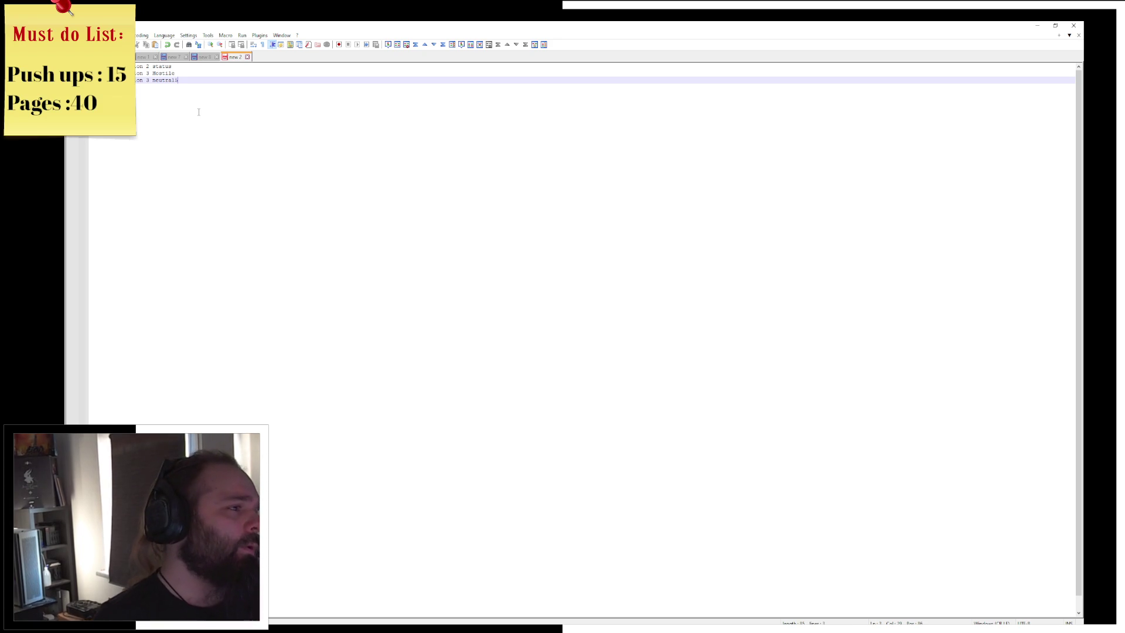
key(BackSpace)
key(shift+Left)
key(shift+Left)
key(shift+Left)
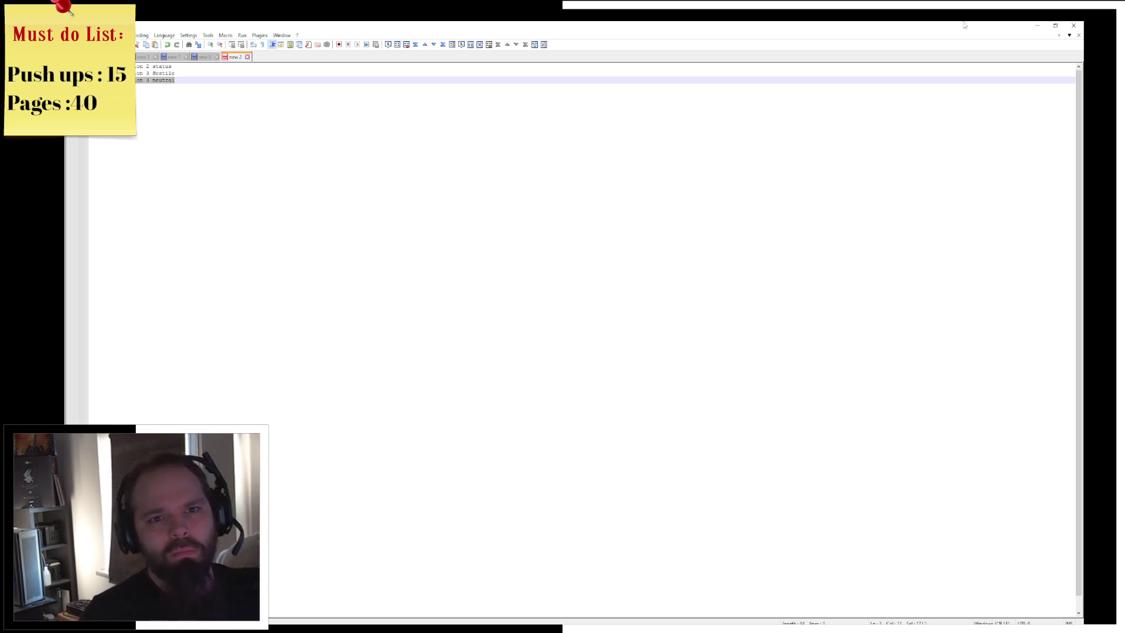
click(1037, 26)
Nudge the middle test dummy slightly along X beside the barn
mouse_move(472, 267)
mouse_down()
mouse_move(471, 252)
mouse_move(445, 240)
mouse_move(471, 228)
mouse_up()
scroll(472, 252, down, 3)
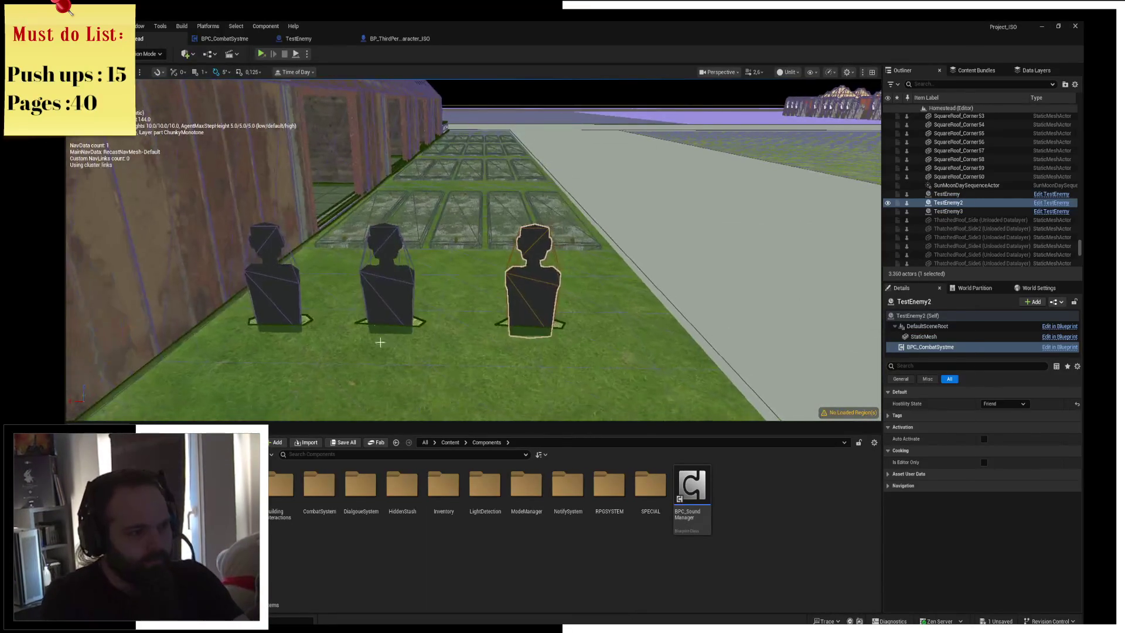
click(381, 293)
scroll(380, 293, up, 1)
drag(381, 316, 394, 353)
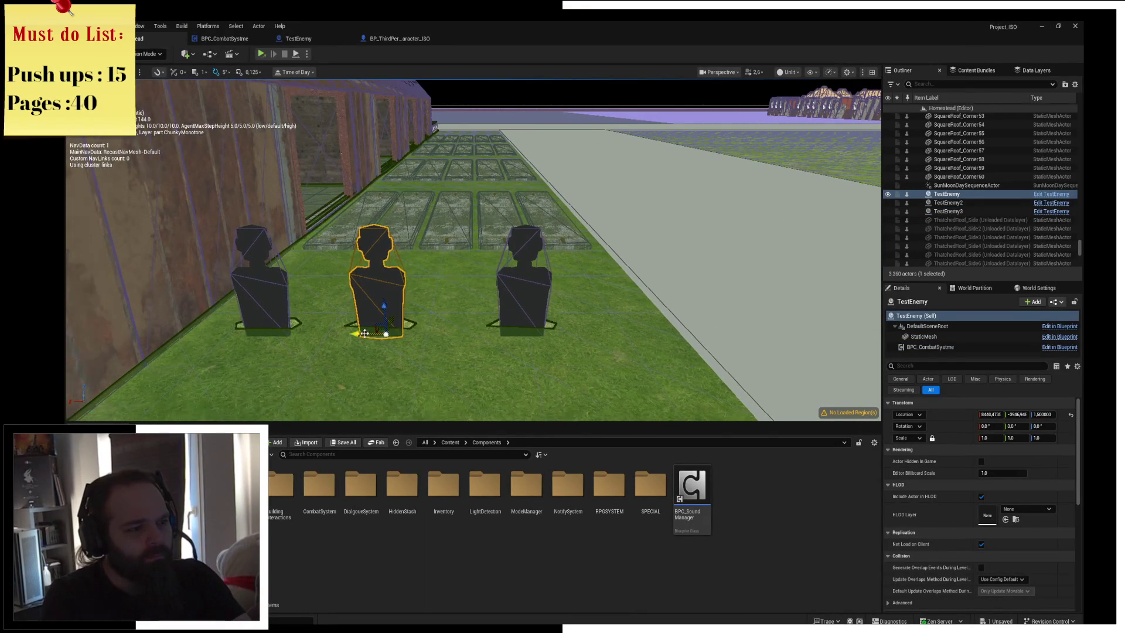
scroll(394, 352, down, 5)
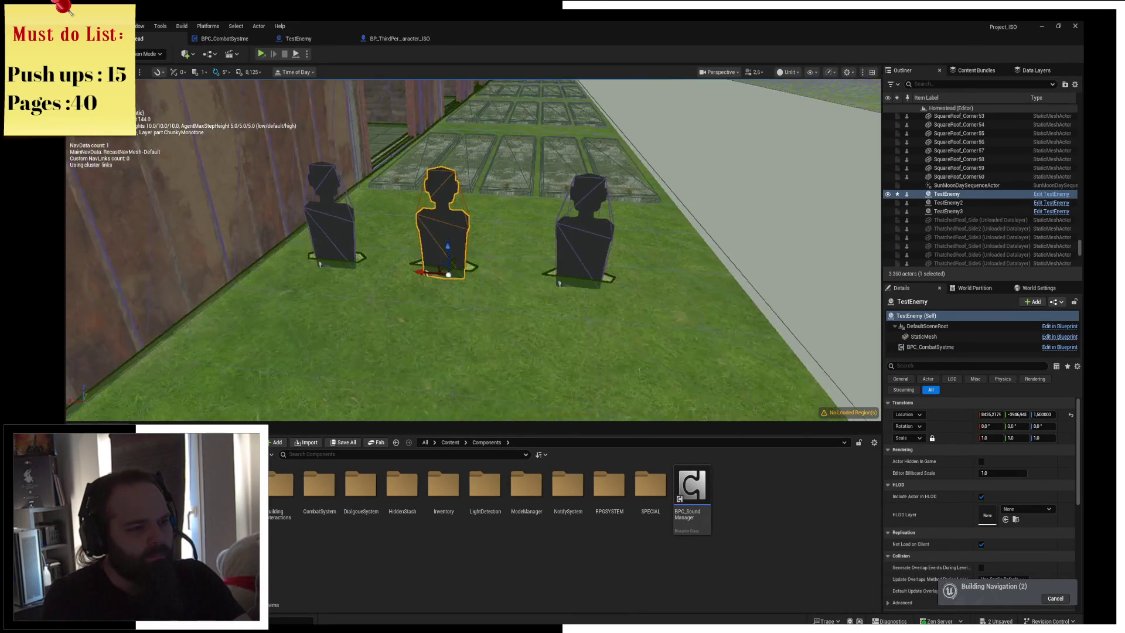
click(394, 352)
Create an Actor Component Blueprint named BPC_FactionManager in the CombatSystem folder
double_click(319, 485)
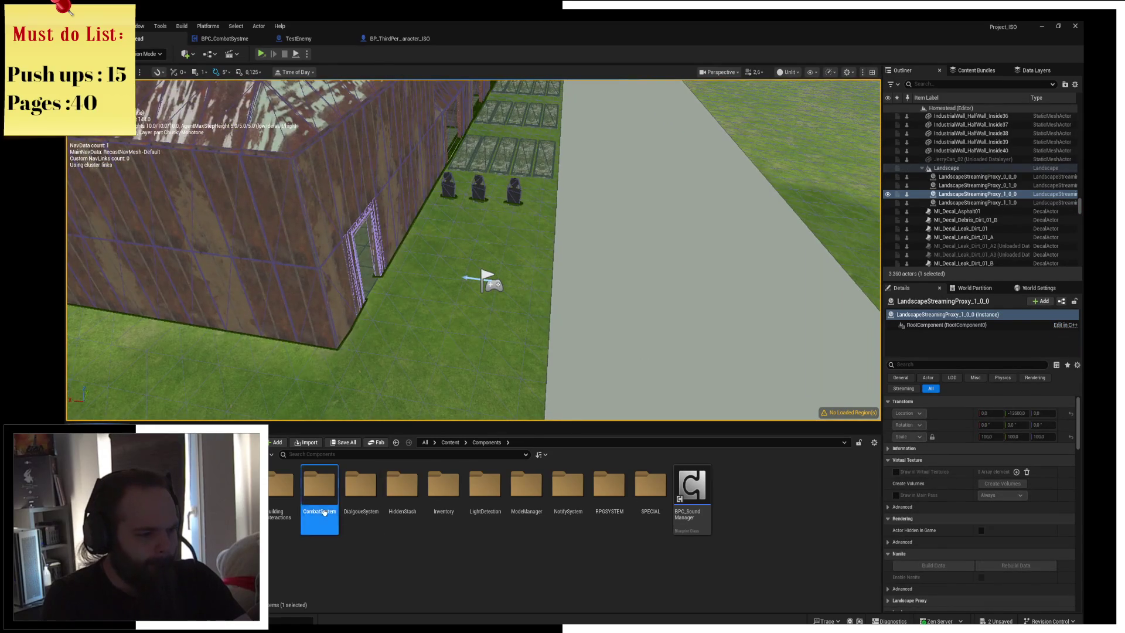
right_click(491, 525)
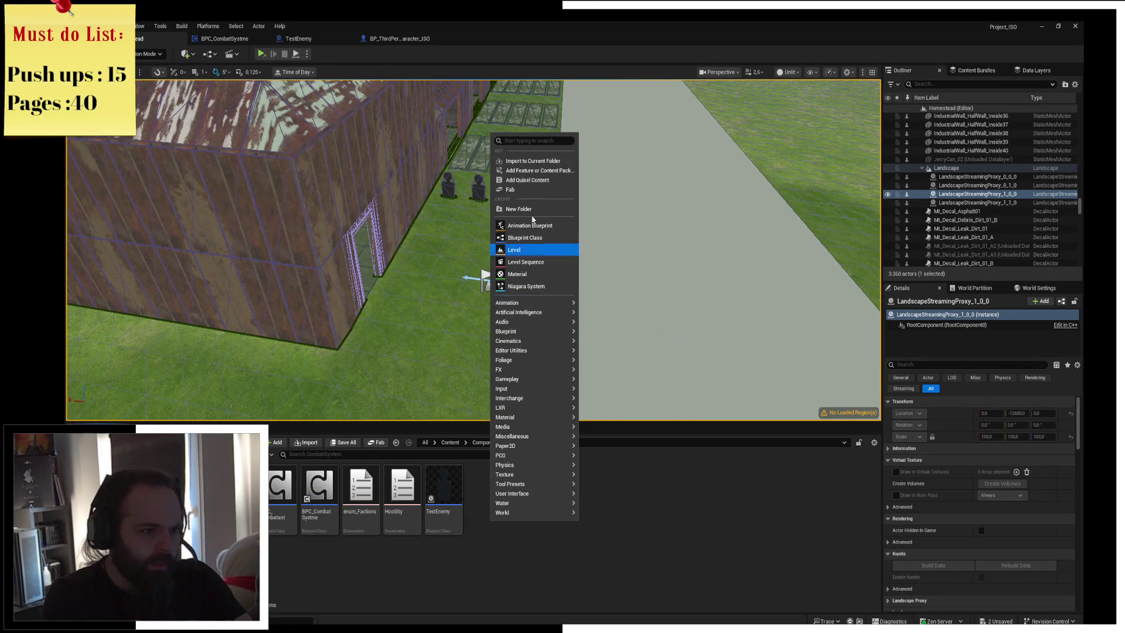
click(527, 238)
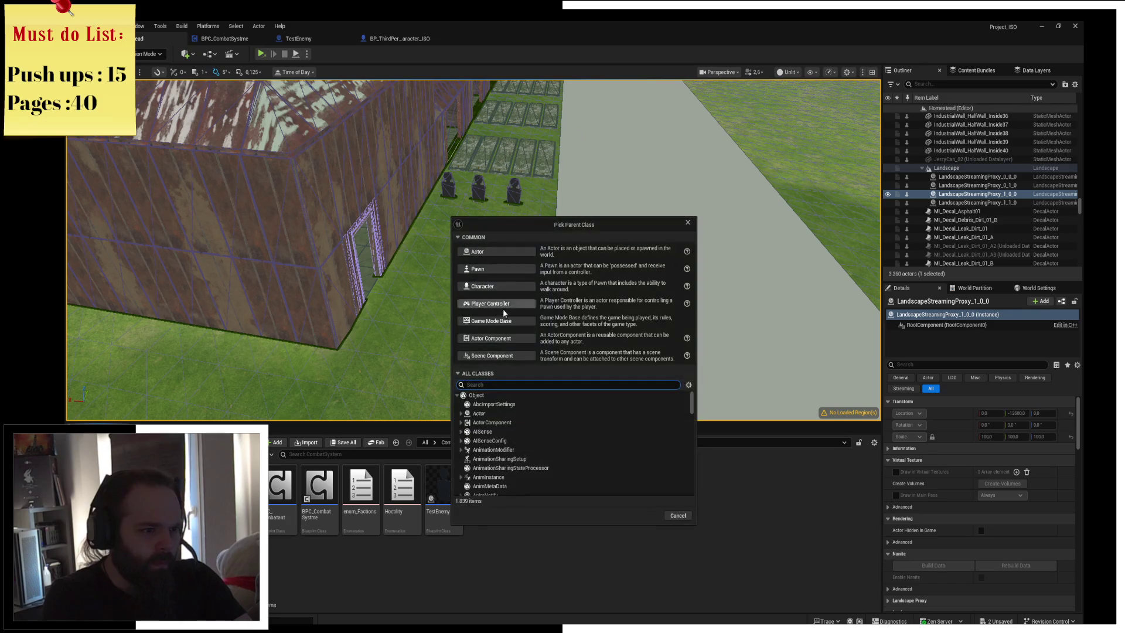
click(493, 338)
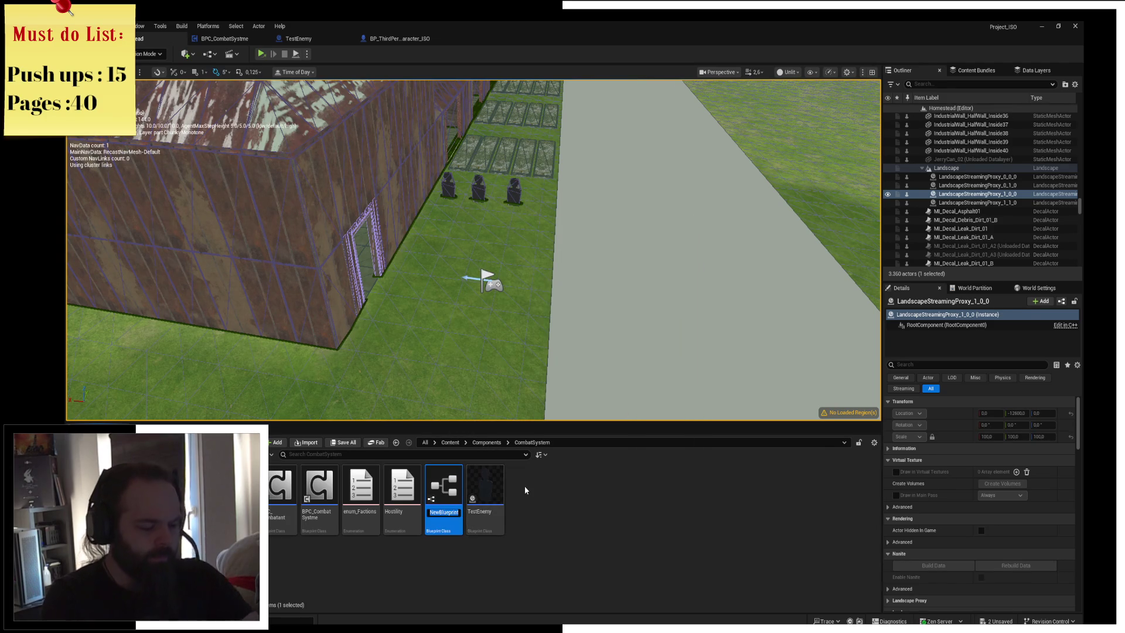
text(BPC_Fa)
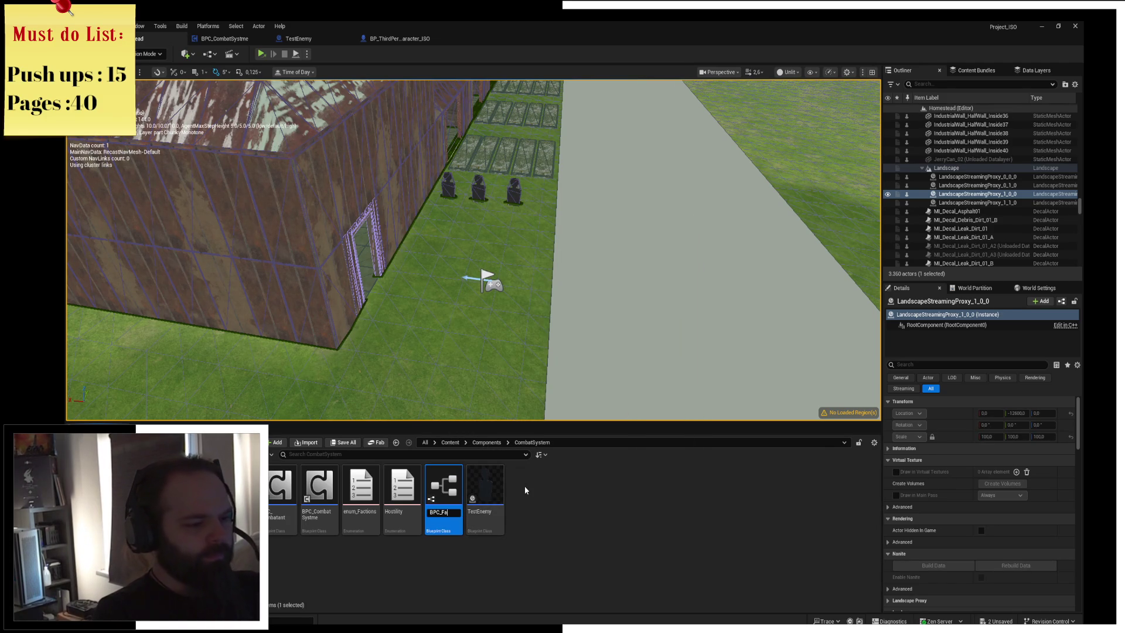
text(ctionManager)
key(Return)
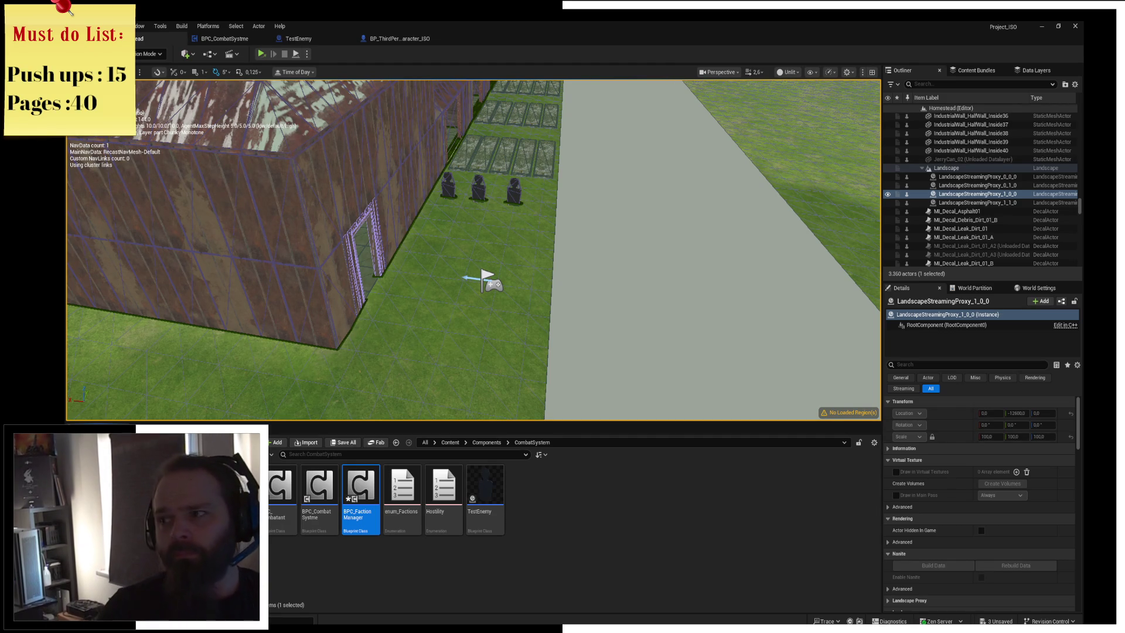
key(p)
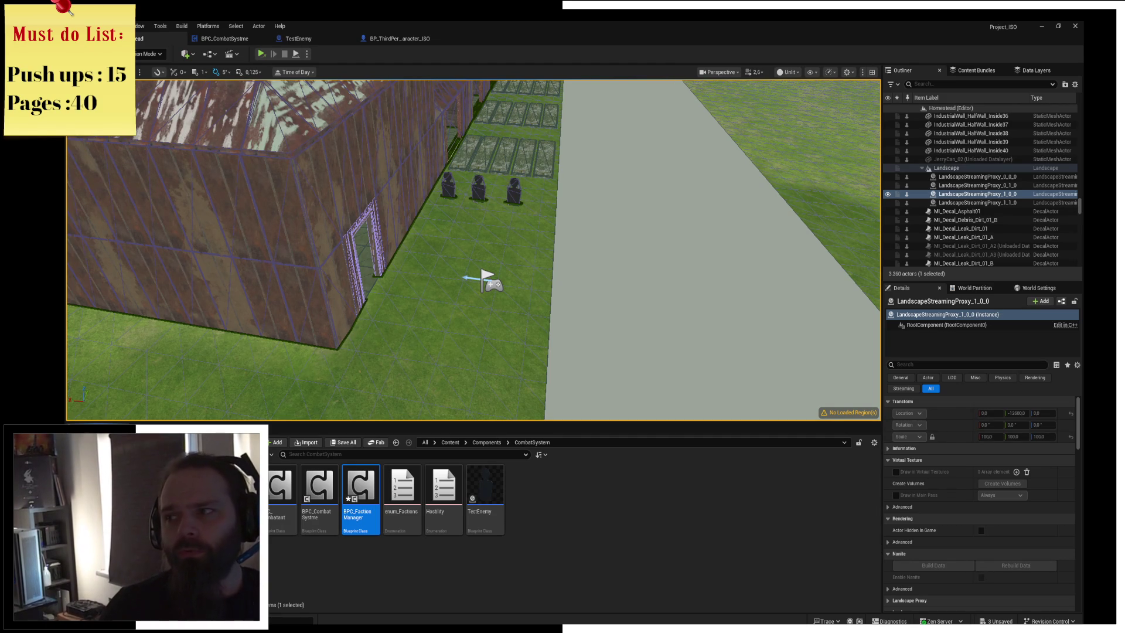
click(582, 583)
key(p)
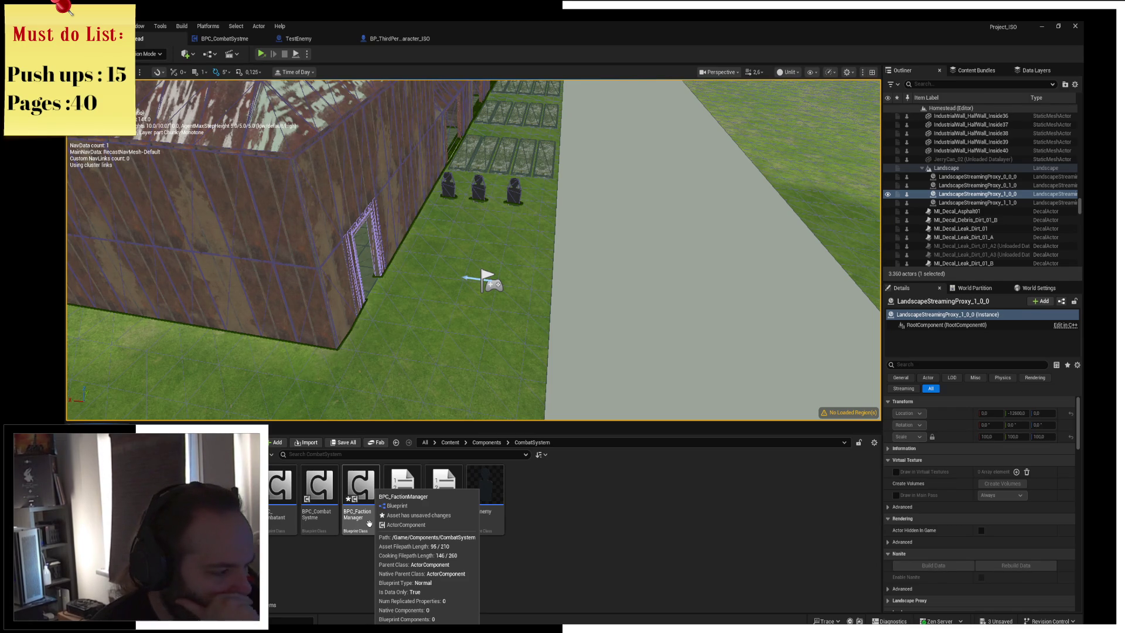
In BPC_FactionManager, add a String variable named StringArray
double_click(369, 524)
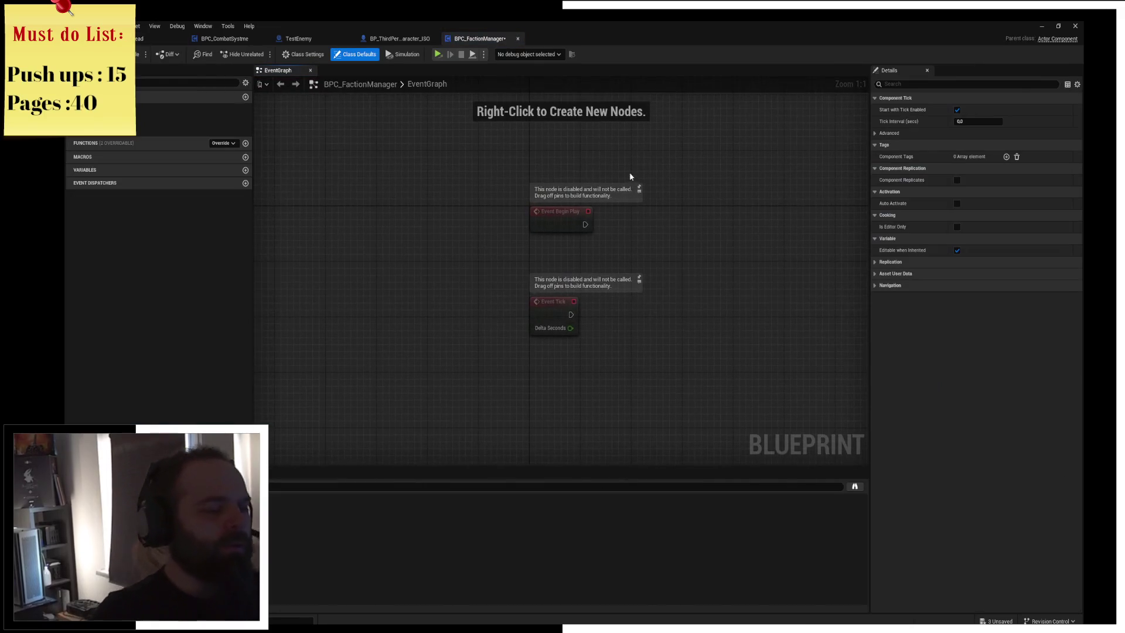
mouse_move(630, 173)
mouse_down()
mouse_move(568, 228)
mouse_move(273, 194)
mouse_up()
click(245, 170)
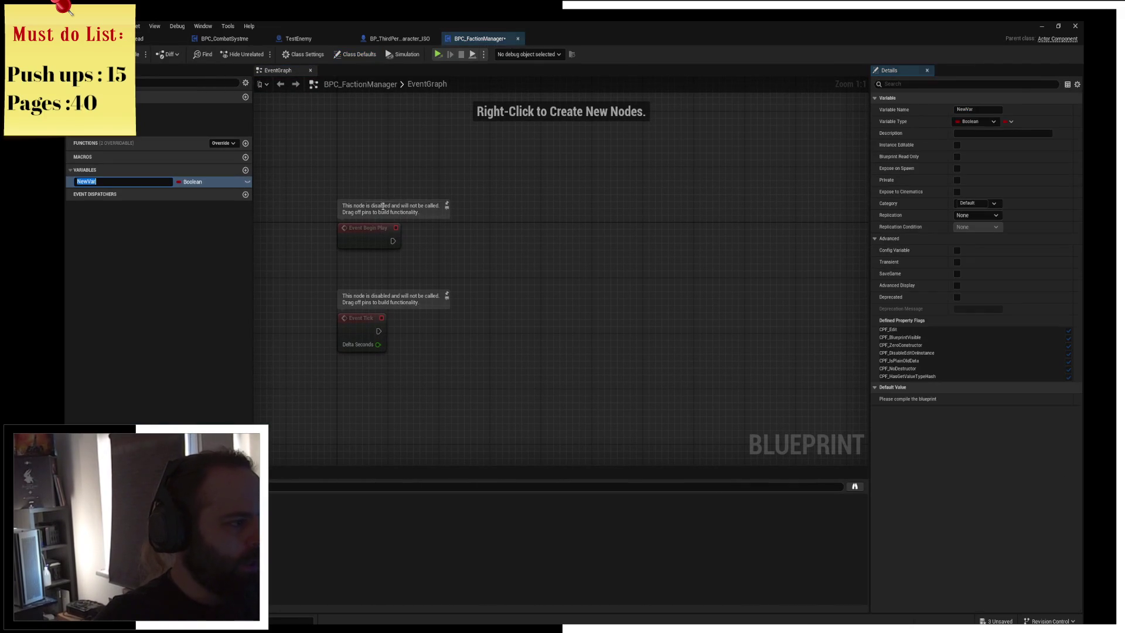
text(StringArray)
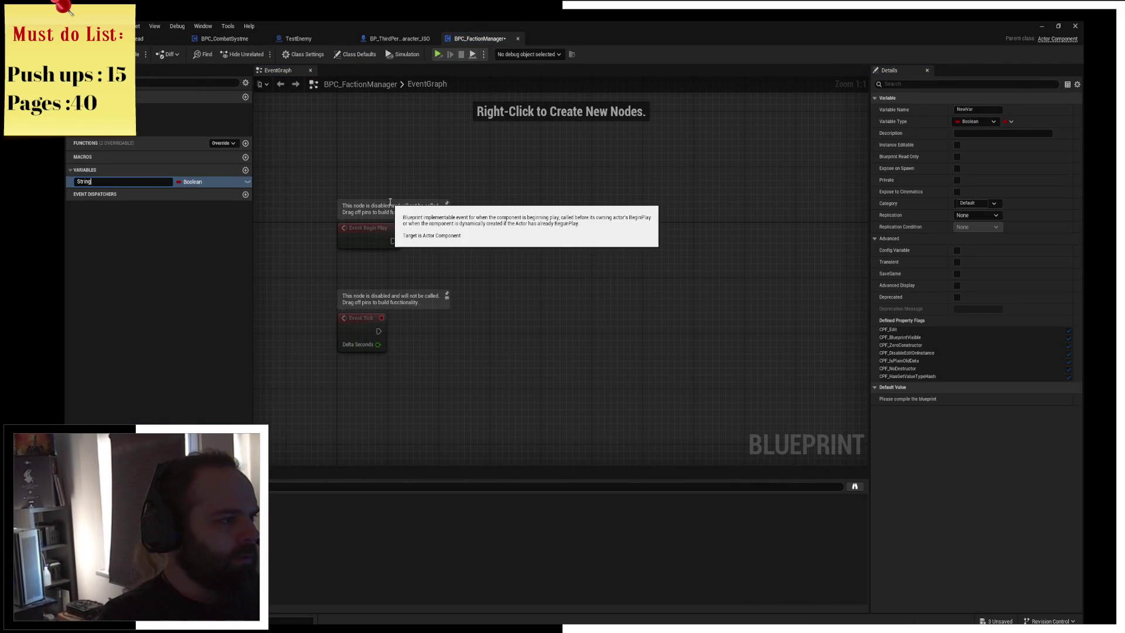
key(Return)
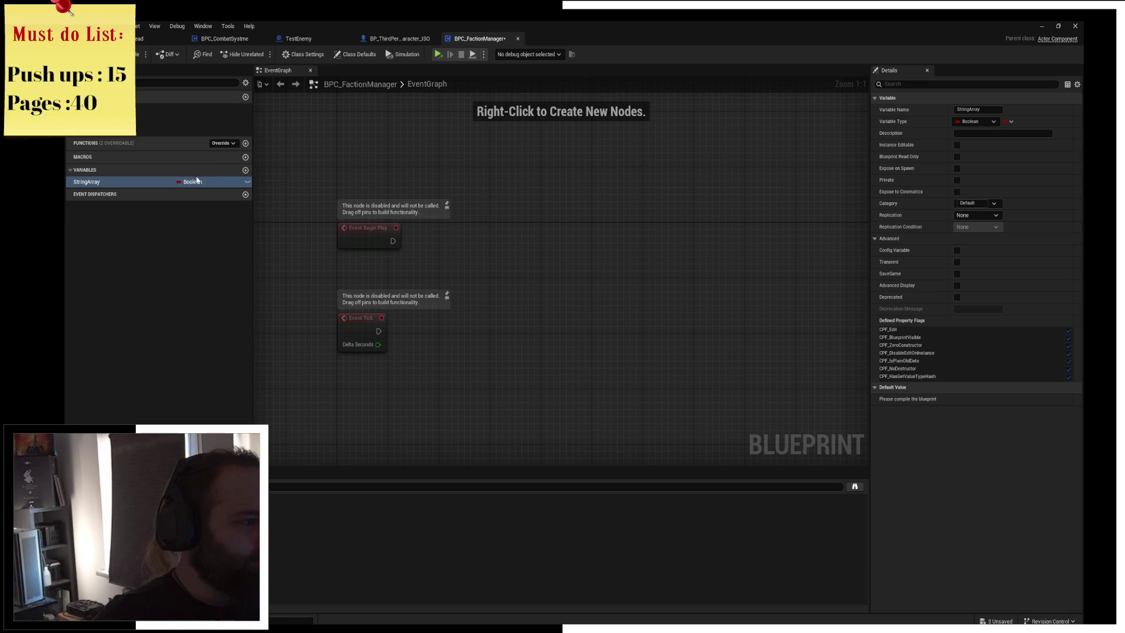
click(191, 181)
click(217, 257)
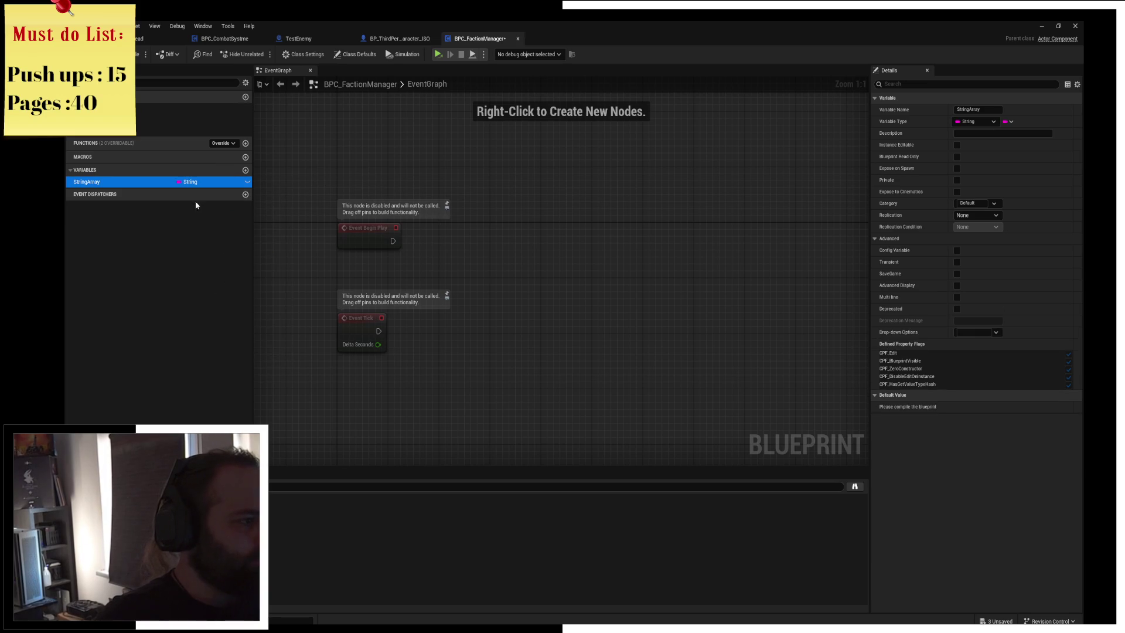
Compile and enter 'Faction 1 | Faction 2 | Hostile' as StringArray's default value
mouse_move(97, 185)
mouse_down()
mouse_move(485, 226)
mouse_move(415, 258)
mouse_up()
click(443, 260)
click(379, 250)
click(388, 252)
key(Delete)
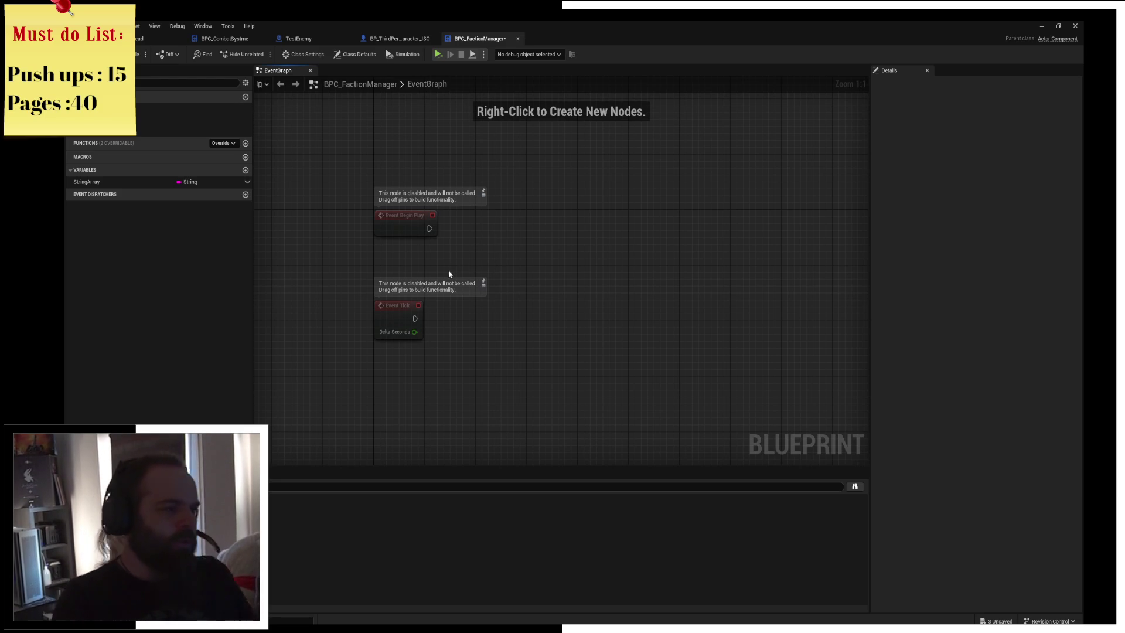
click(117, 182)
key(F7)
click(969, 409)
text(Faction 1 | Faction 2 | hostile)
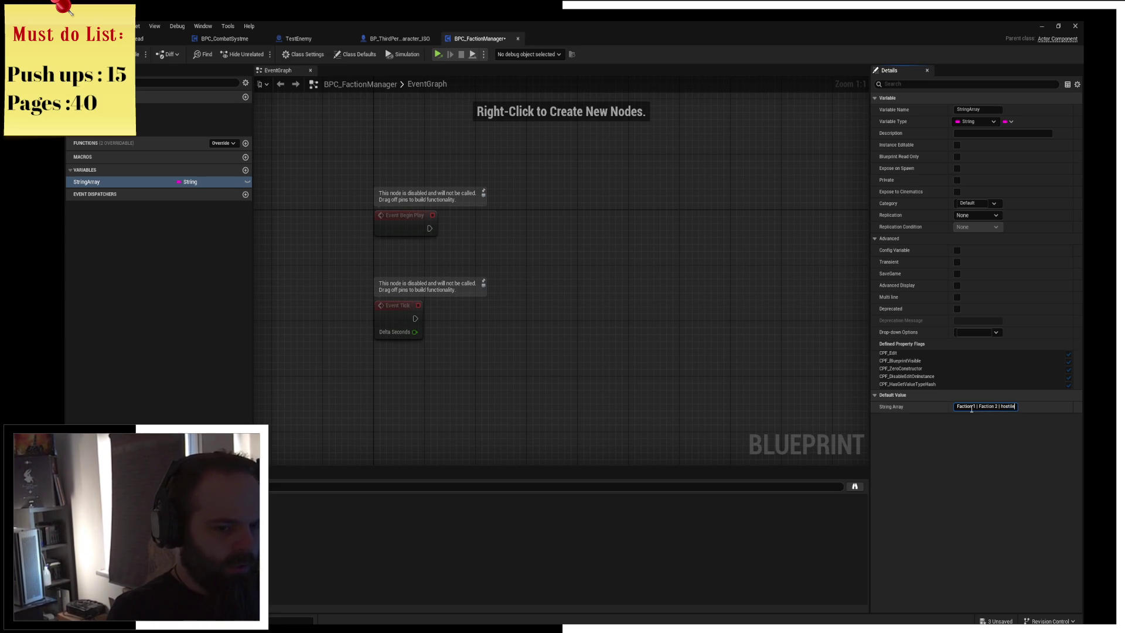
key(Return)
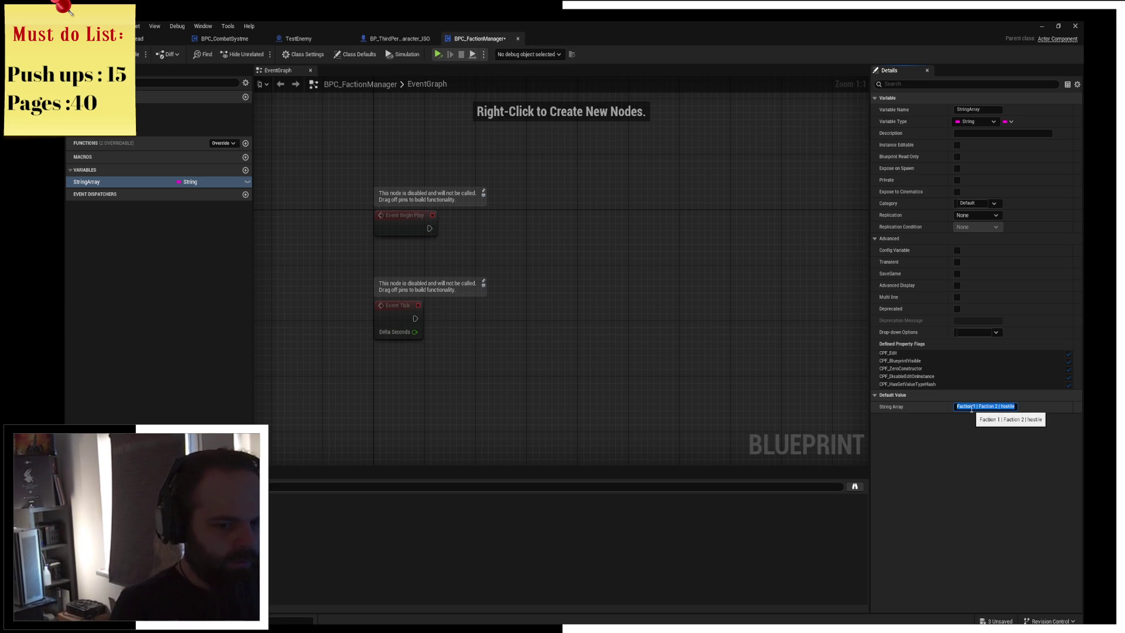
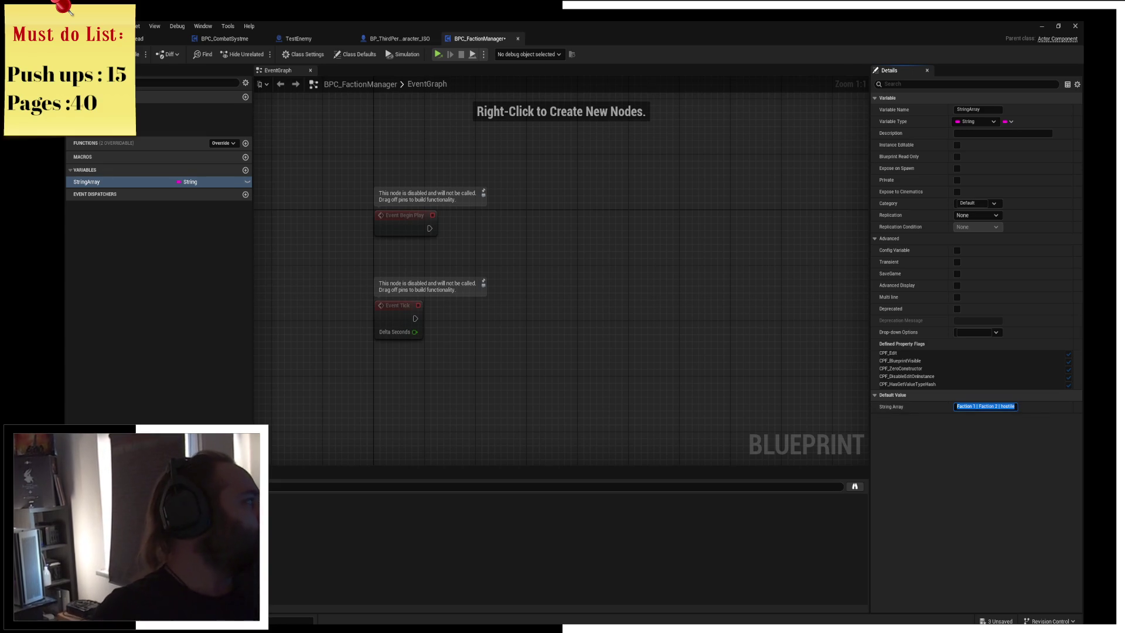
Switch from Unreal to Brave and type the search 'faction system fallout'
key(alt+Tab)
text(fac)
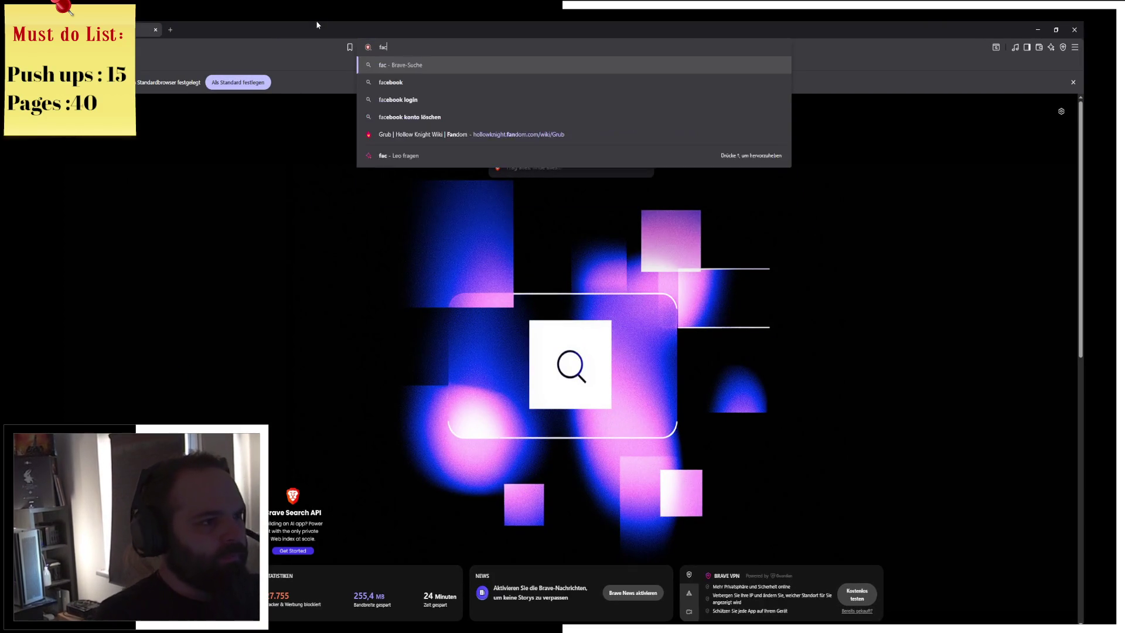
text(tion system )
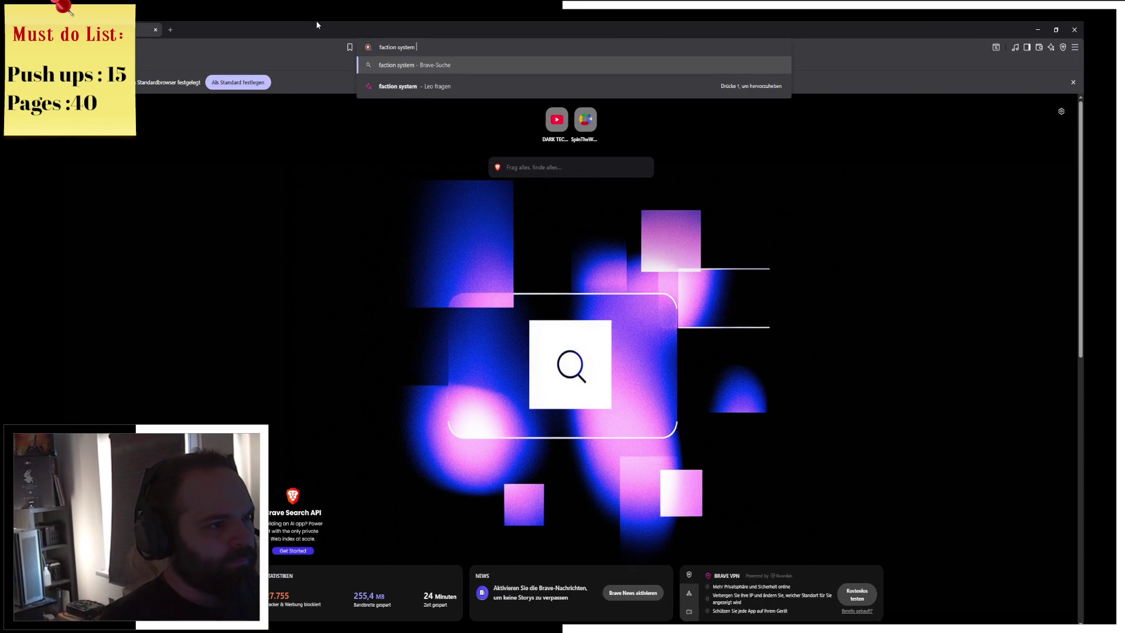
text(fallout)
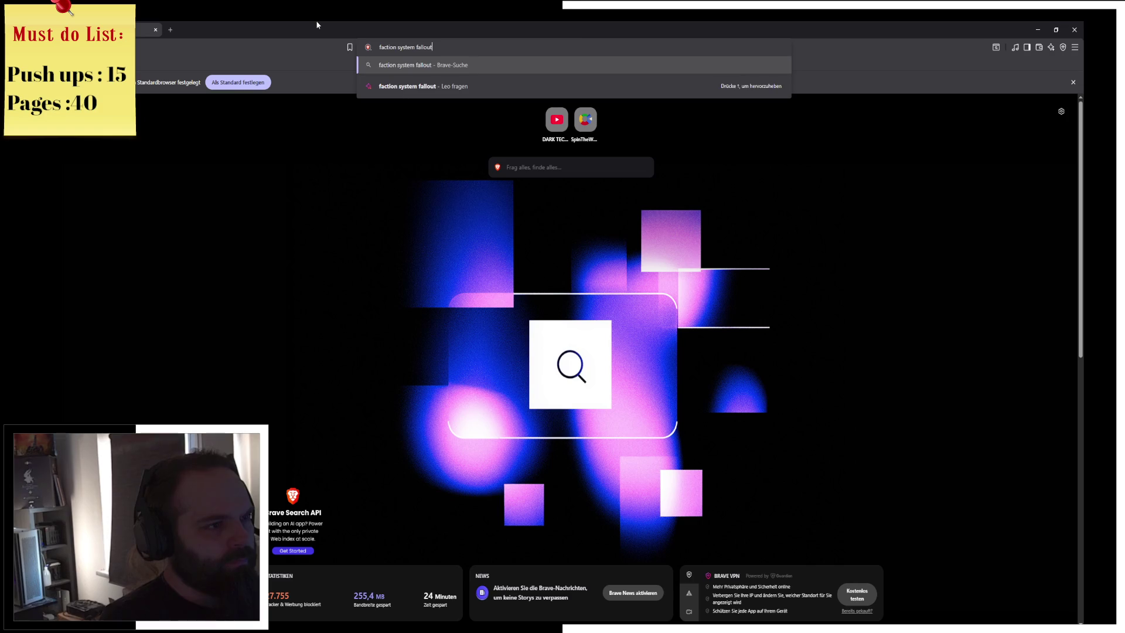
Run the 'faction system fallout' search and browse the Fallout Wiki Faction article's tables before going back
key(Return)
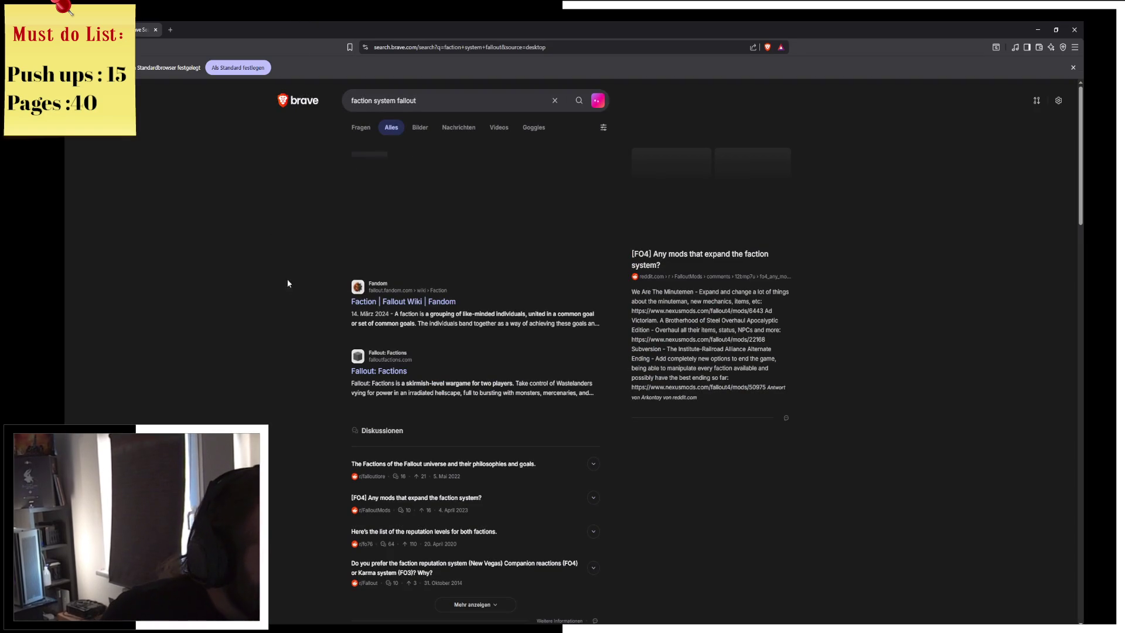
click(447, 301)
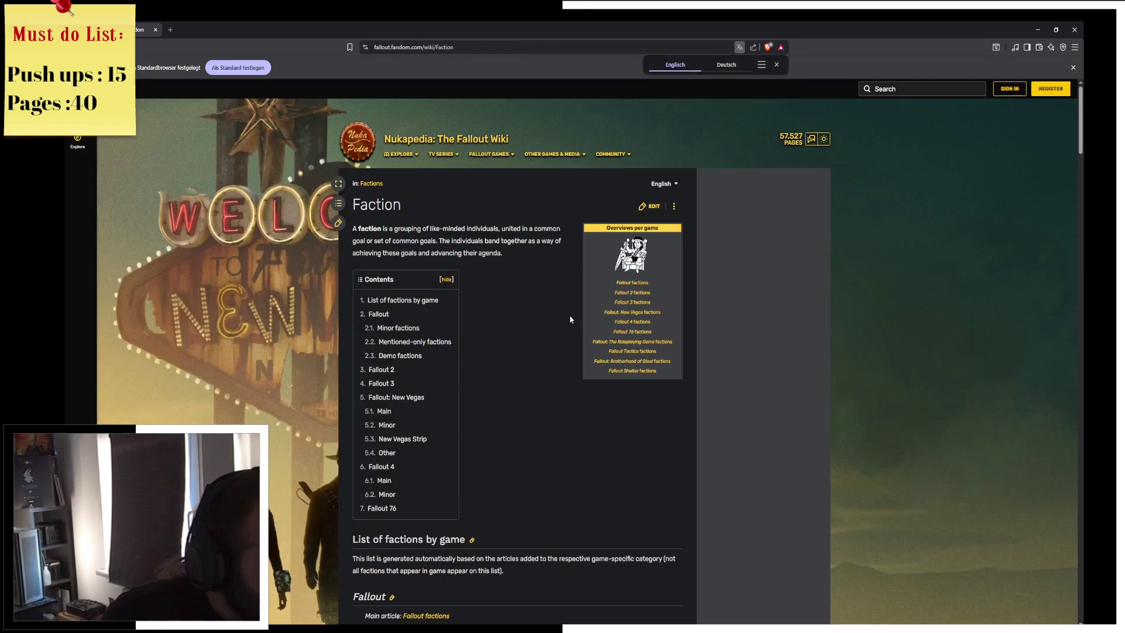
scroll(575, 422, down, 15)
scroll(575, 422, down, 15)
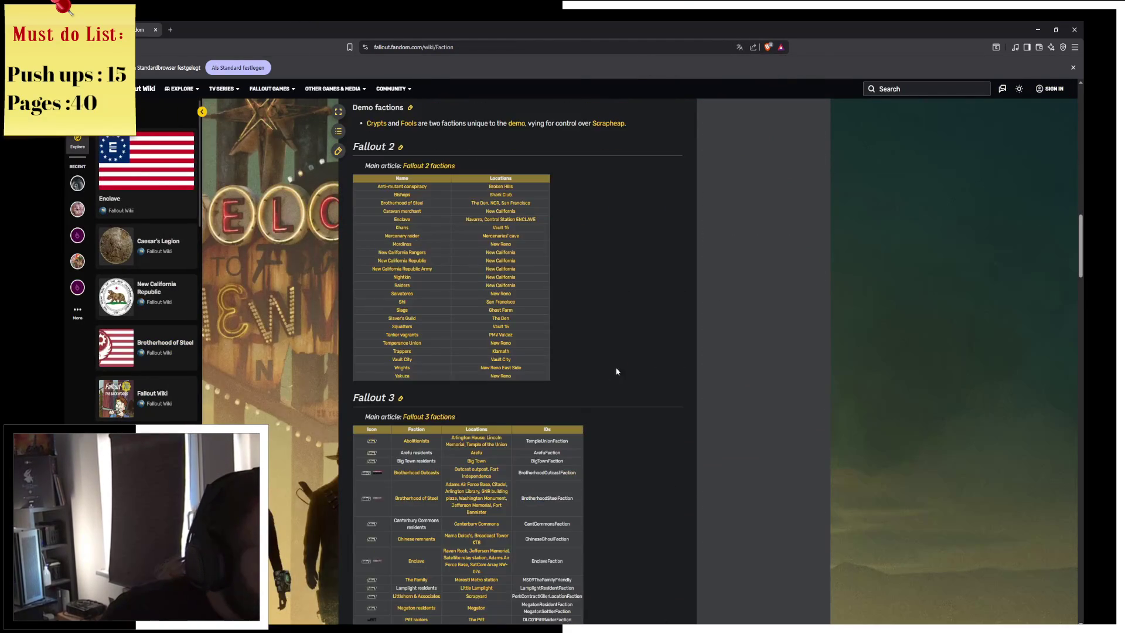
scroll(649, 418, down, 3)
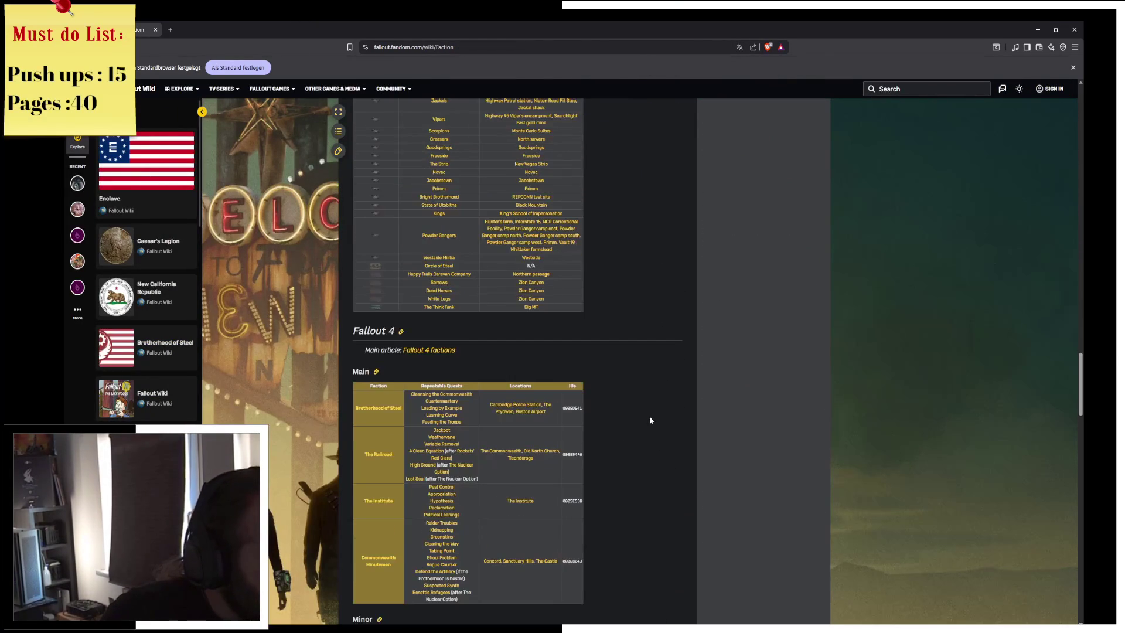
scroll(652, 463, down, 15)
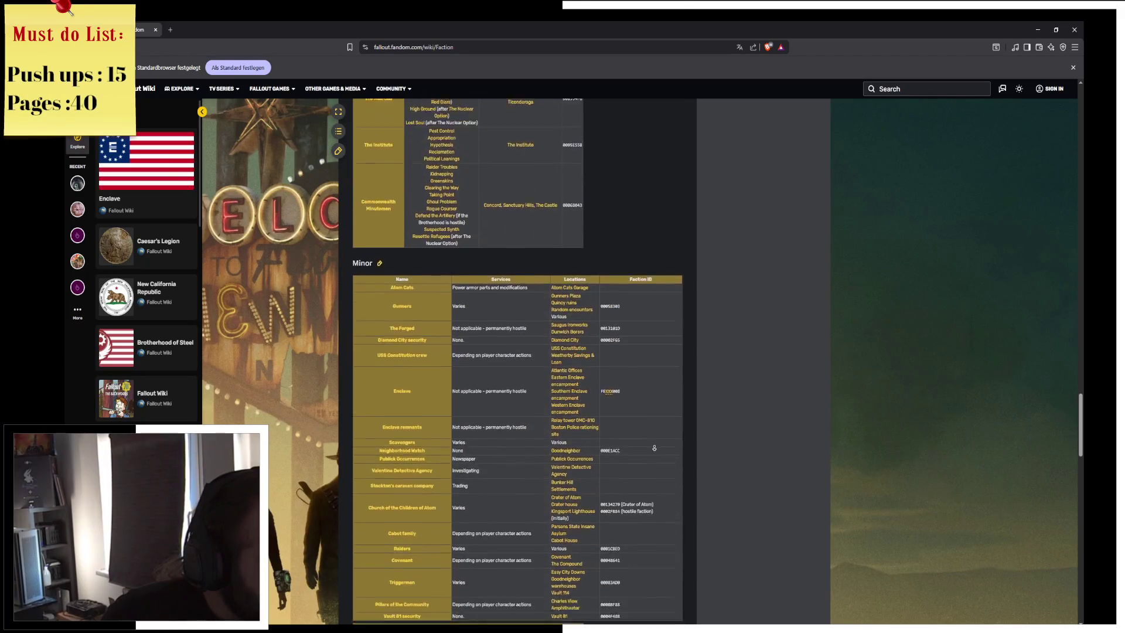
scroll(663, 475, down, 10)
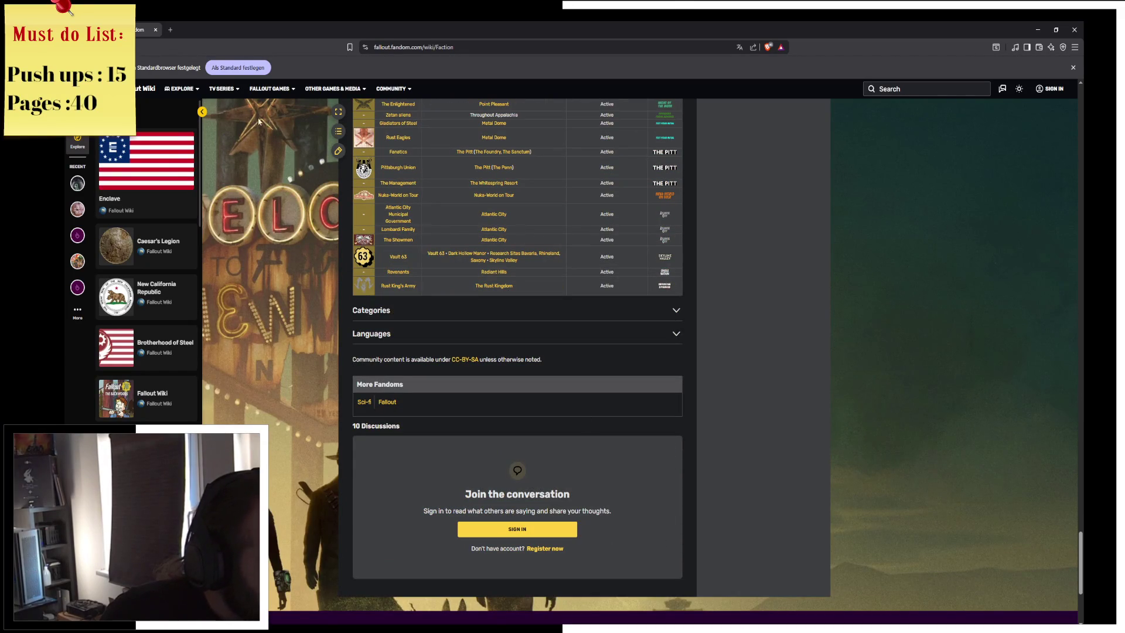
key(alt+Left)
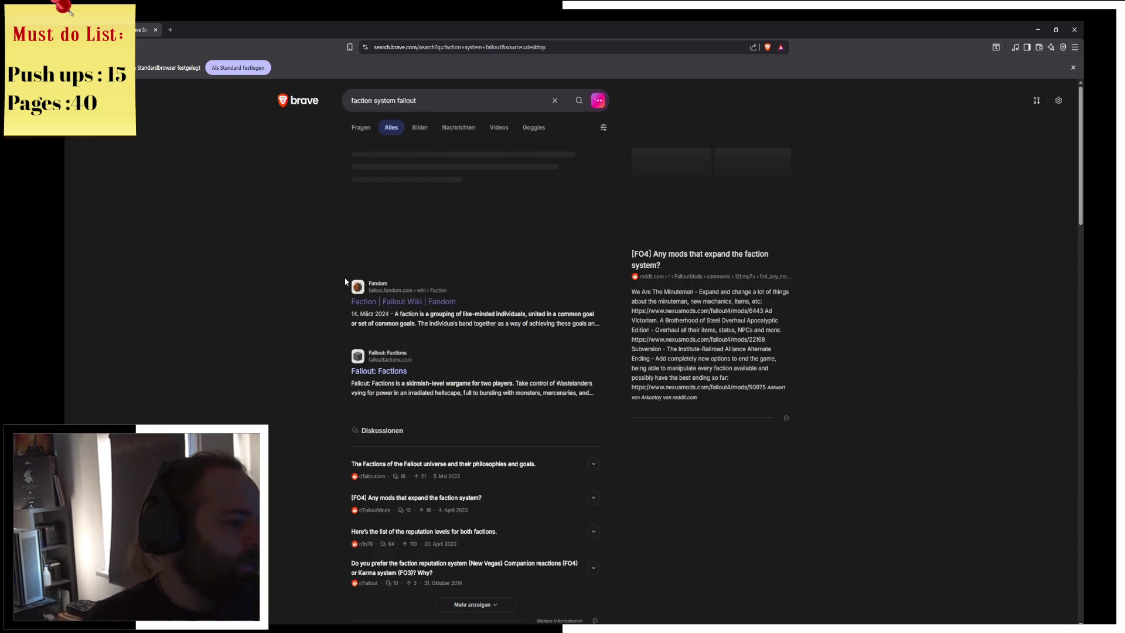
Refine the search to 'faction system fallout how it was coded'
click(443, 99)
text(h)
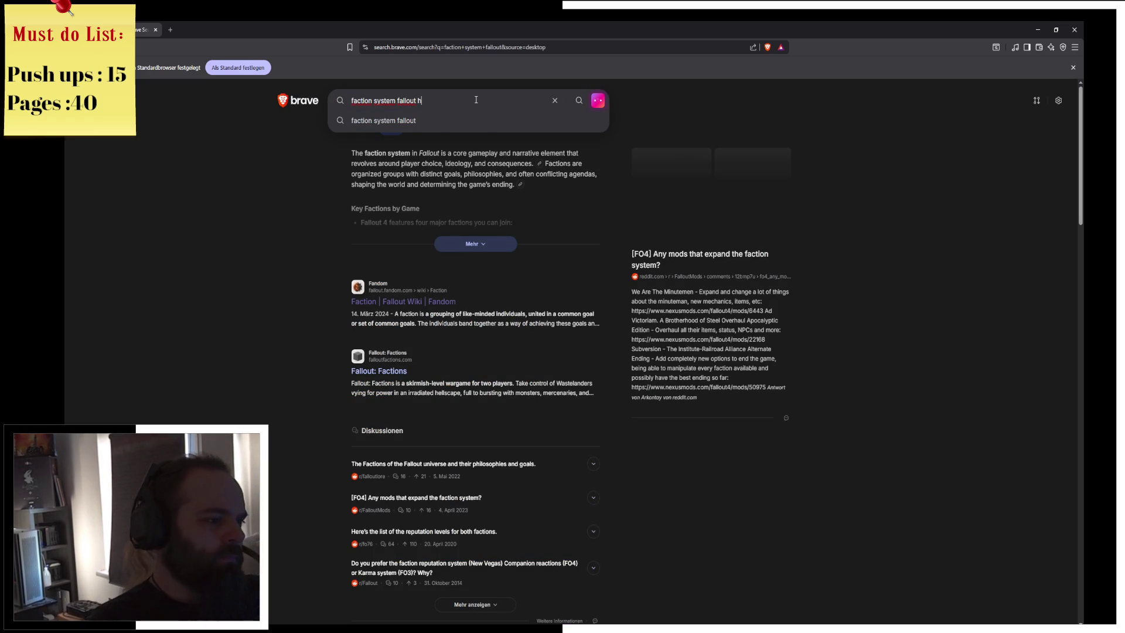
text(ow it was coded)
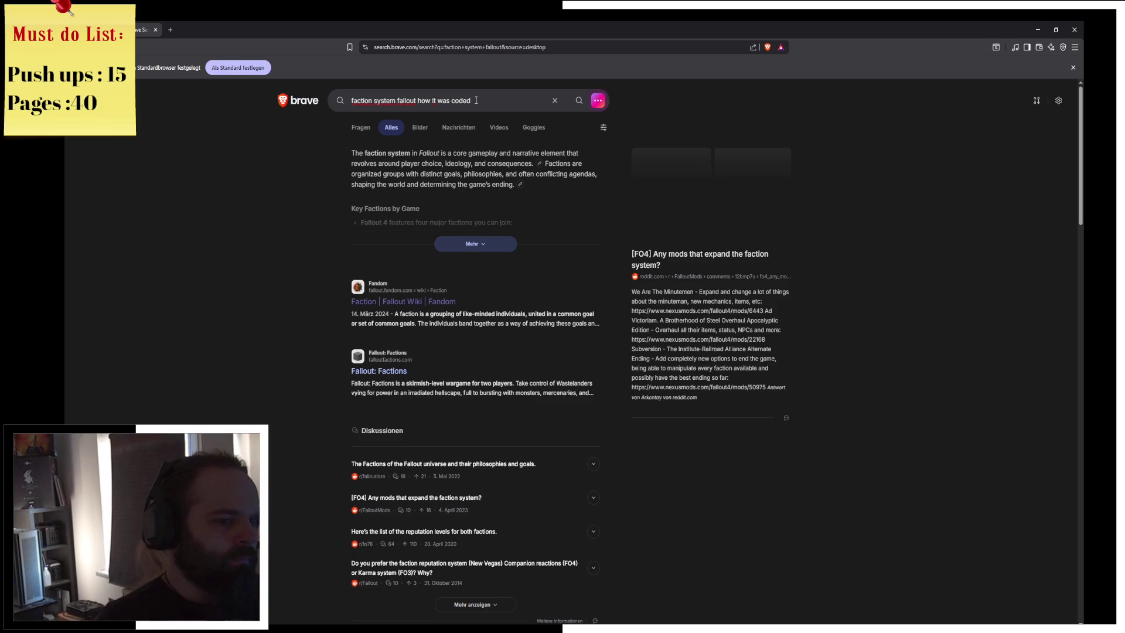
key(Return)
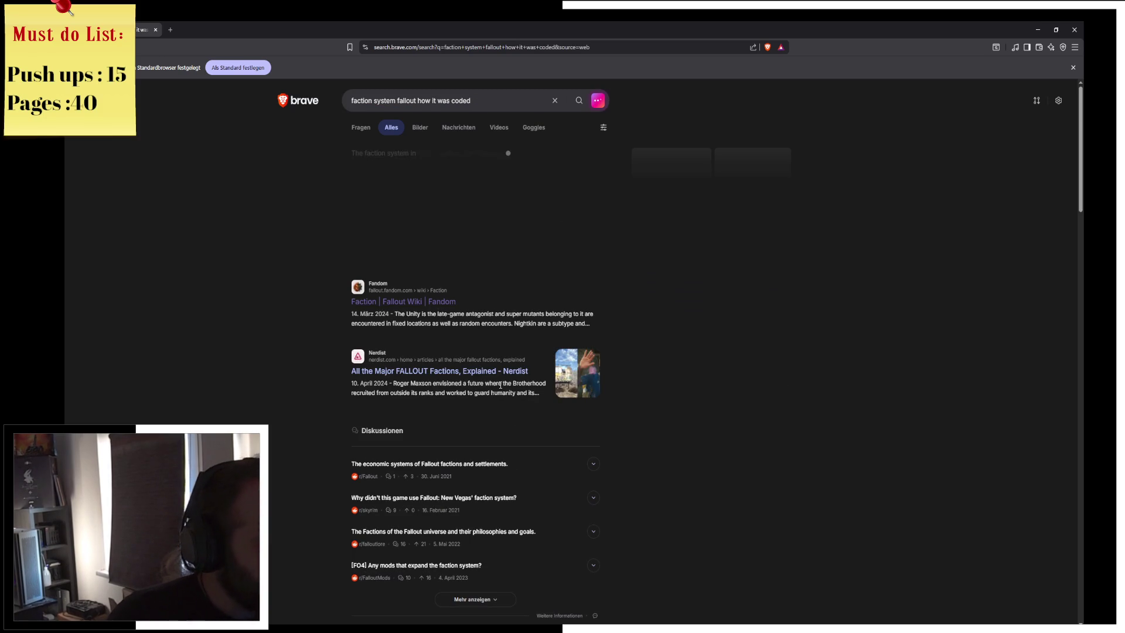
Read through the results and the AI summary on karma-based reputation
scroll(498, 399, down, 3)
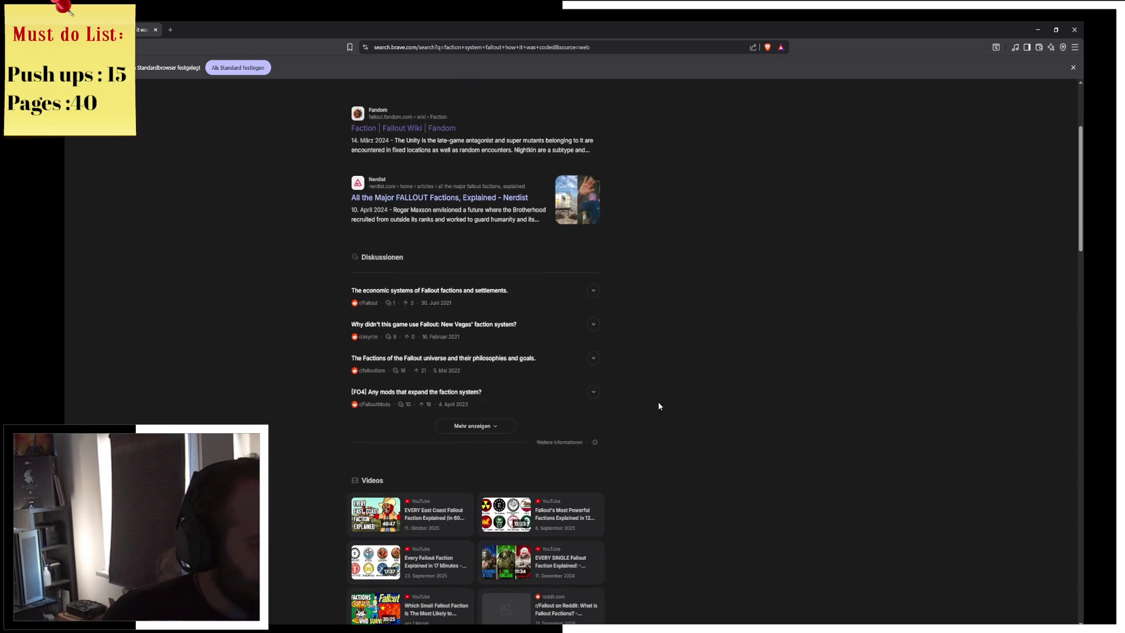
scroll(686, 402, down, 5)
scroll(687, 402, up, 2)
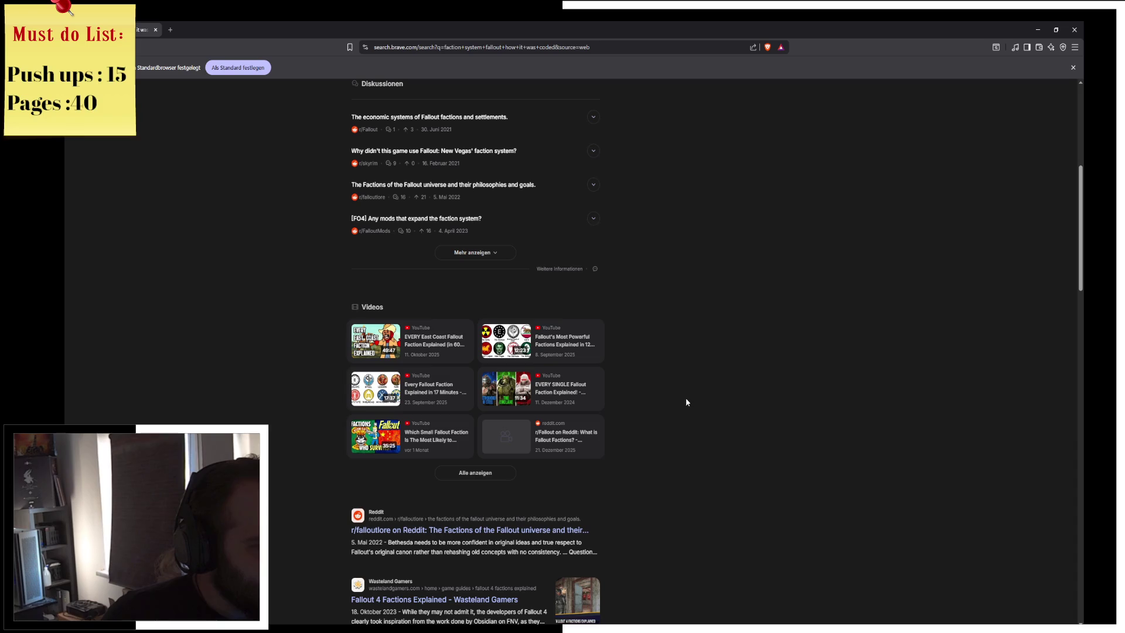
scroll(688, 401, down, 2)
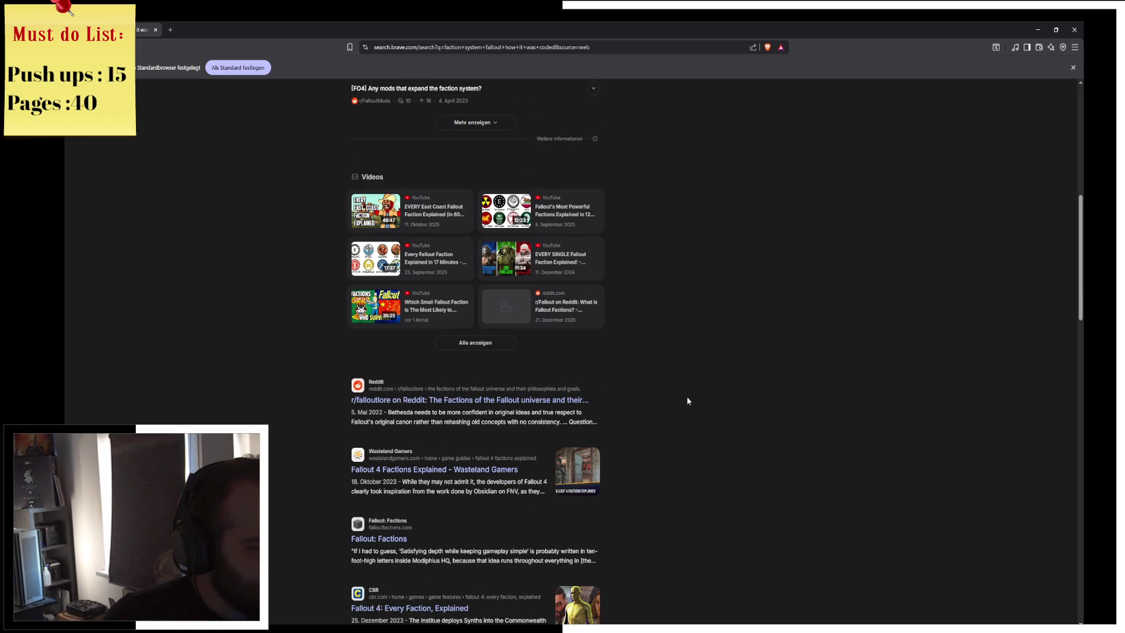
scroll(689, 401, down, 3)
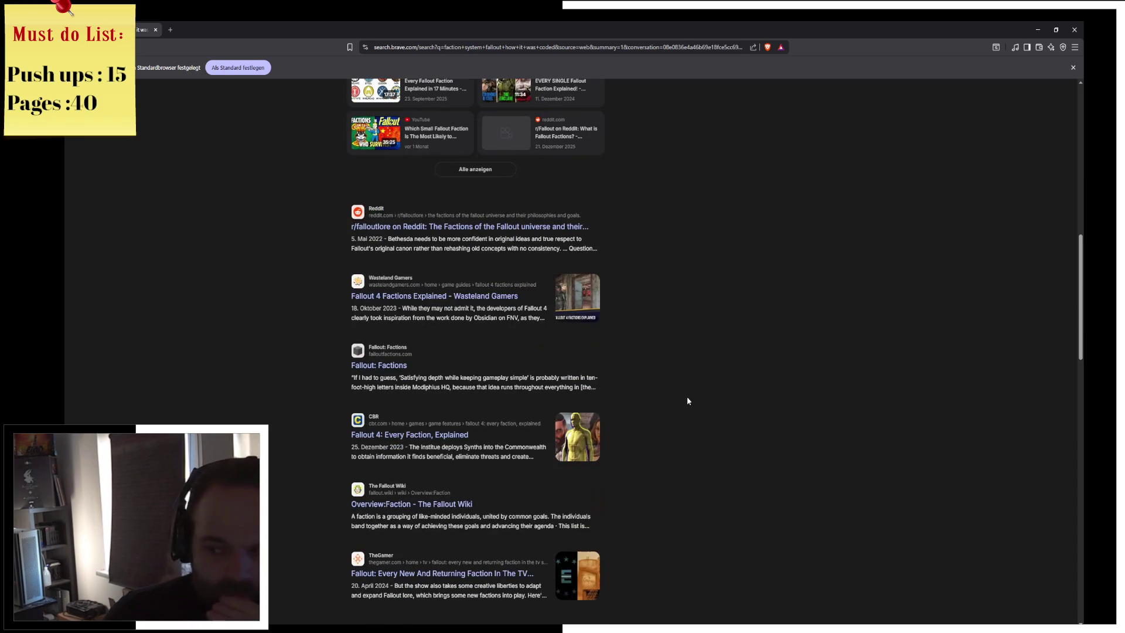
scroll(687, 401, down, 1)
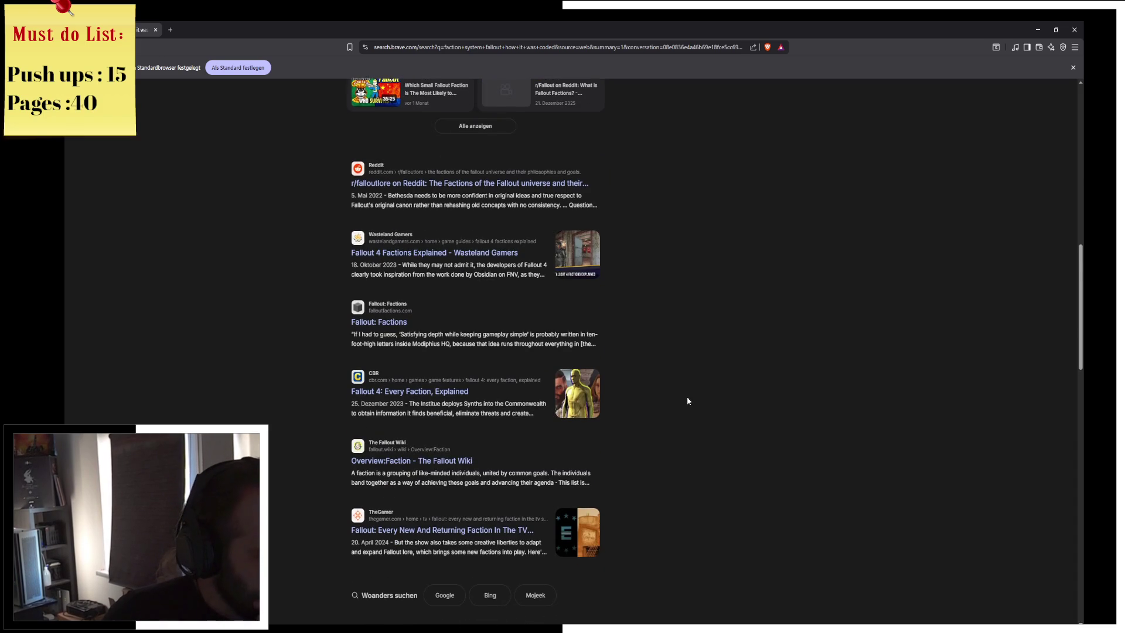
scroll(689, 401, down, 2)
scroll(687, 402, down, 2)
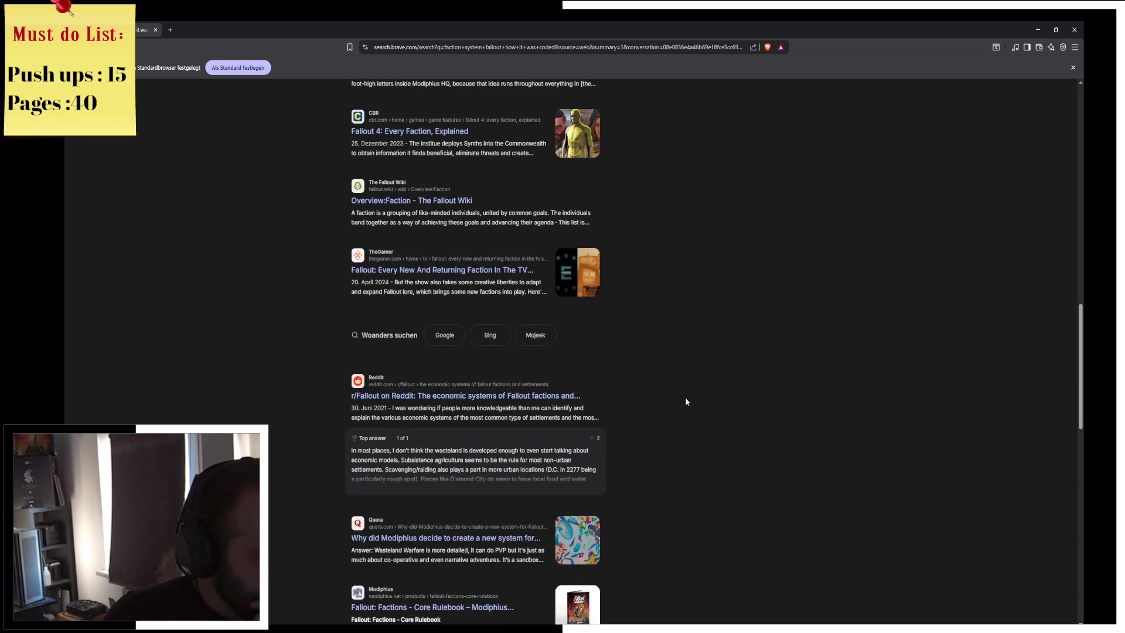
scroll(686, 402, down, 2)
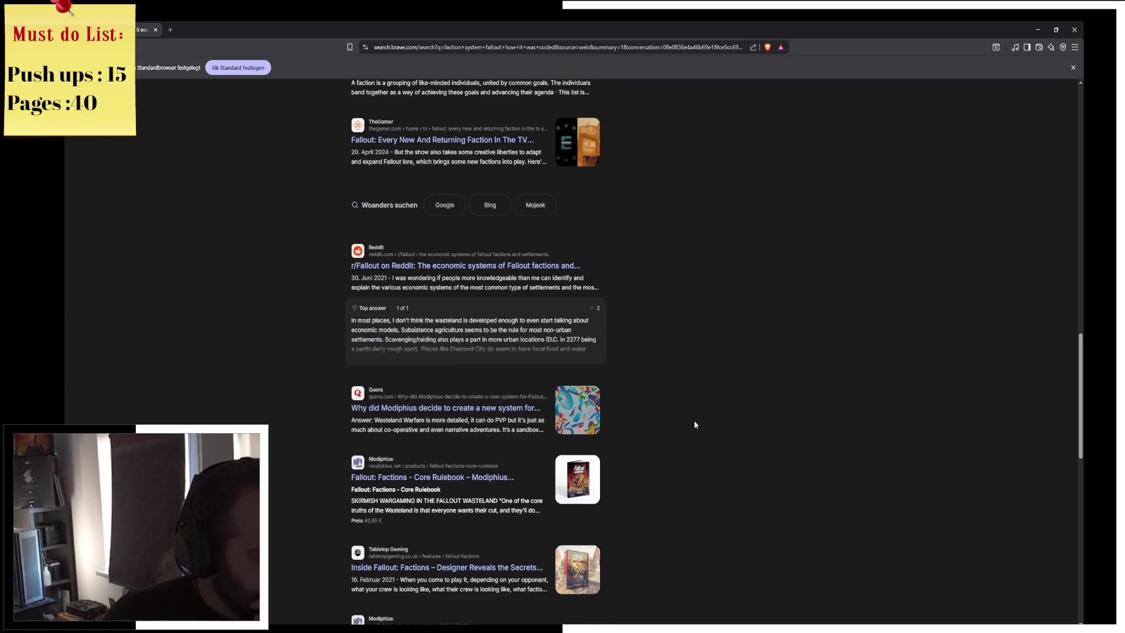
scroll(715, 518, down, 2)
scroll(714, 517, up, 15)
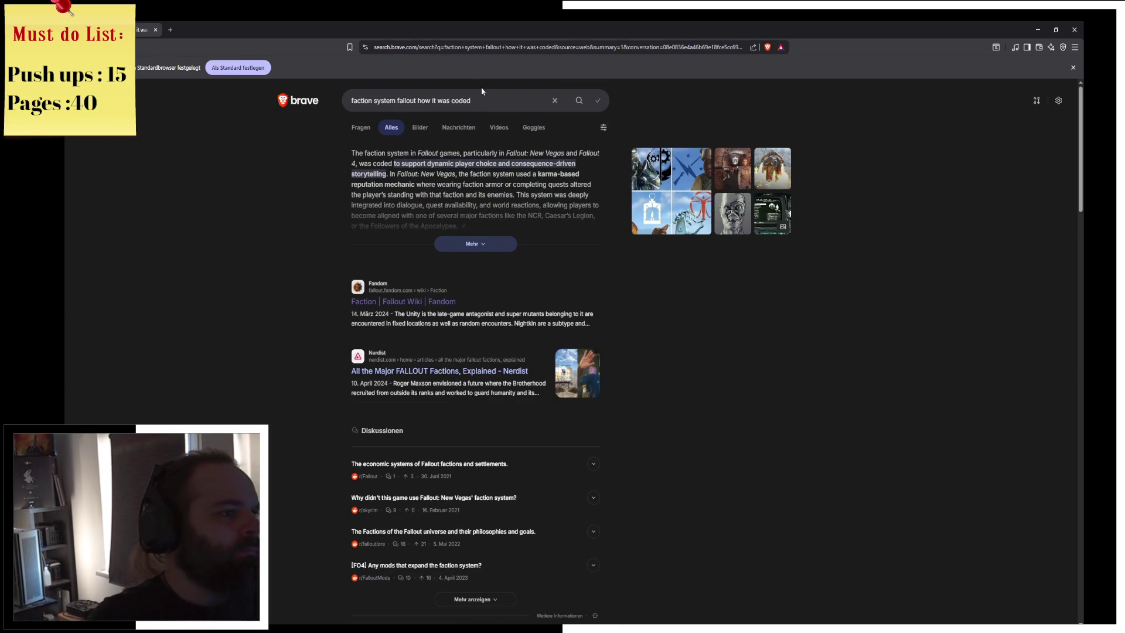
Search 'faction system programming' and expand the AI summary on FiveM, Unity and Roblox approaches
key(ctrl+a)
text(facti)
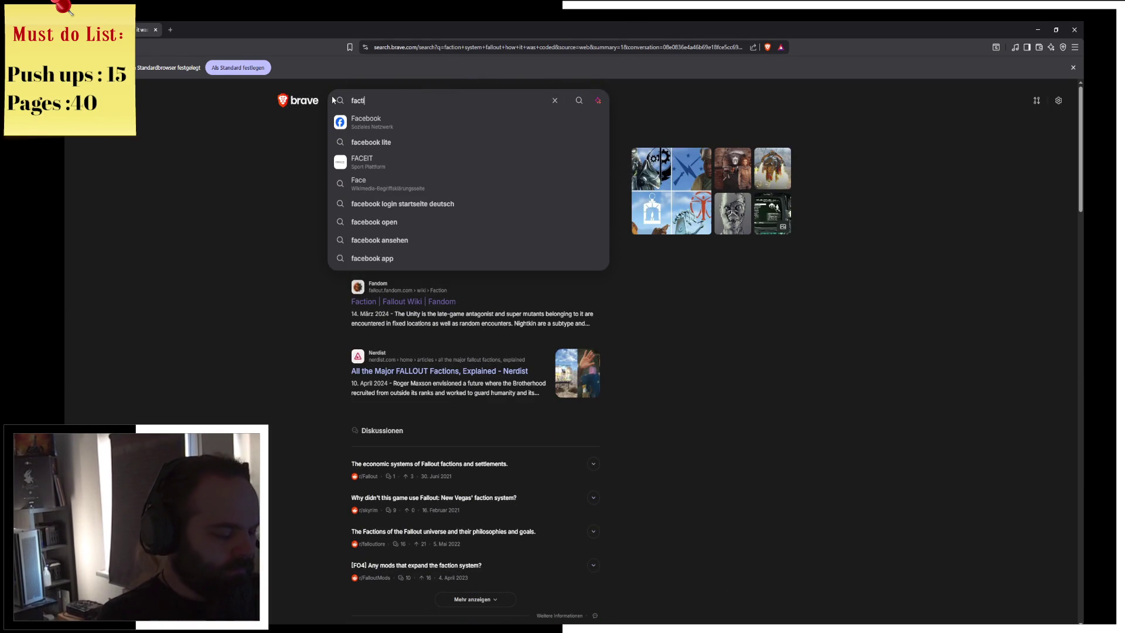
text(on system pro)
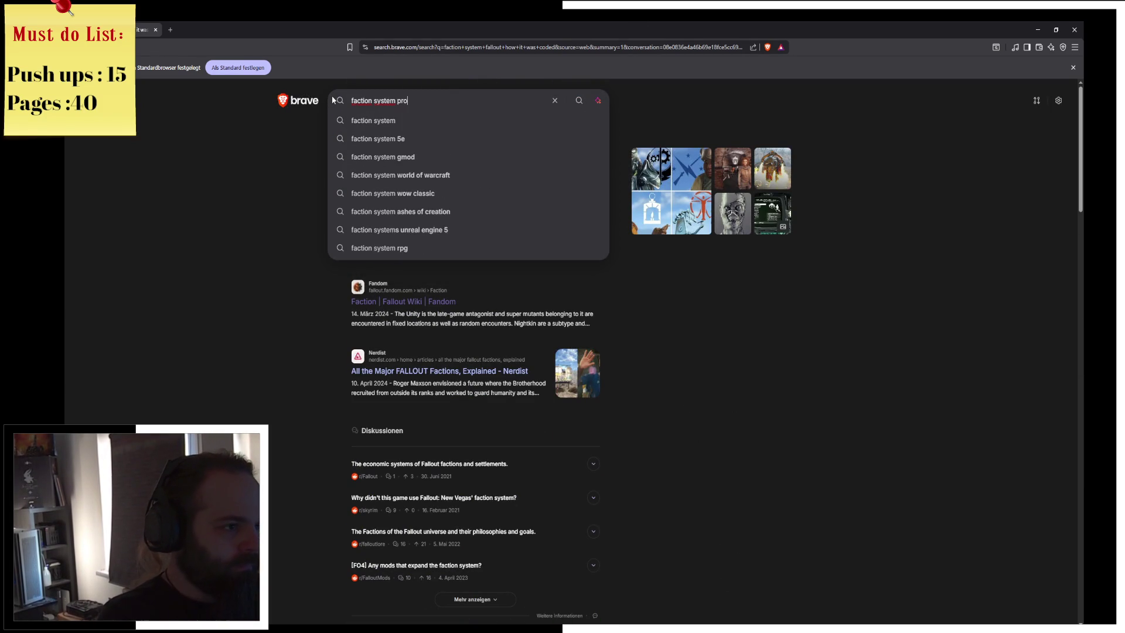
text(gramming)
key(Return)
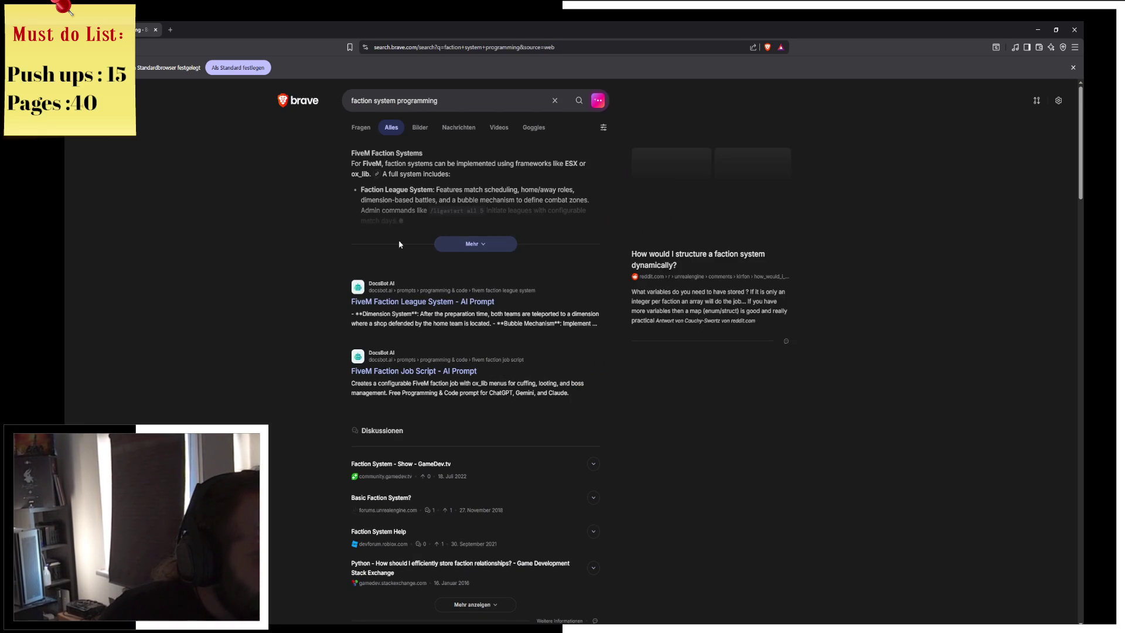
click(447, 246)
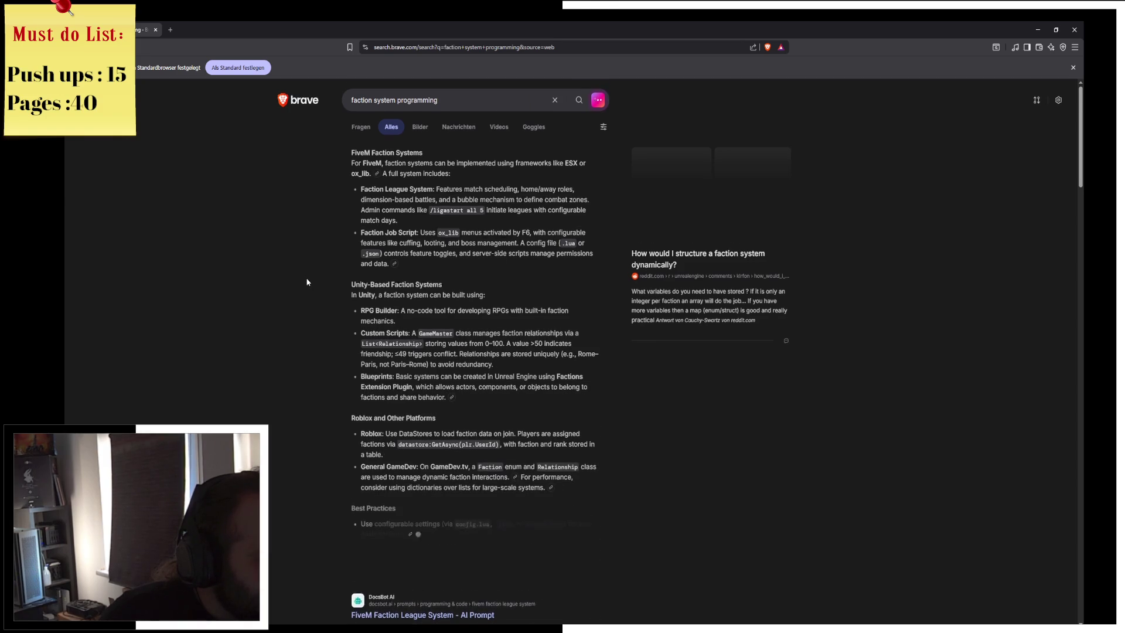
scroll(307, 282, down, 2)
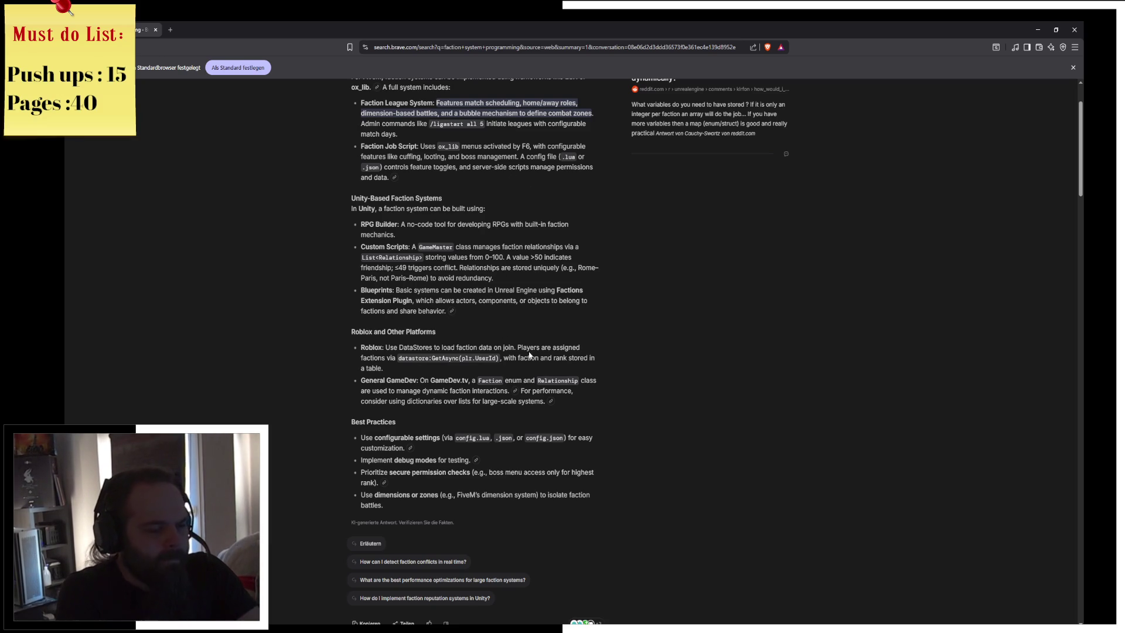
scroll(575, 367, down, 1)
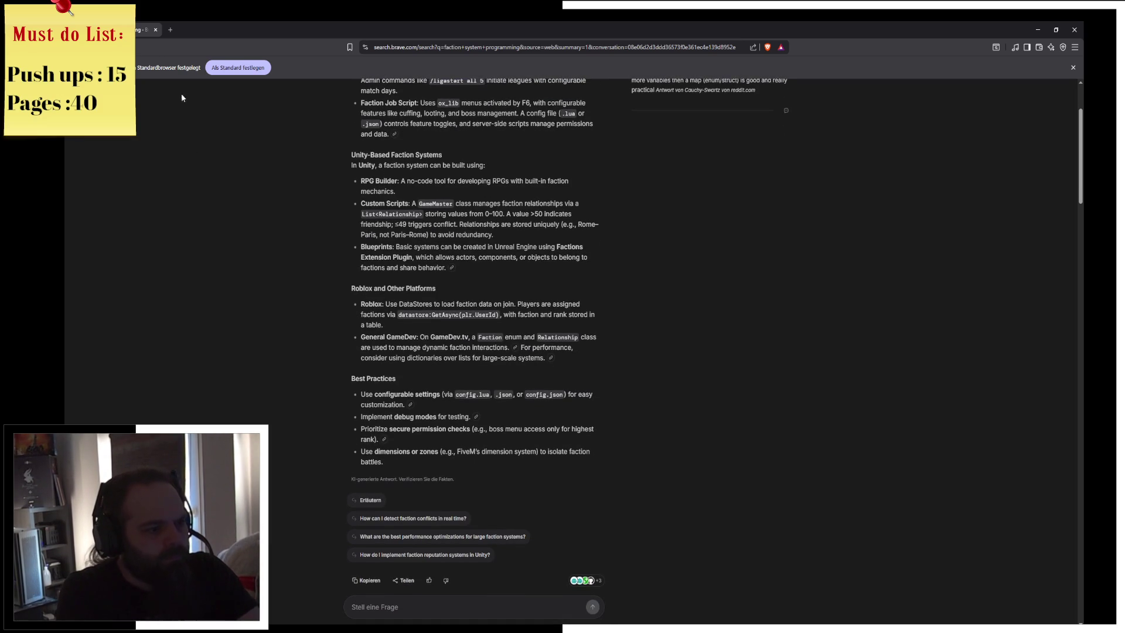
Revisit the earlier Fallout coding results, then go back to the 'faction system fallout' search
key(alt+Left)
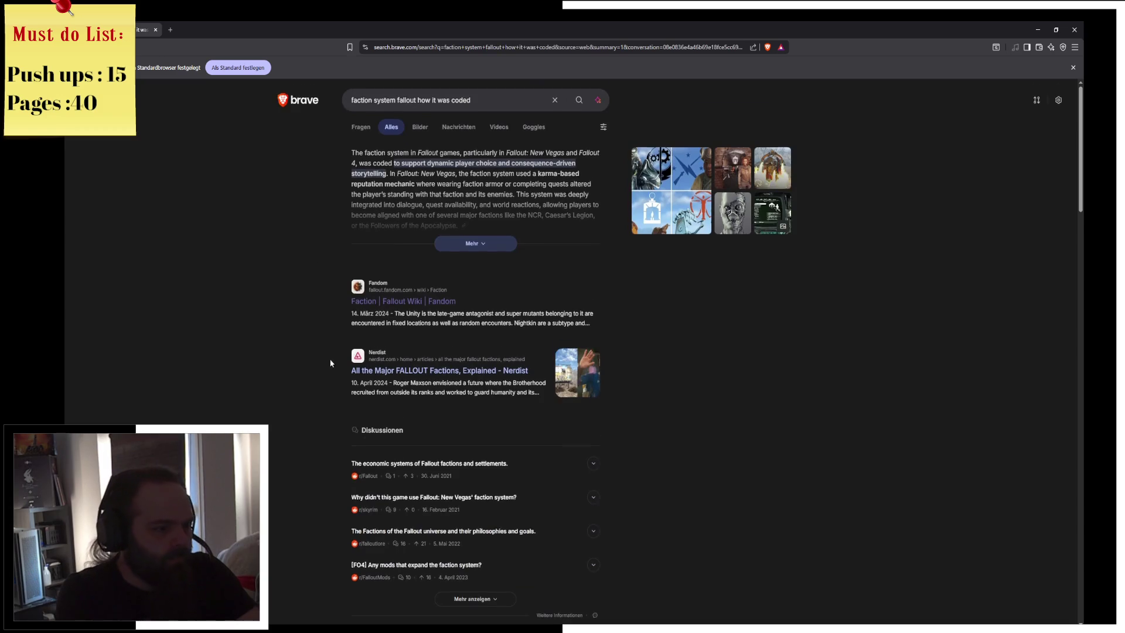
scroll(326, 358, down, 6)
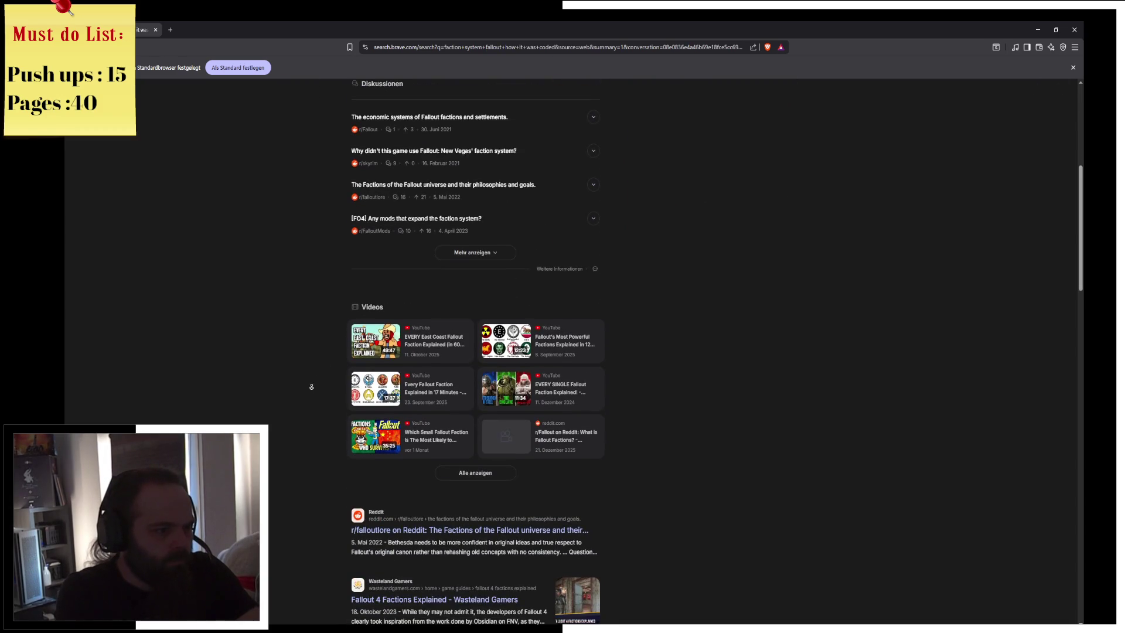
scroll(311, 379, down, 3)
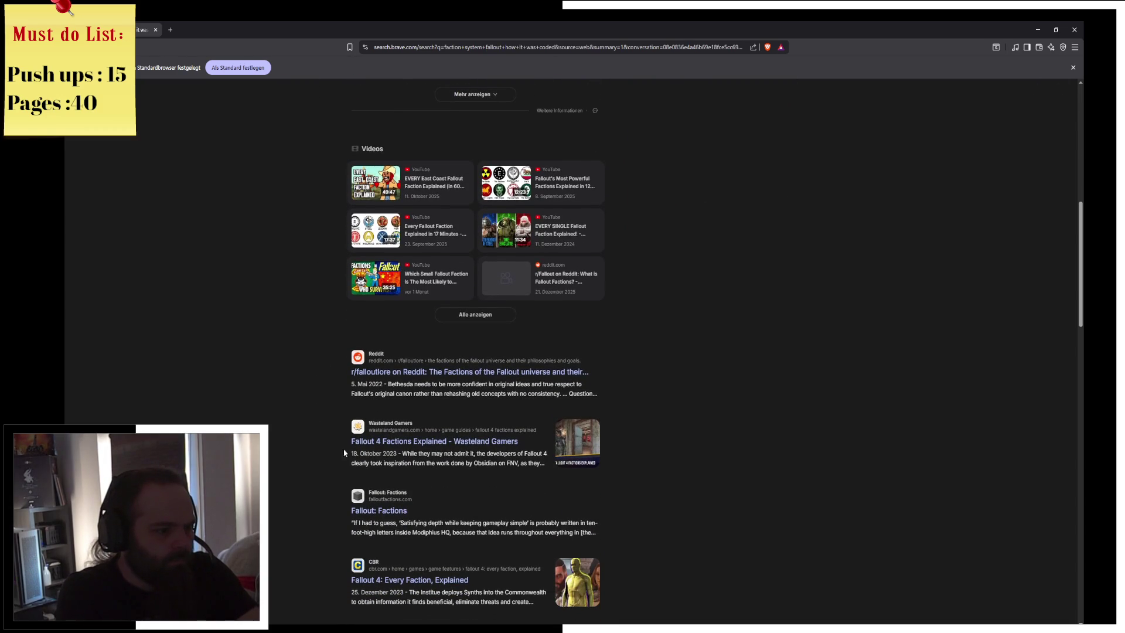
scroll(403, 500, down, 3)
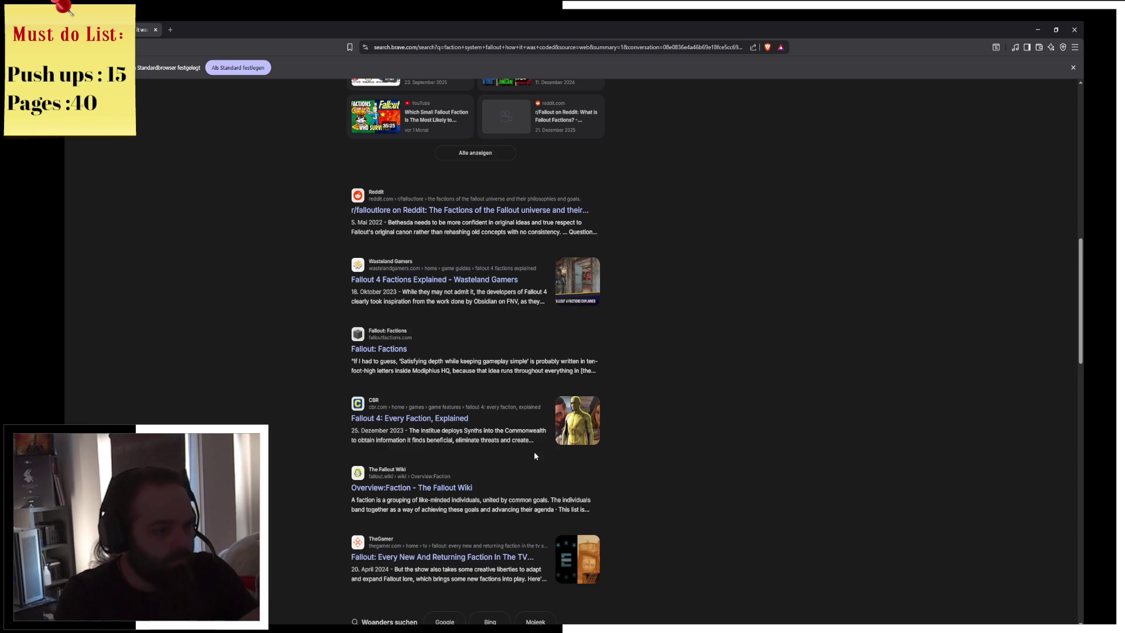
scroll(547, 465, down, 2)
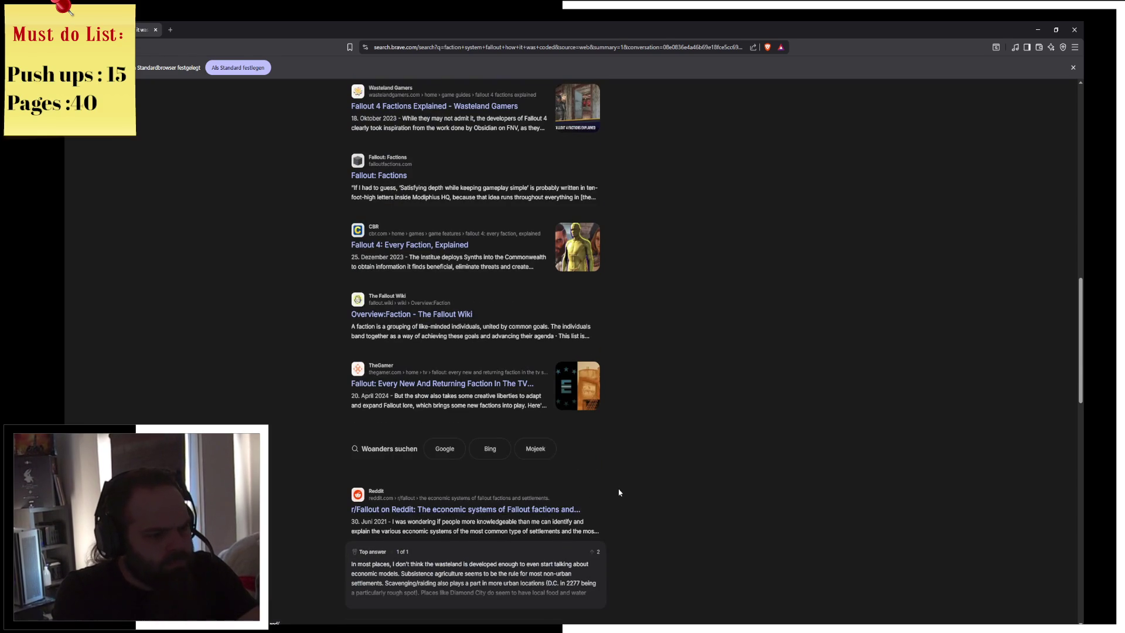
scroll(658, 501, down, 4)
scroll(657, 501, up, 10)
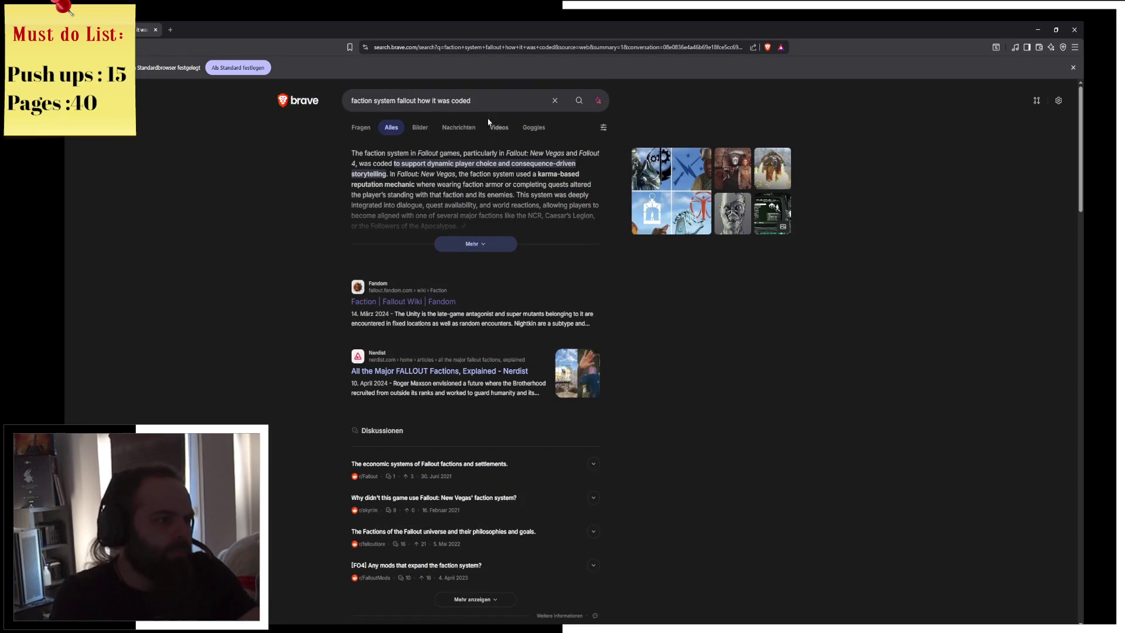
key(alt+Left)
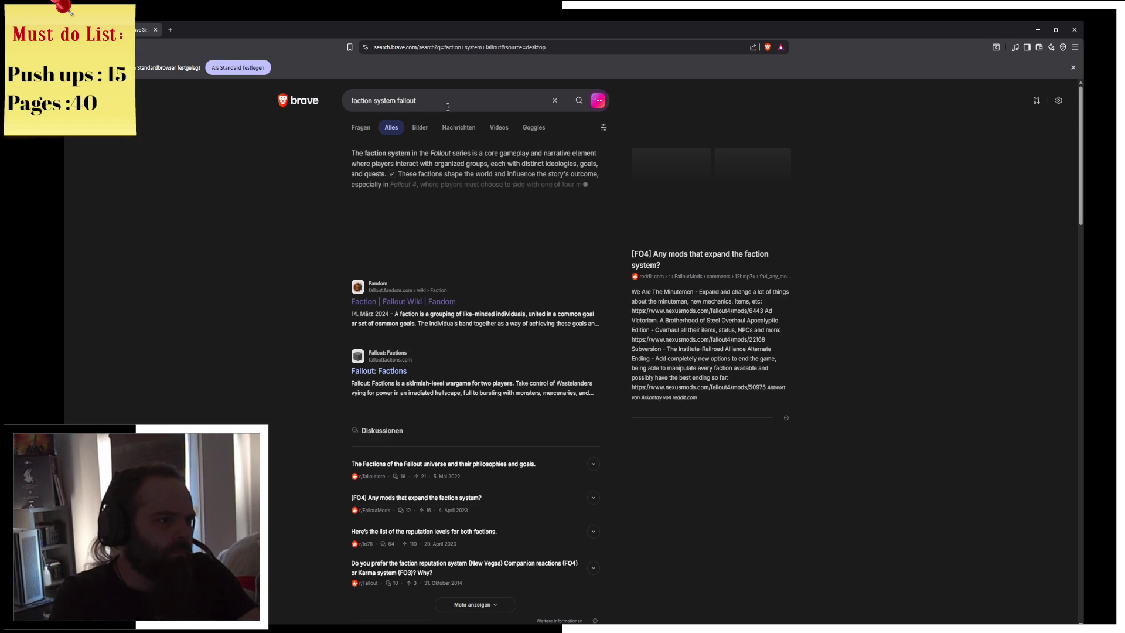
Search 'how to code faction system' and browse the AI answer about a Faction enum and GameMaster singleton
click(503, 109)
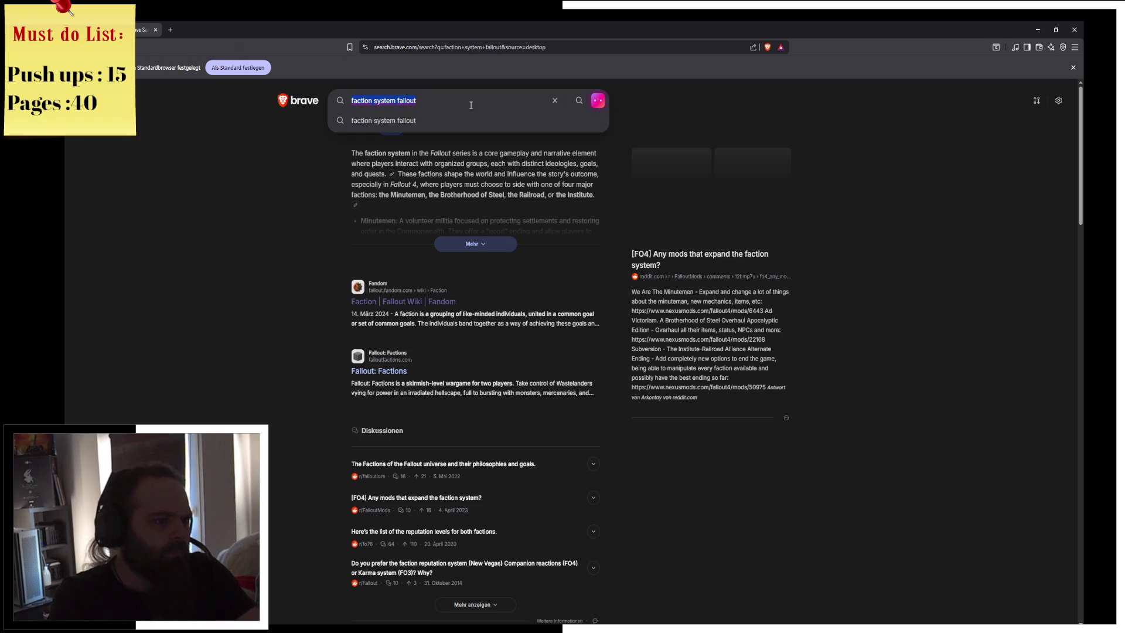
text(ho)
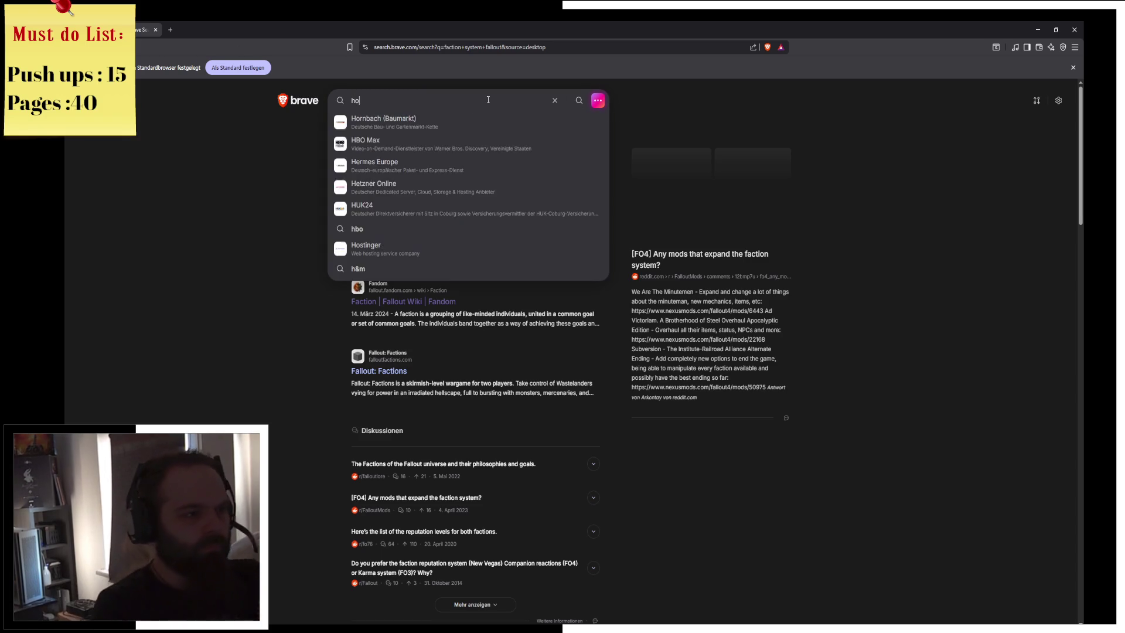
text(w to code )
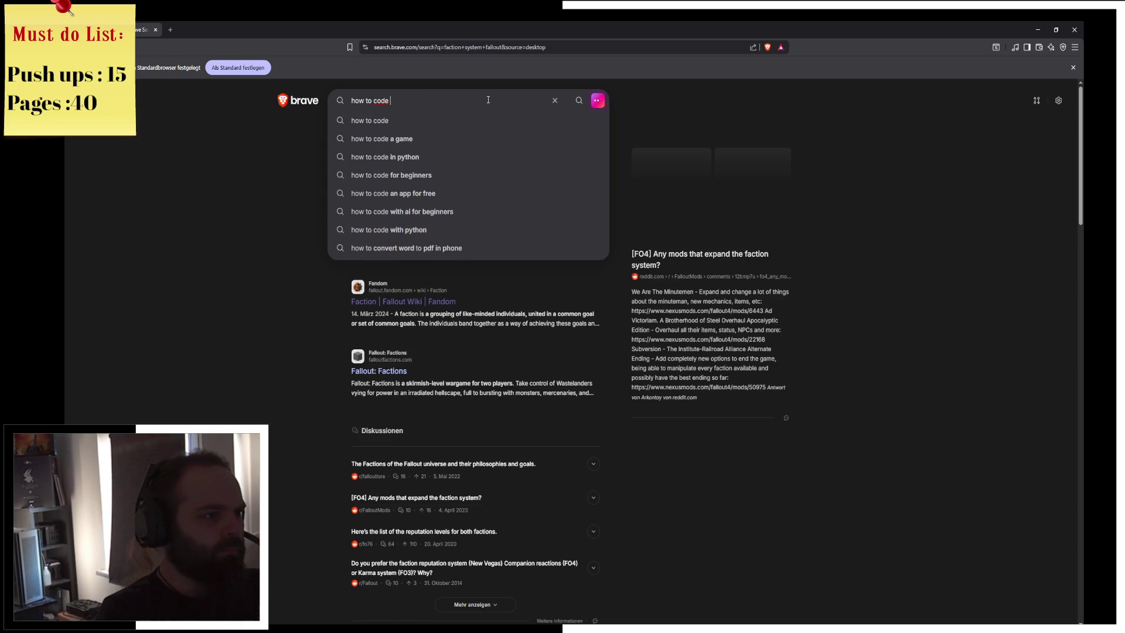
text(faction s)
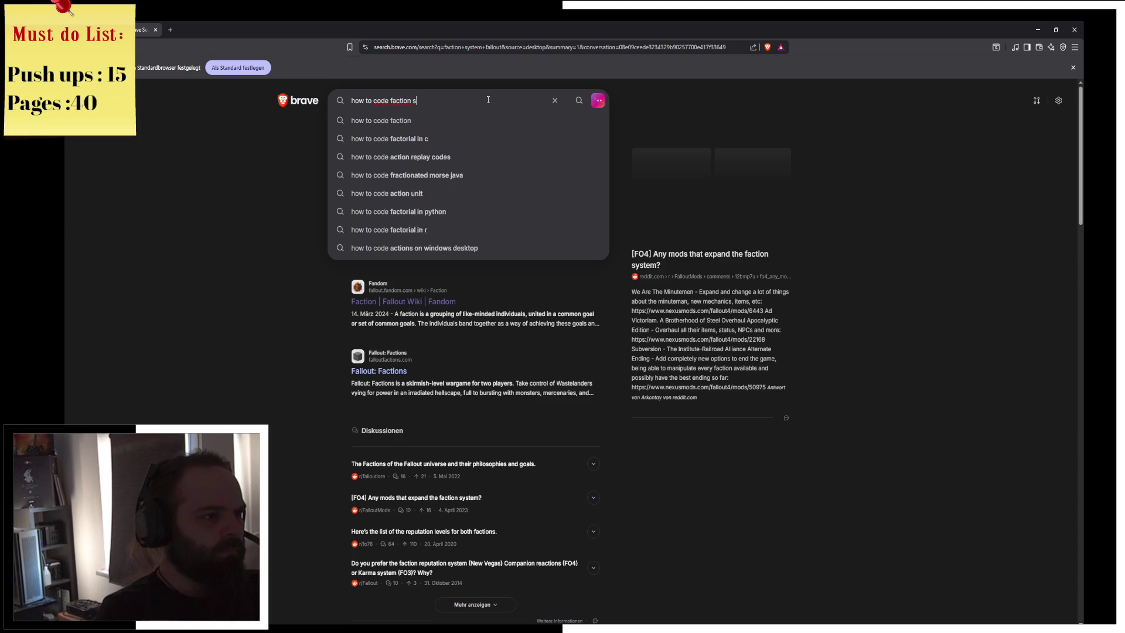
text(ystem)
key(Return)
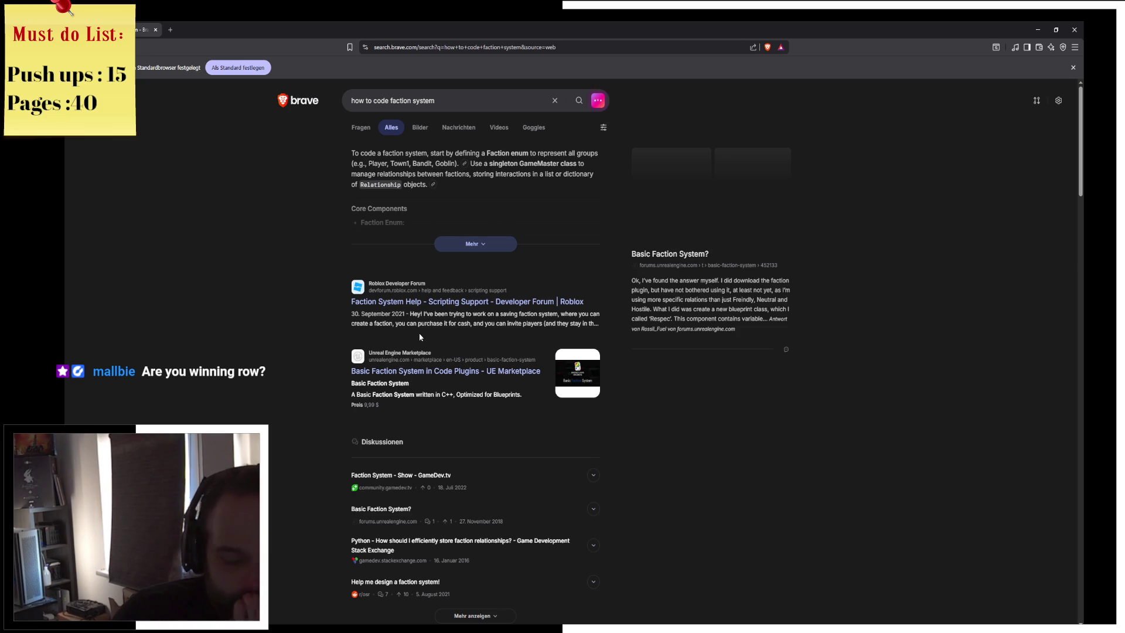
scroll(457, 310, down, 2)
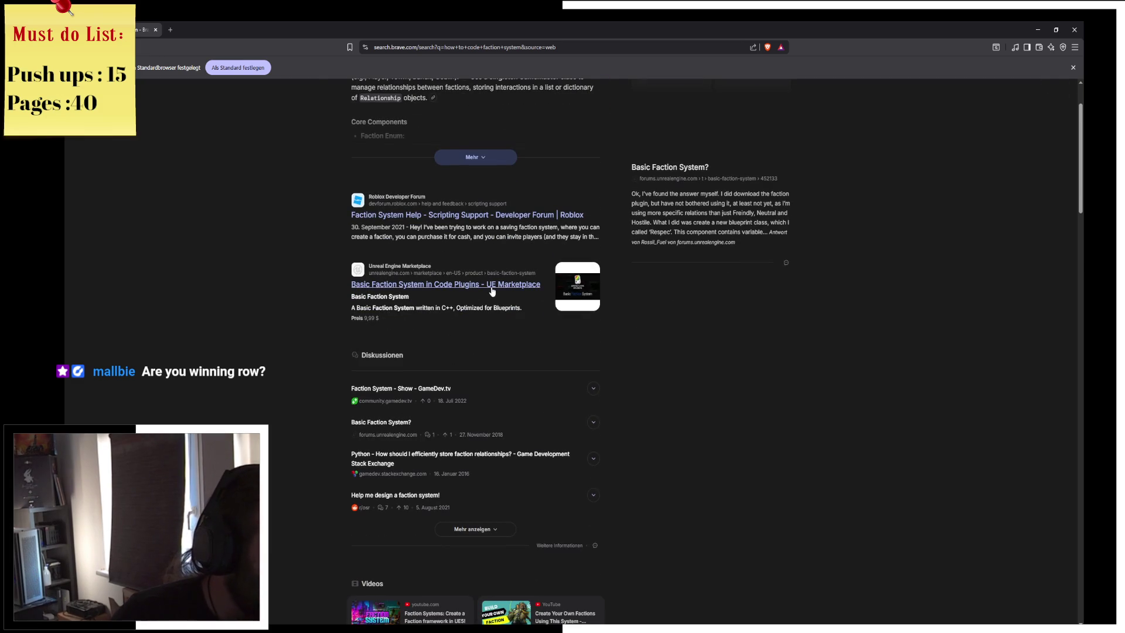
scroll(495, 293, down, 2)
scroll(503, 315, down, 10)
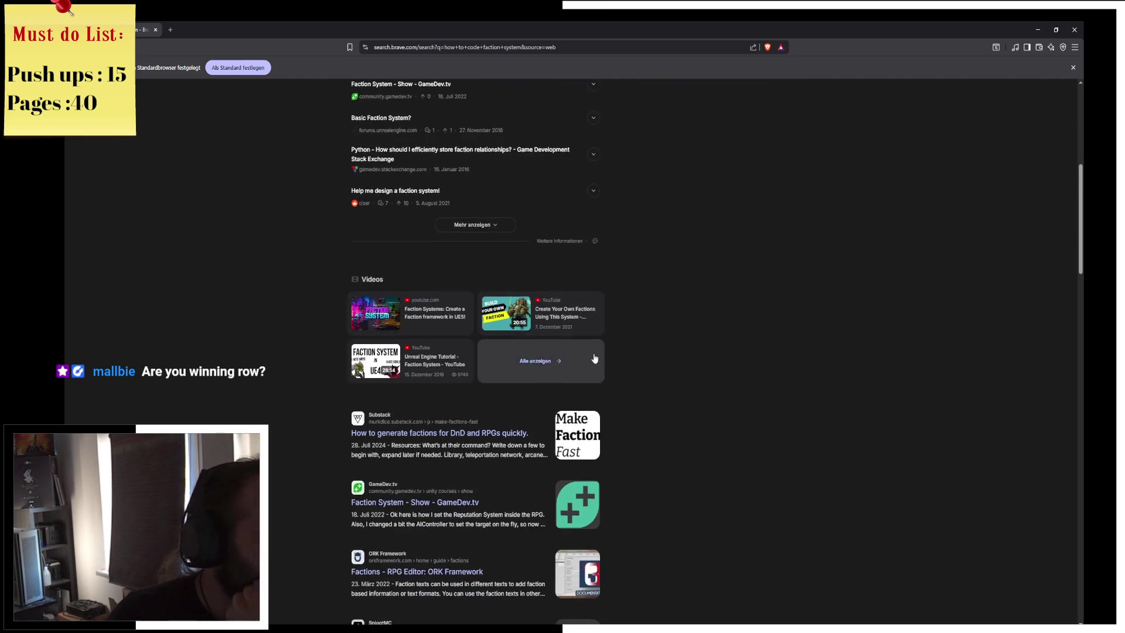
scroll(665, 457, down, 5)
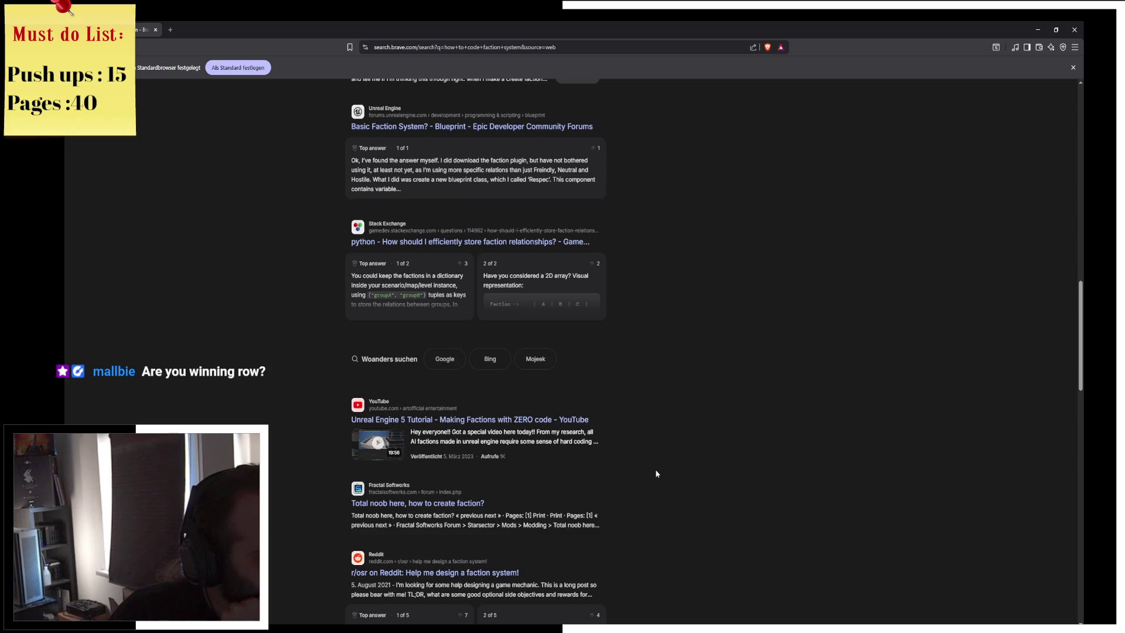
Read the Stack Exchange question on storing faction relationships, through its dictionary and 2D array answers
click(539, 301)
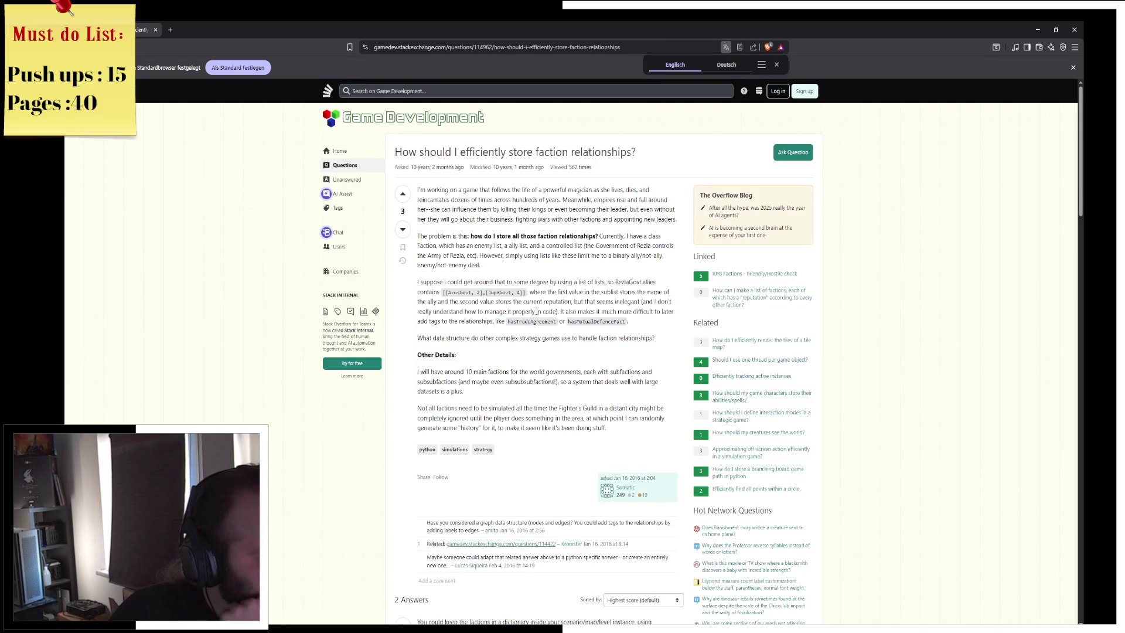
scroll(535, 321, down, 8)
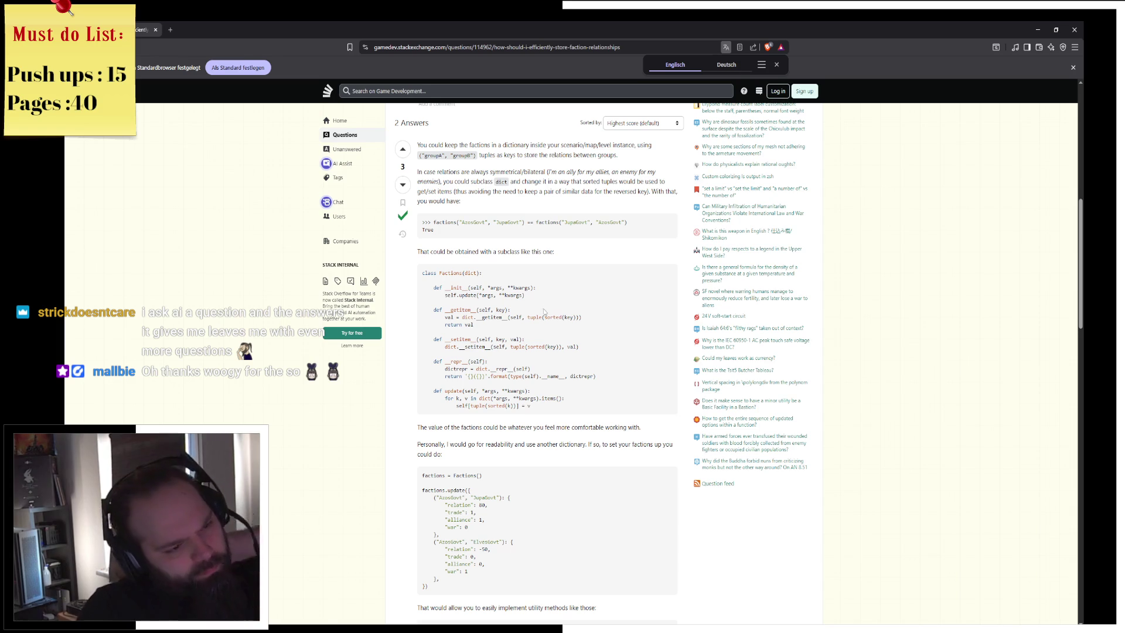
scroll(543, 312, down, 3)
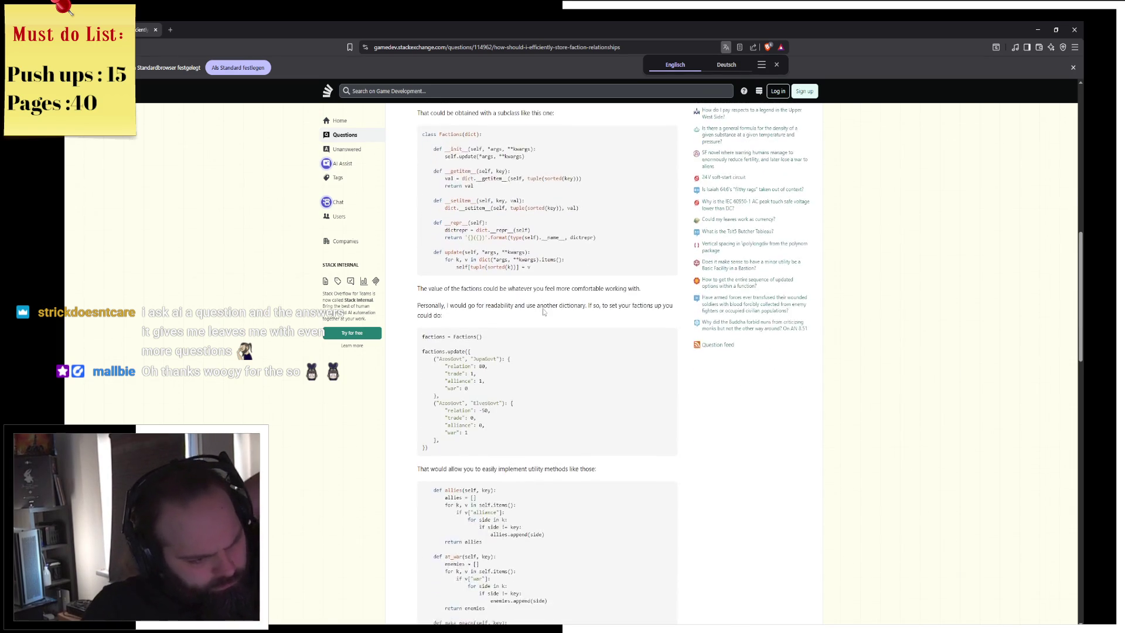
scroll(542, 312, down, 2)
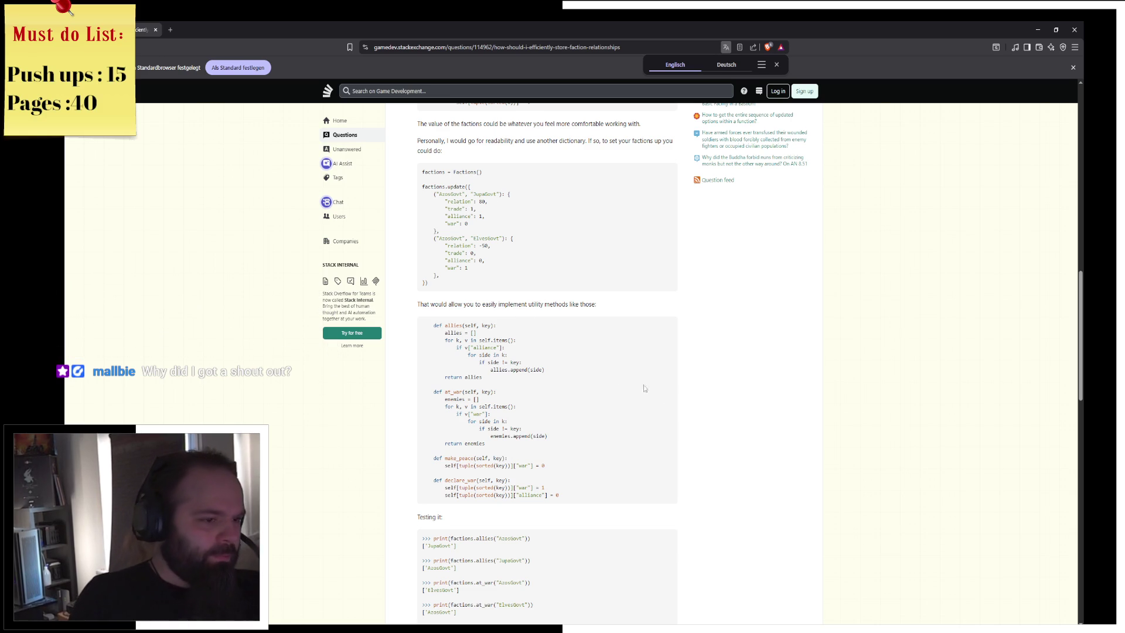
scroll(614, 377, down, 2)
scroll(677, 379, down, 1)
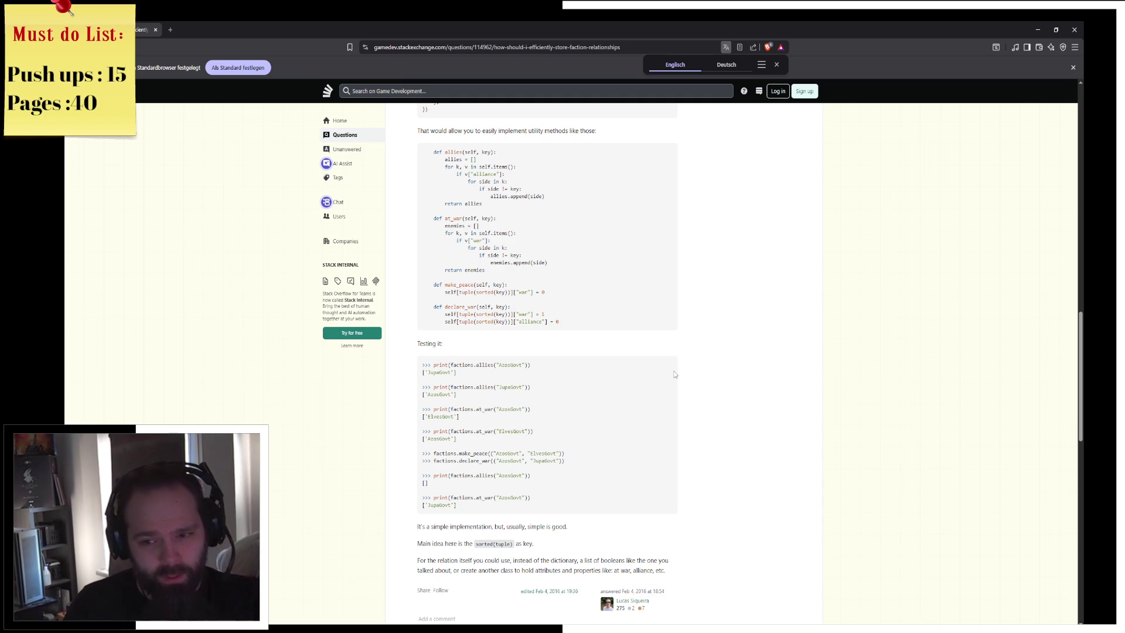
scroll(663, 393, down, 5)
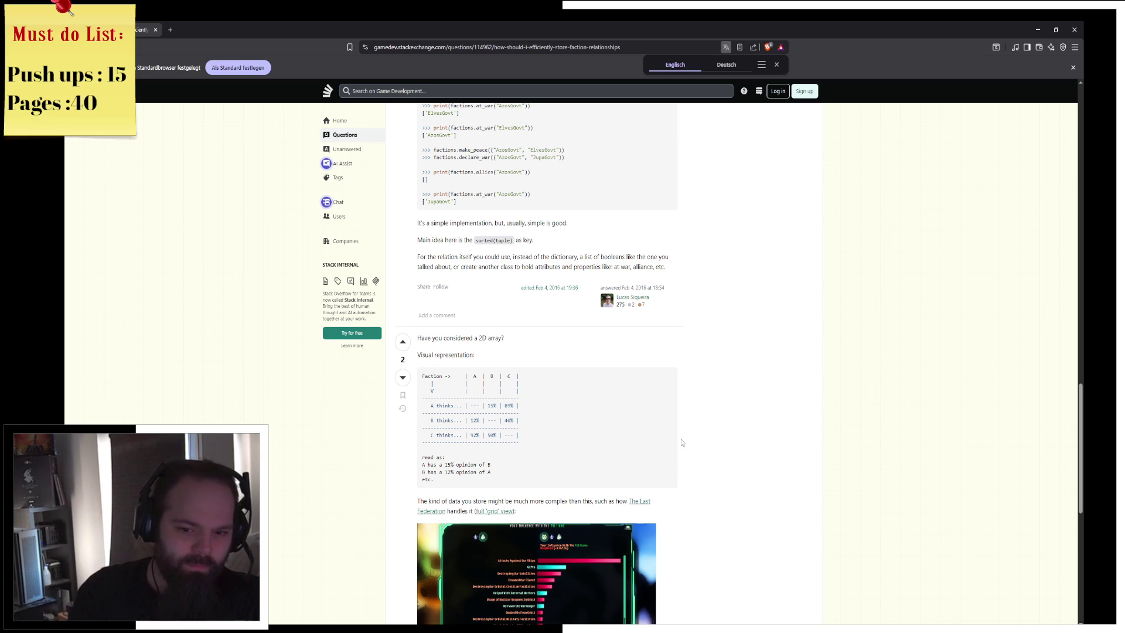
scroll(689, 484, down, 7)
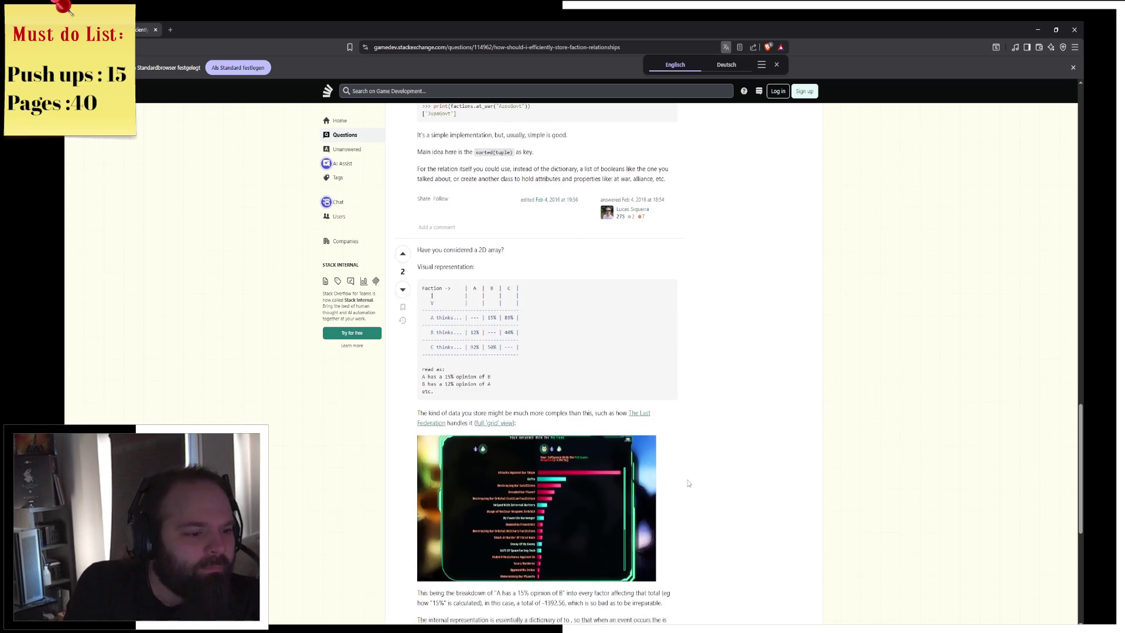
mouse_move(364, 25)
mouse_down()
mouse_move(299, 298)
mouse_move(448, 20)
mouse_move(272, 20)
mouse_up()
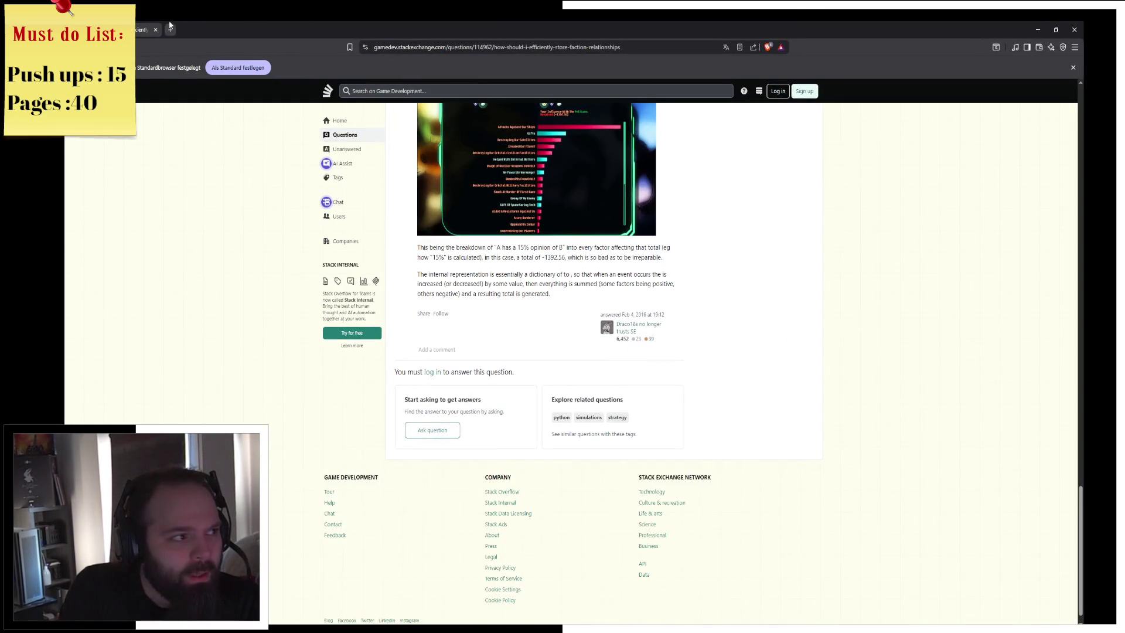
In a new tab, search 'pokemon table' and switch to image results
click(170, 28)
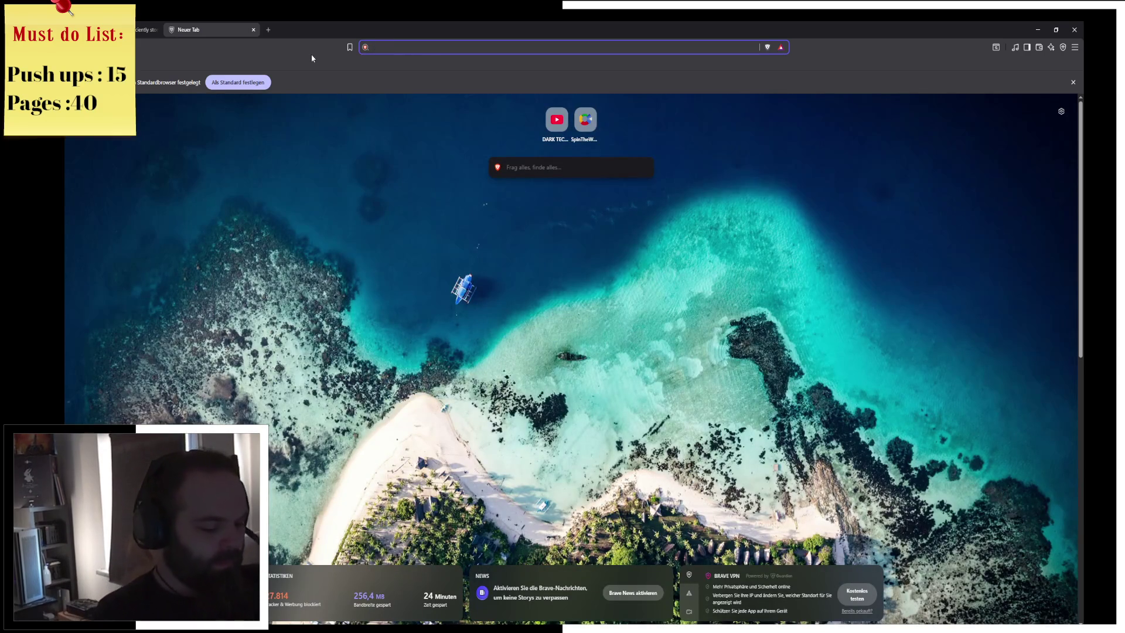
text(pokemon ta)
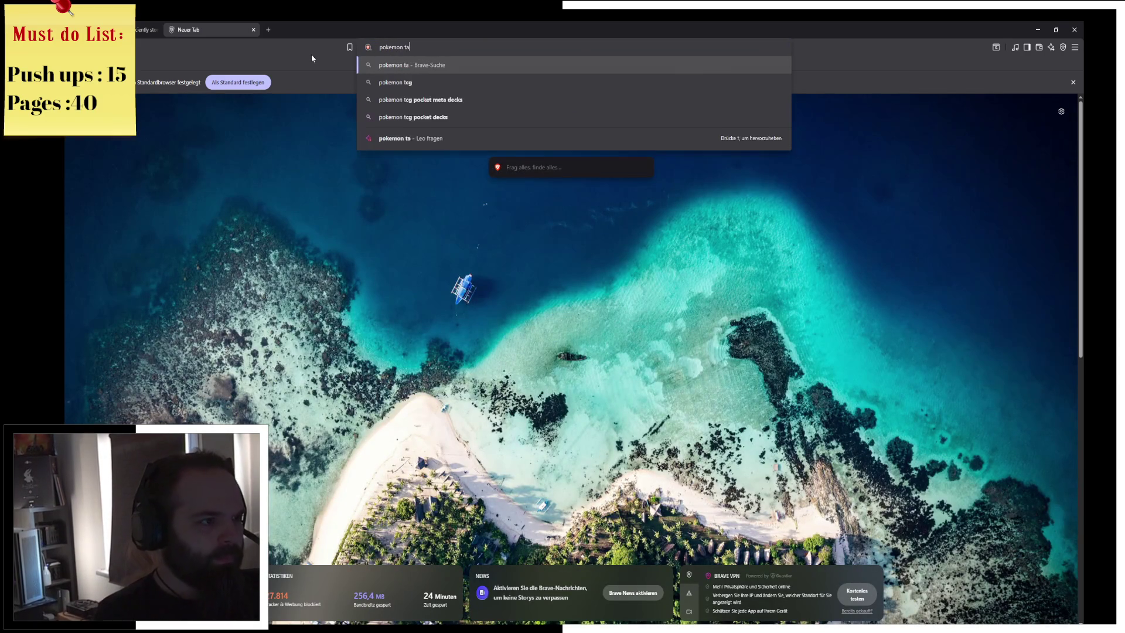
text(ble)
key(Return)
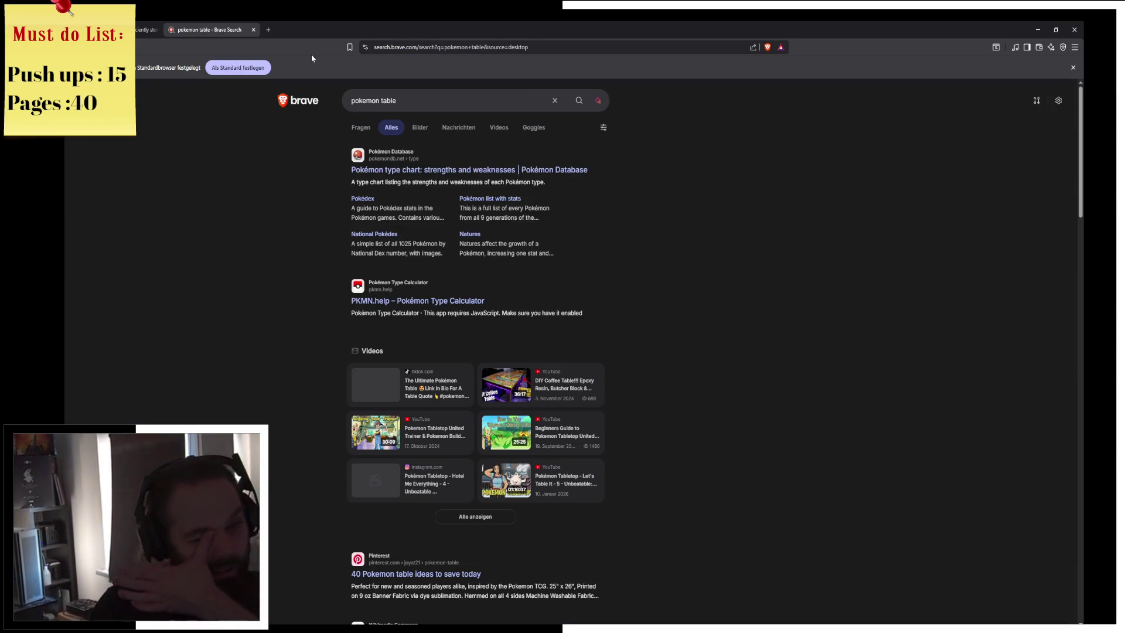
click(427, 129)
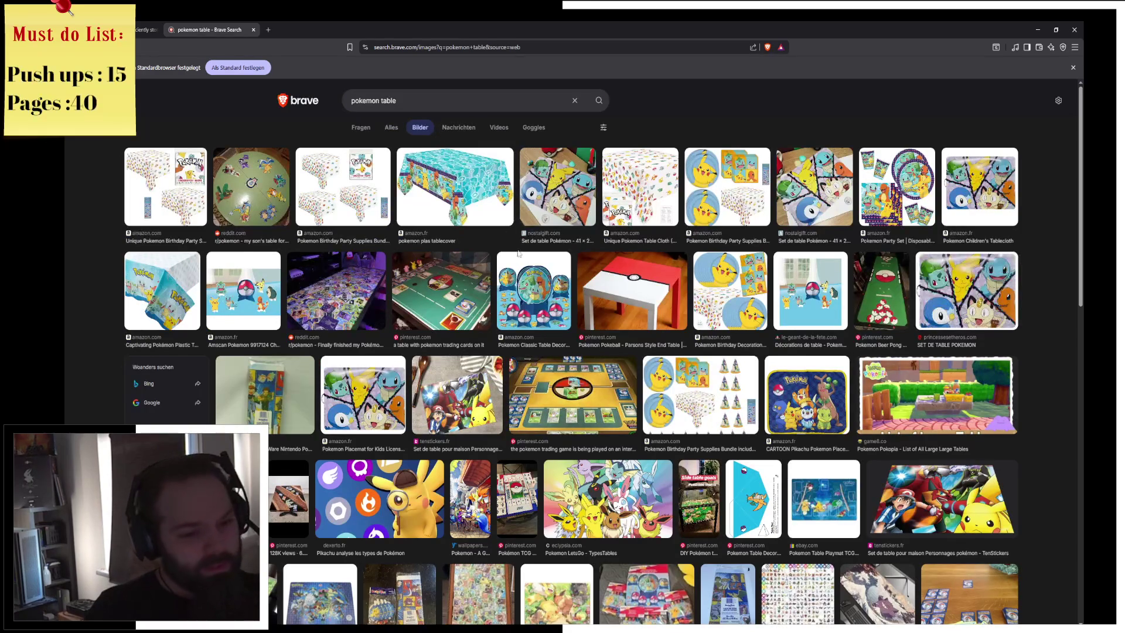
Scroll through the pokemon table images and return to the top of the results
scroll(672, 487, down, 5)
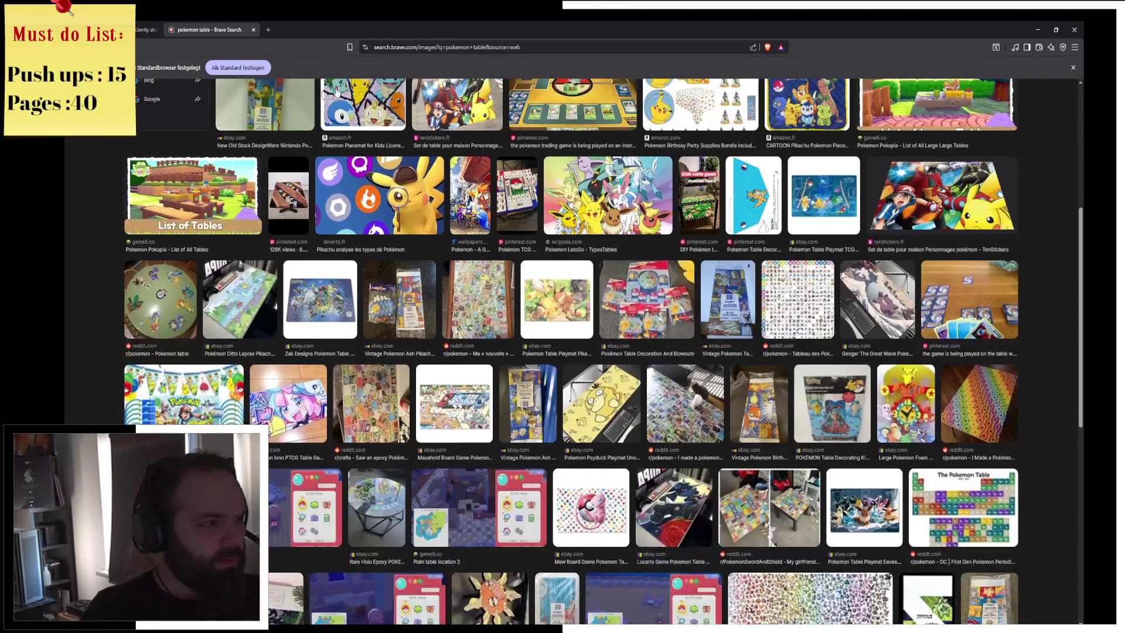
scroll(276, 322, up, 5)
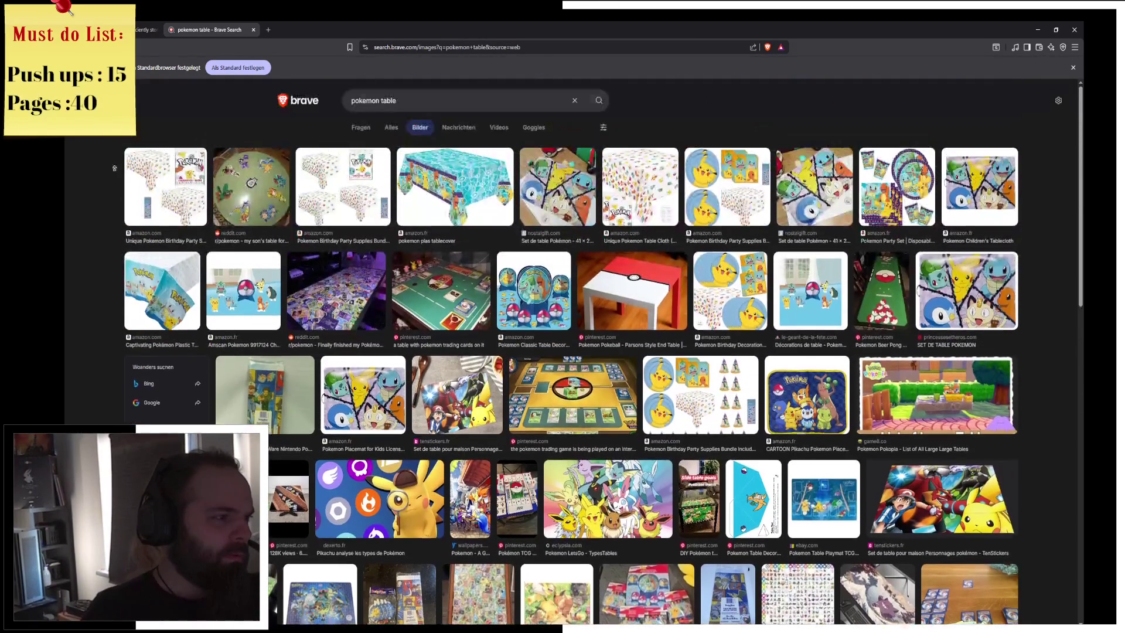
scroll(658, 452, down, 4)
scroll(791, 413, down, 7)
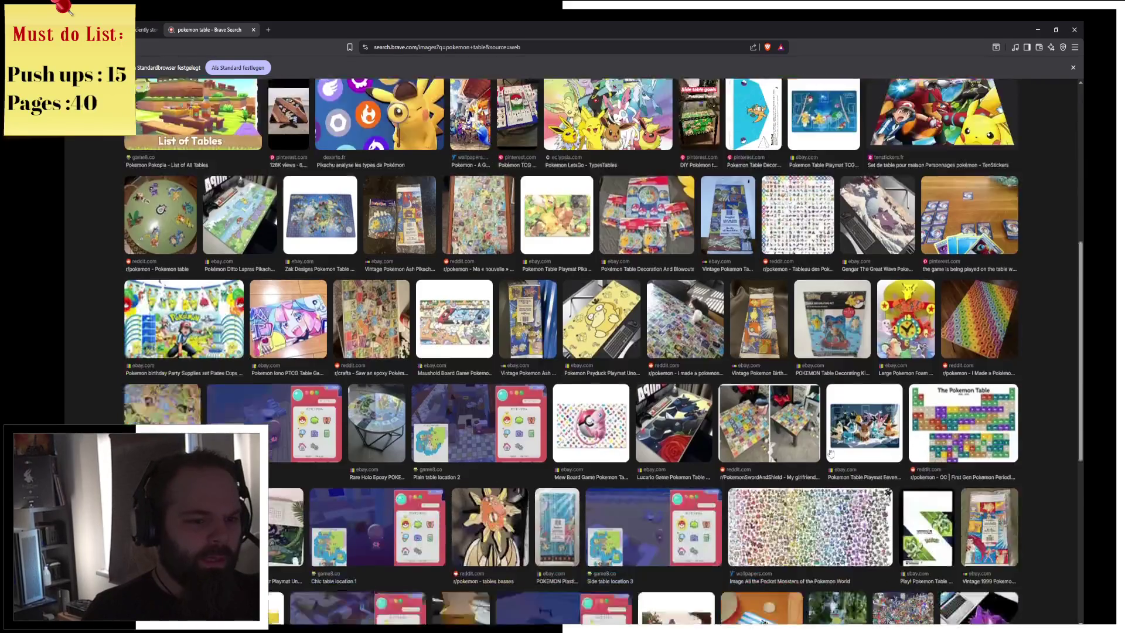
scroll(935, 399, down, 6)
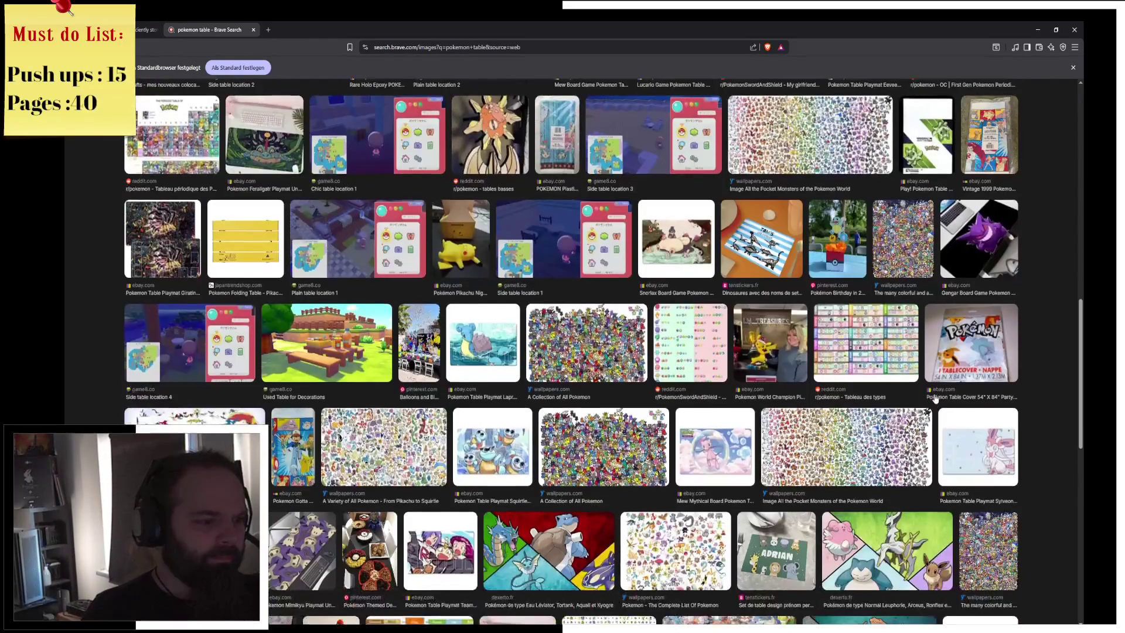
scroll(1047, 507, down, 8)
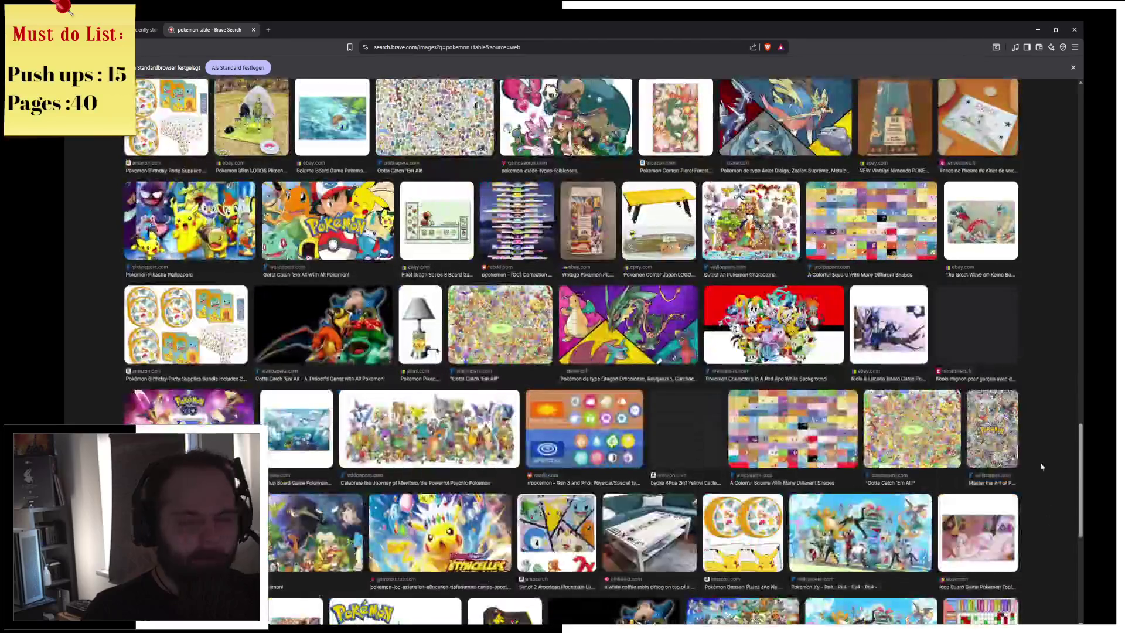
scroll(1011, 452, up, 20)
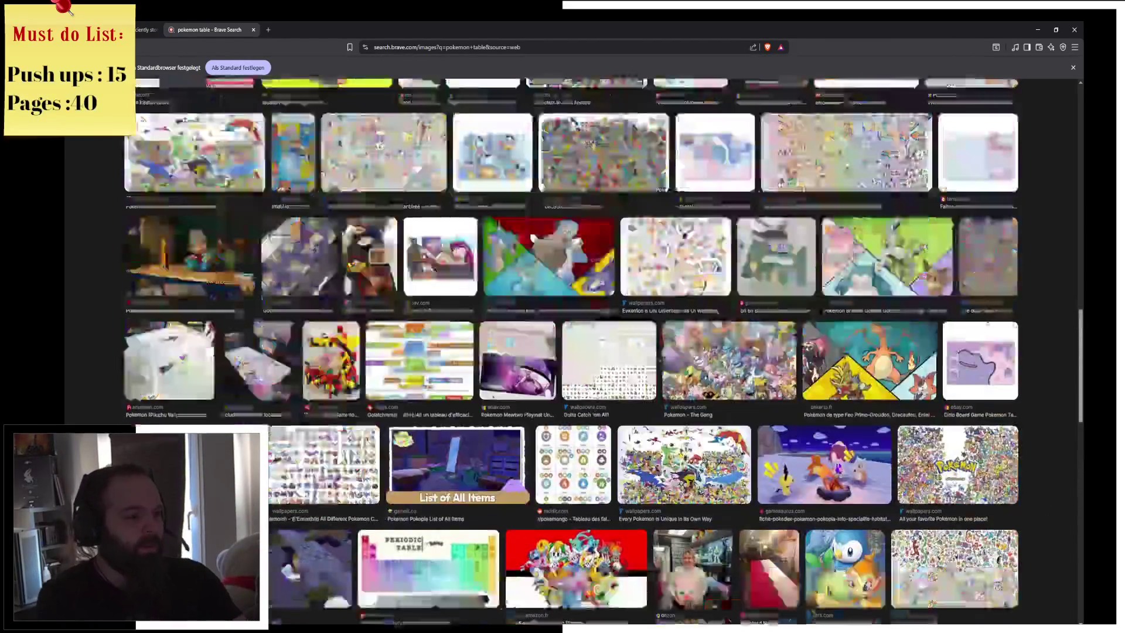
click(410, 100)
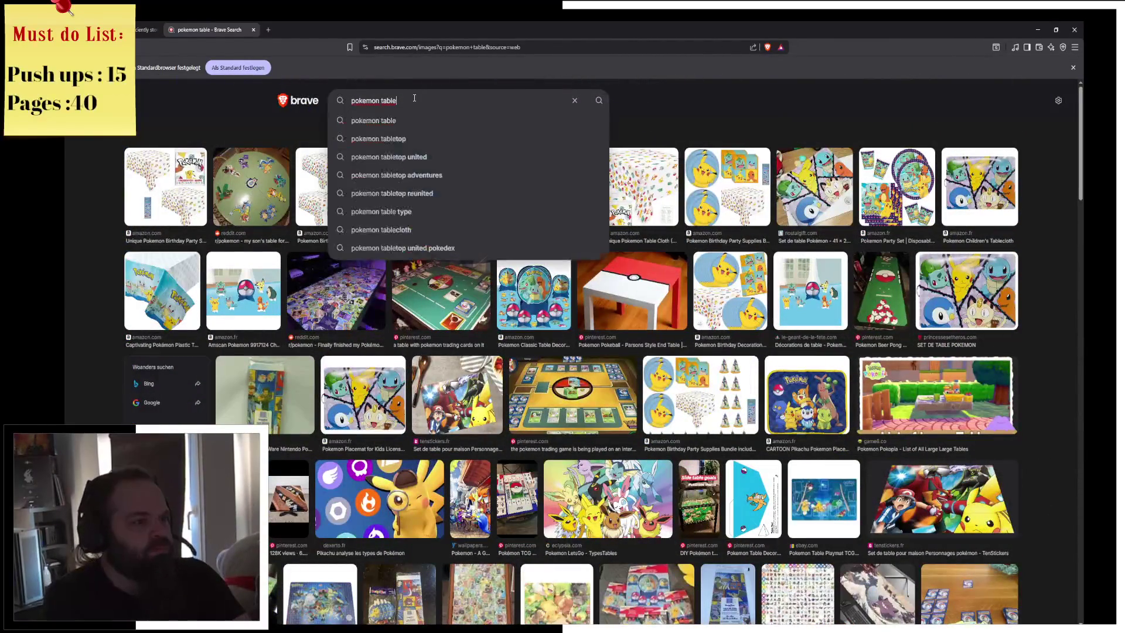
Search images for 'who beats who pokemon overview' and preview the Reddit 'Chart of Pokemon by type'
key(ctrl+a)
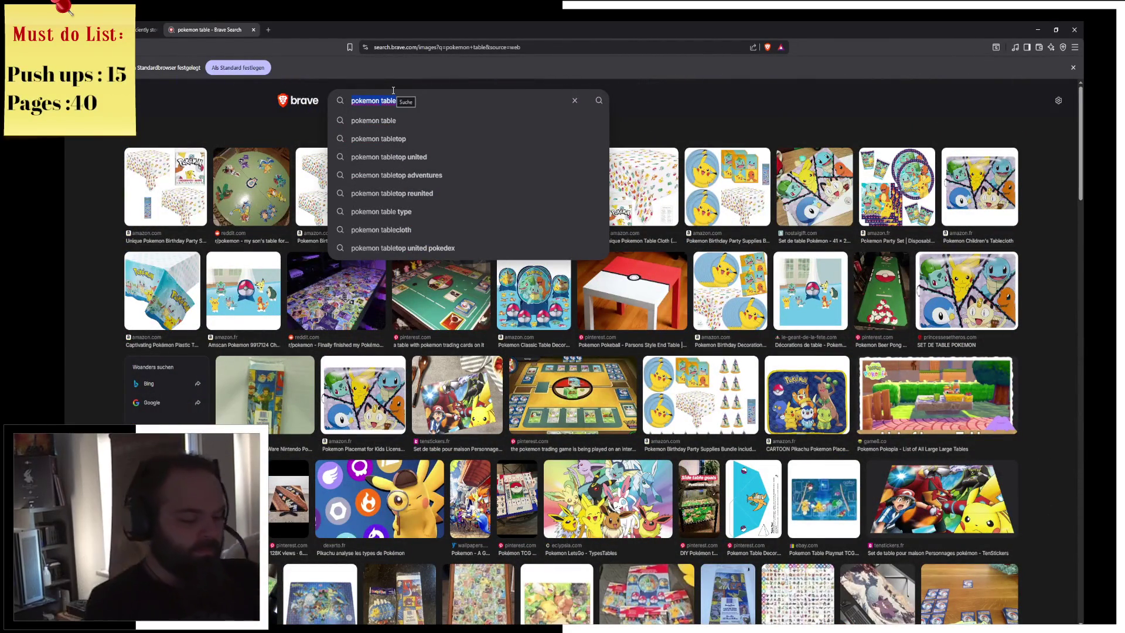
text(who be)
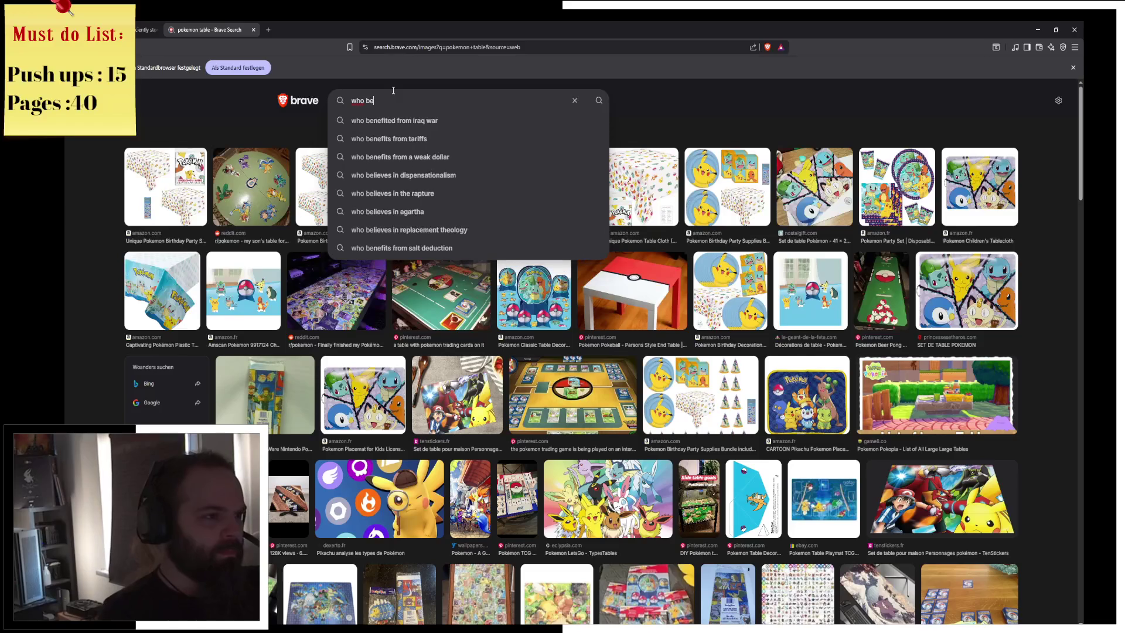
text(ats who pokemon overview)
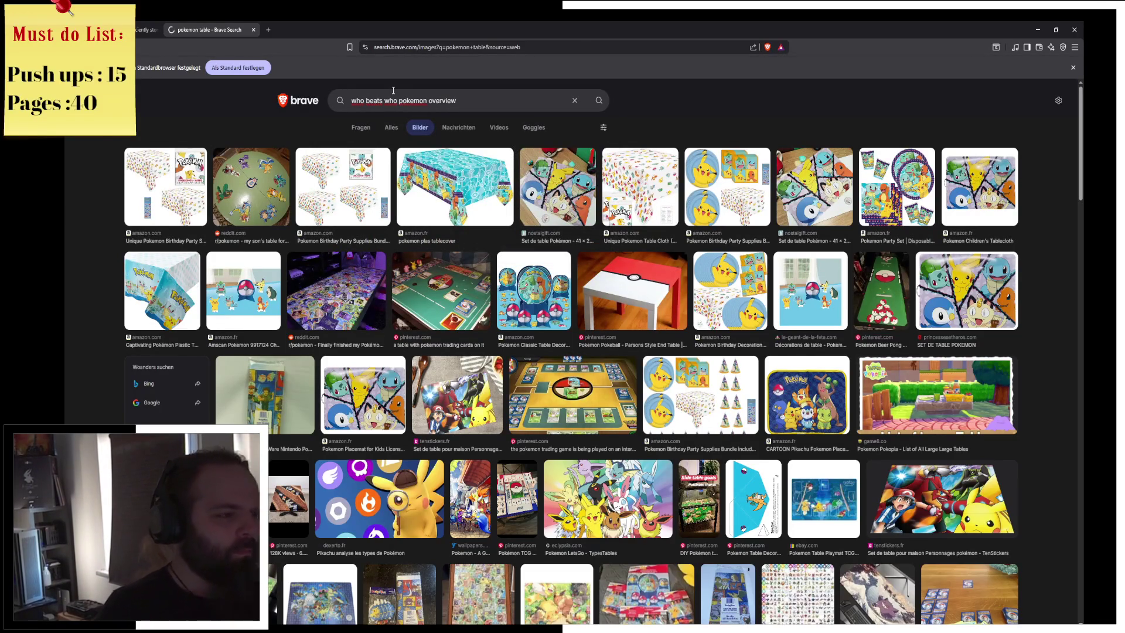
key(Return)
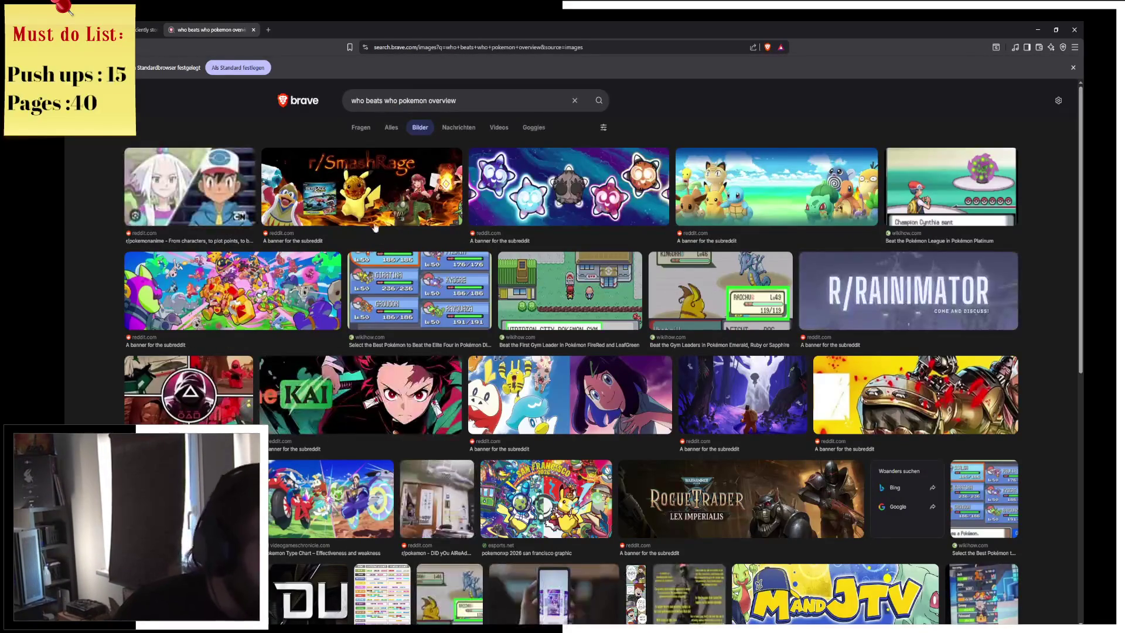
scroll(634, 386, down, 6)
scroll(376, 439, up, 5)
scroll(376, 438, up, 1)
scroll(490, 496, down, 5)
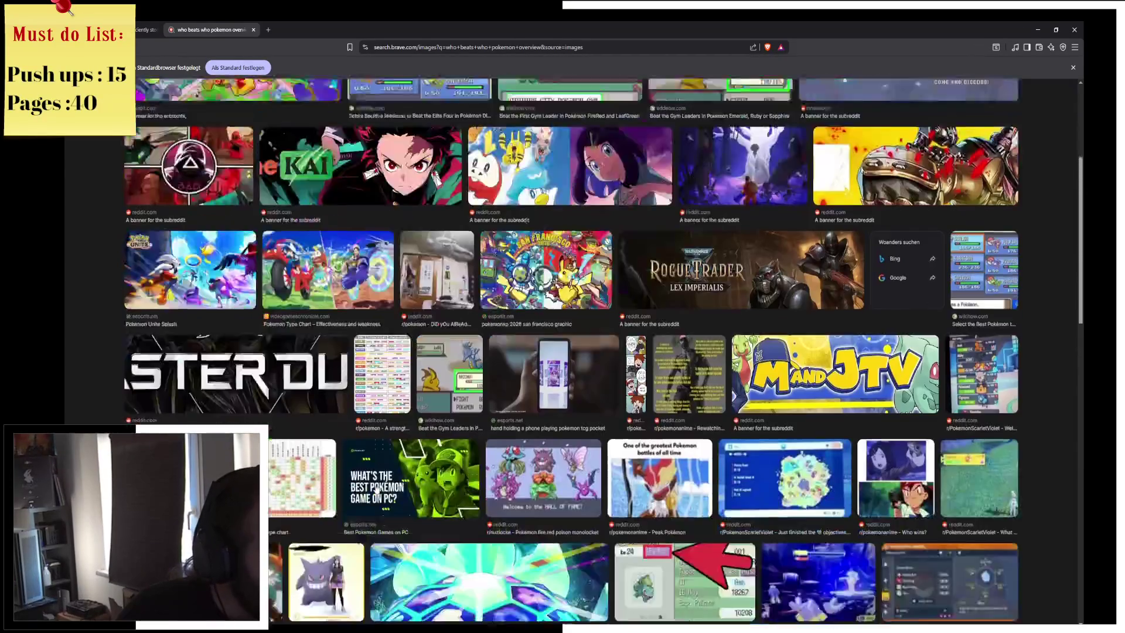
scroll(489, 495, down, 2)
click(179, 242)
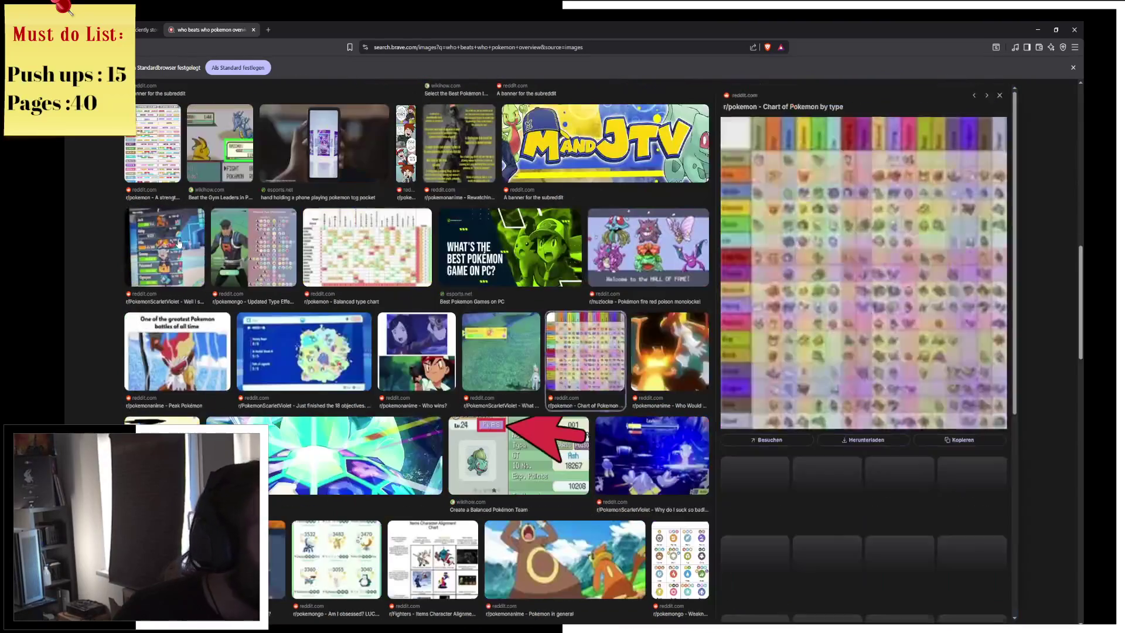
Read the Reddit post behind the type chart and its comments, then return to the images
click(816, 267)
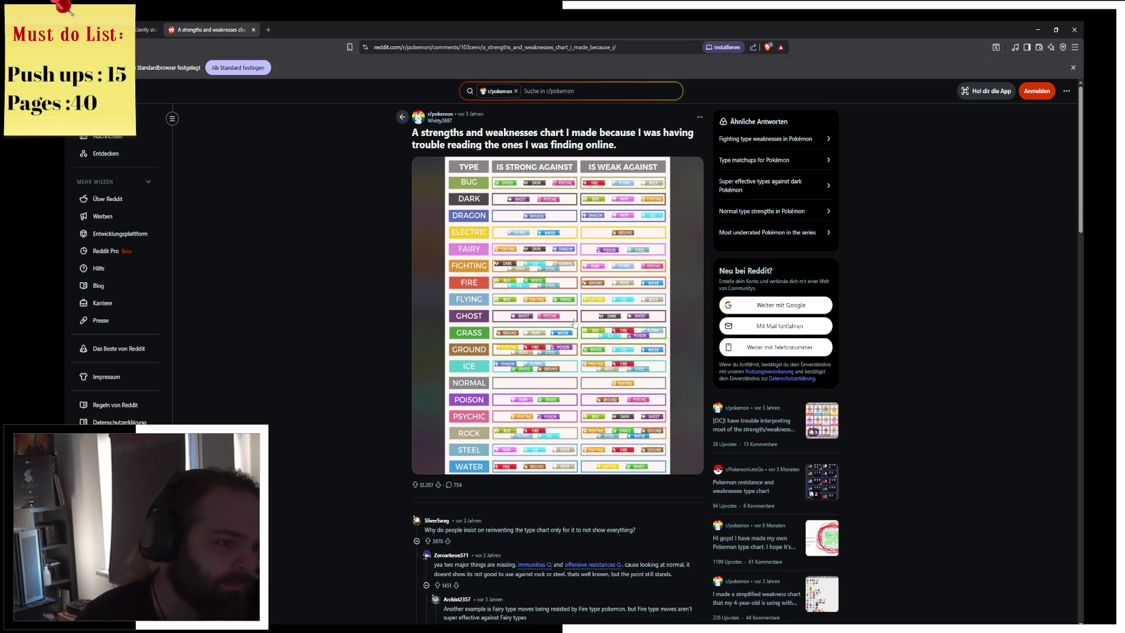
scroll(574, 322, down, 5)
scroll(598, 434, up, 5)
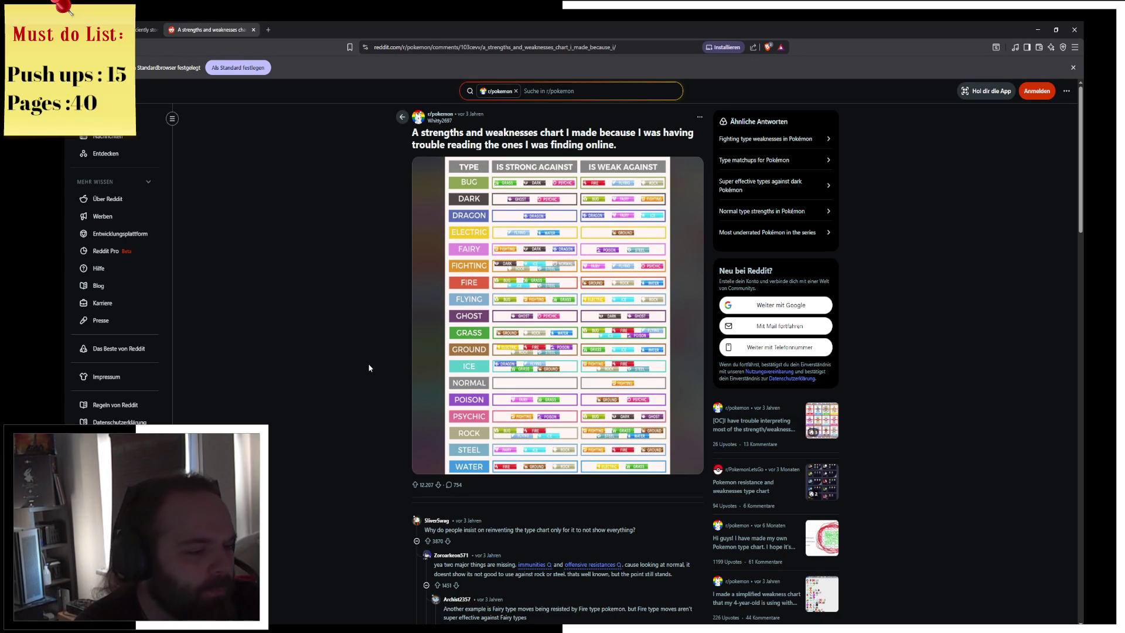
scroll(369, 368, down, 7)
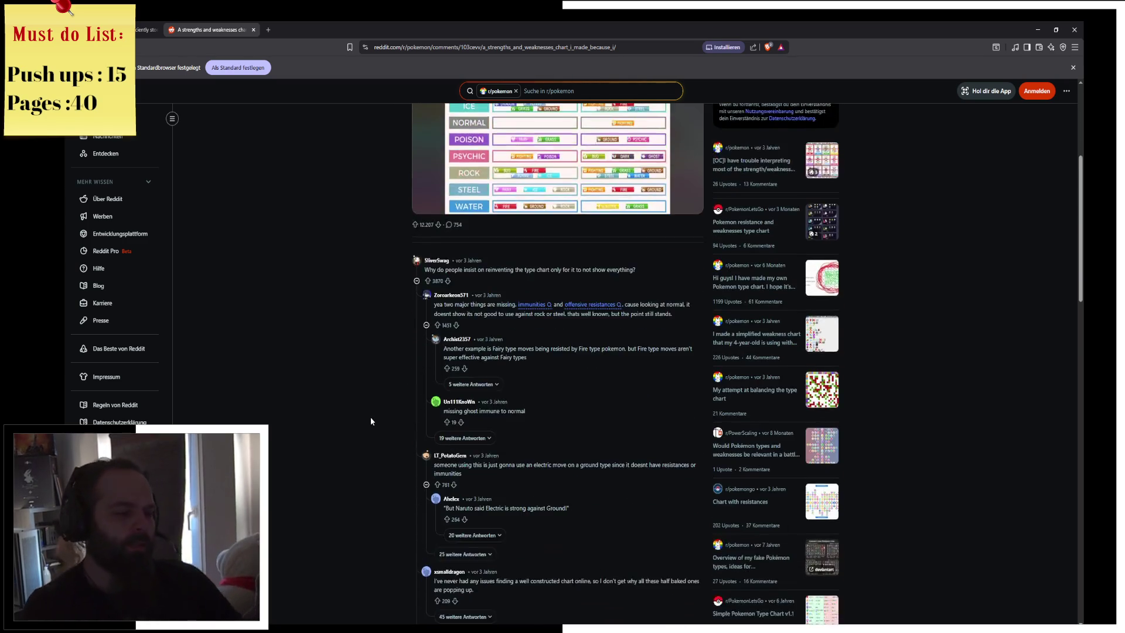
scroll(370, 420, down, 6)
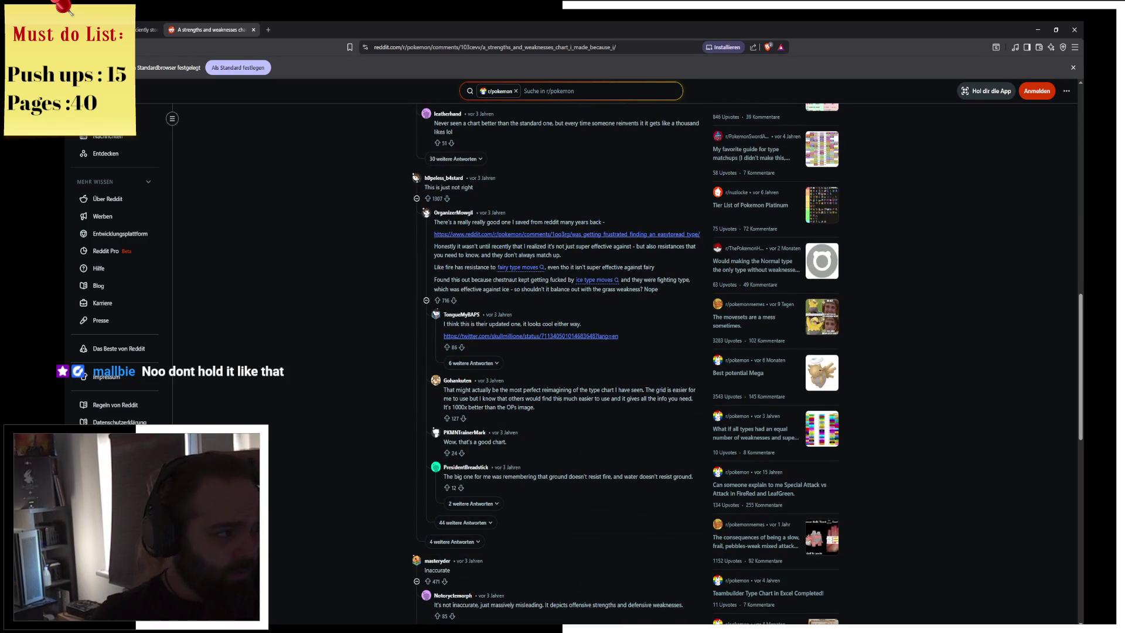
key(alt+Left)
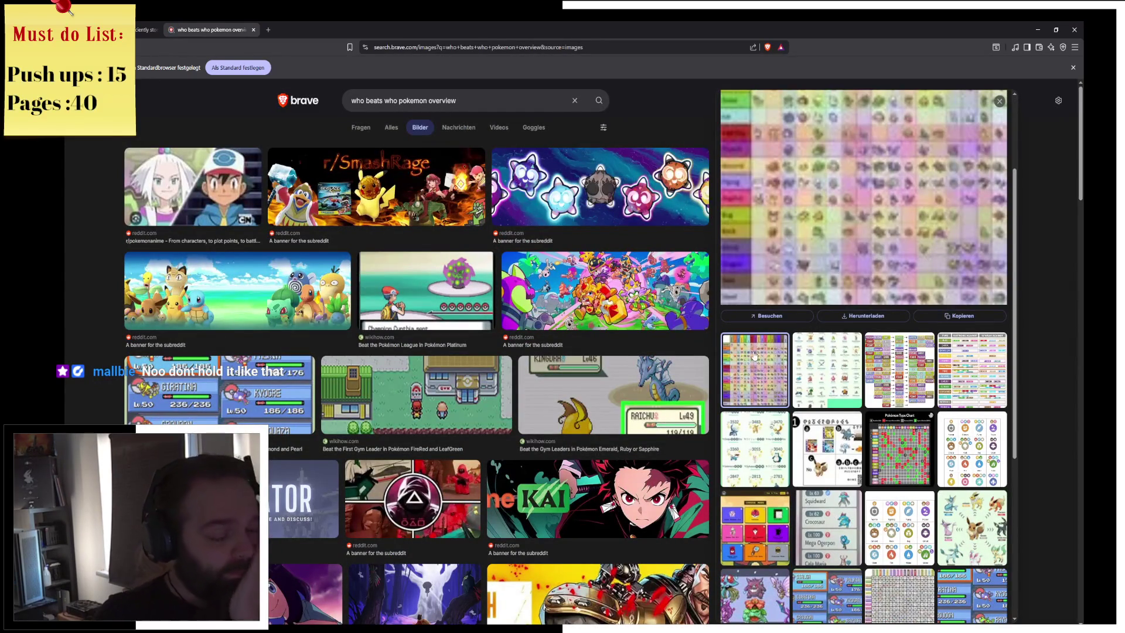
Read the chart's source thread, glance at a linked type-matchup post, and close both tabs
click(778, 316)
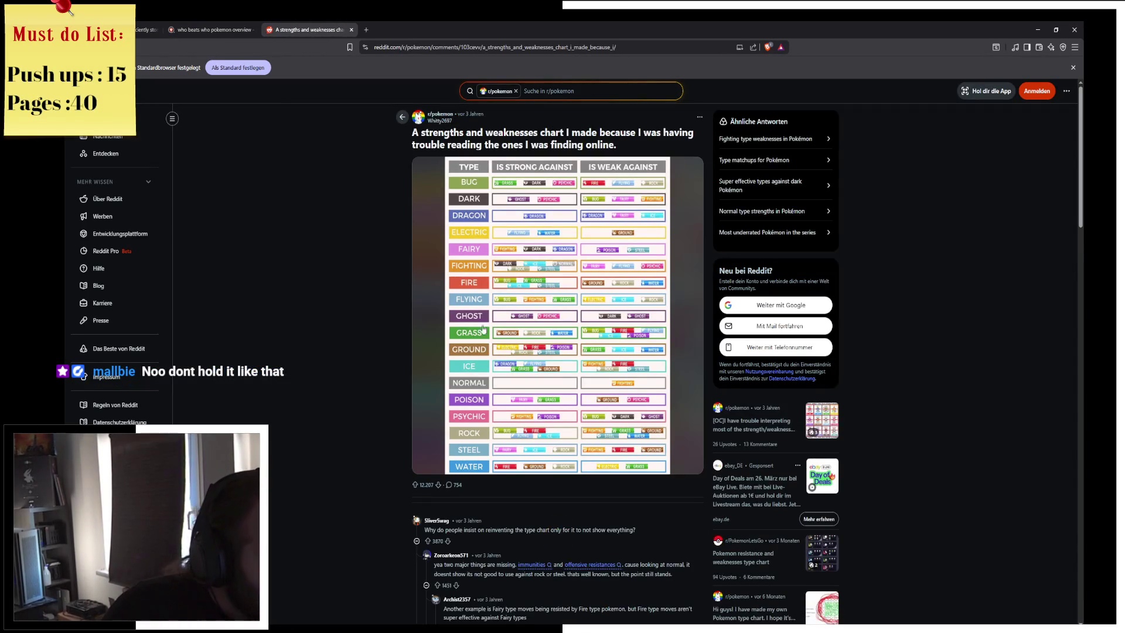
scroll(354, 523, down, 3)
scroll(355, 523, down, 10)
scroll(353, 293, up, 15)
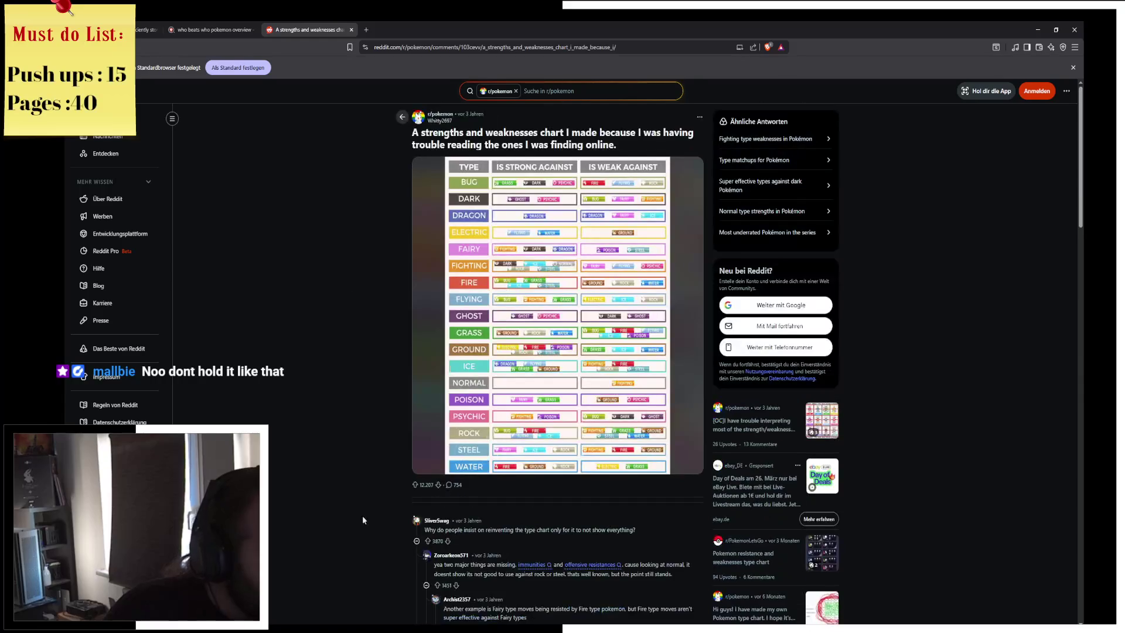
scroll(356, 464, down, 20)
scroll(361, 543, down, 8)
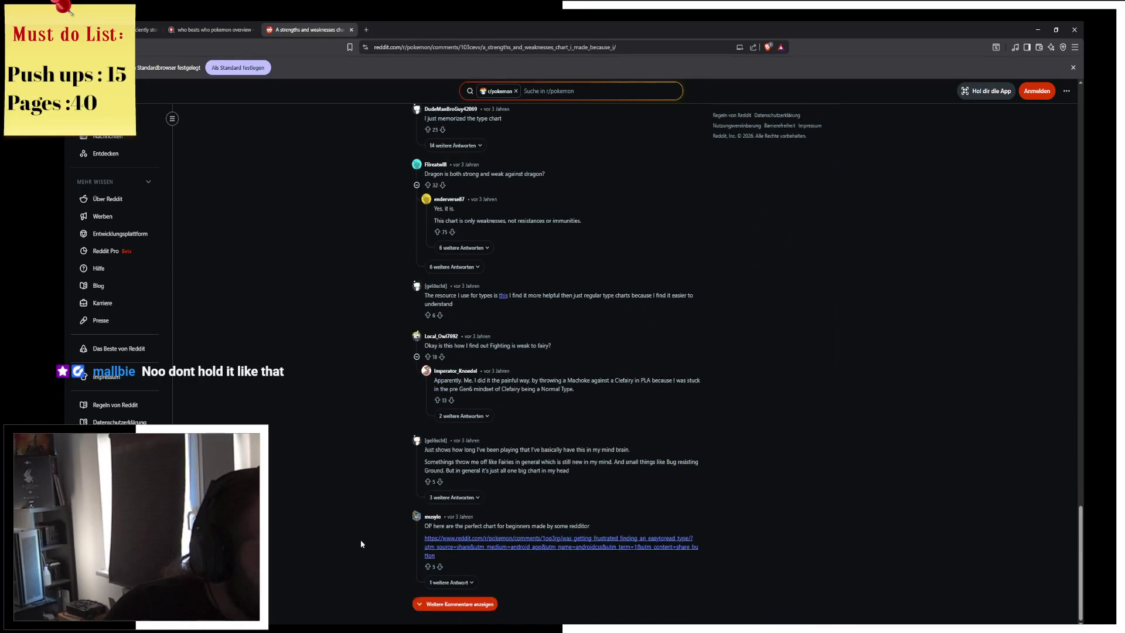
click(521, 545)
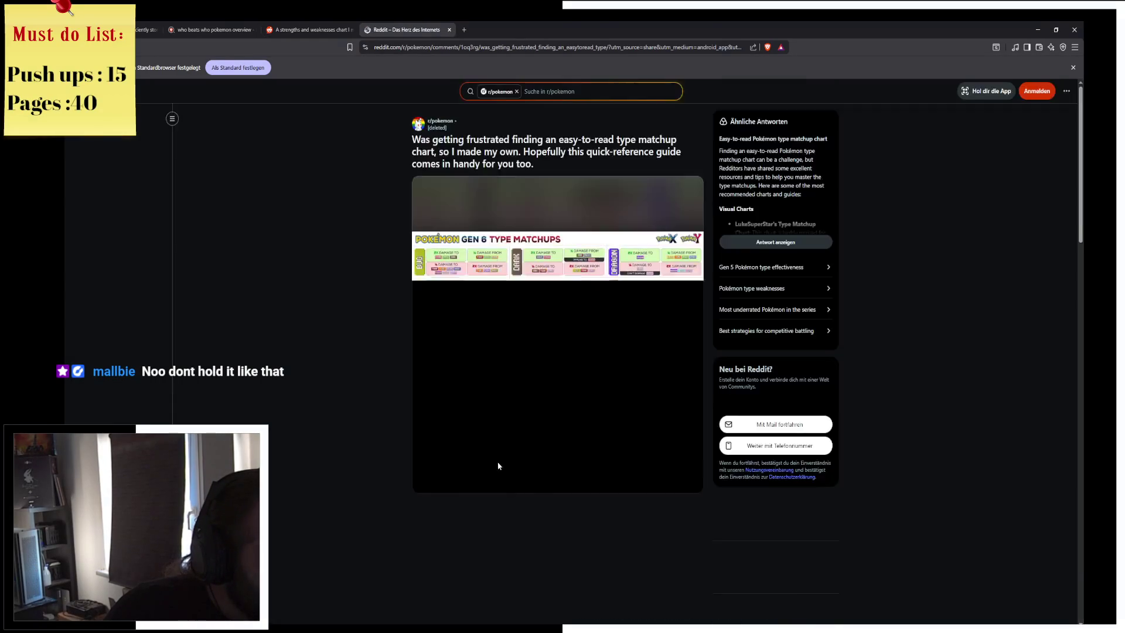
key(ctrl+w)
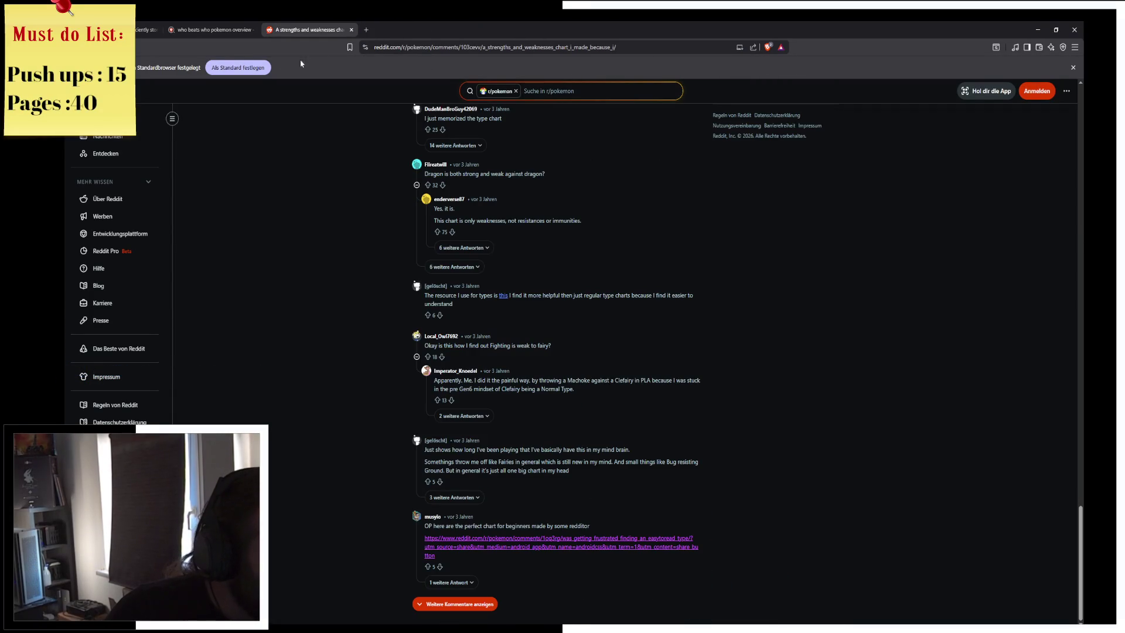
middle_click(315, 29)
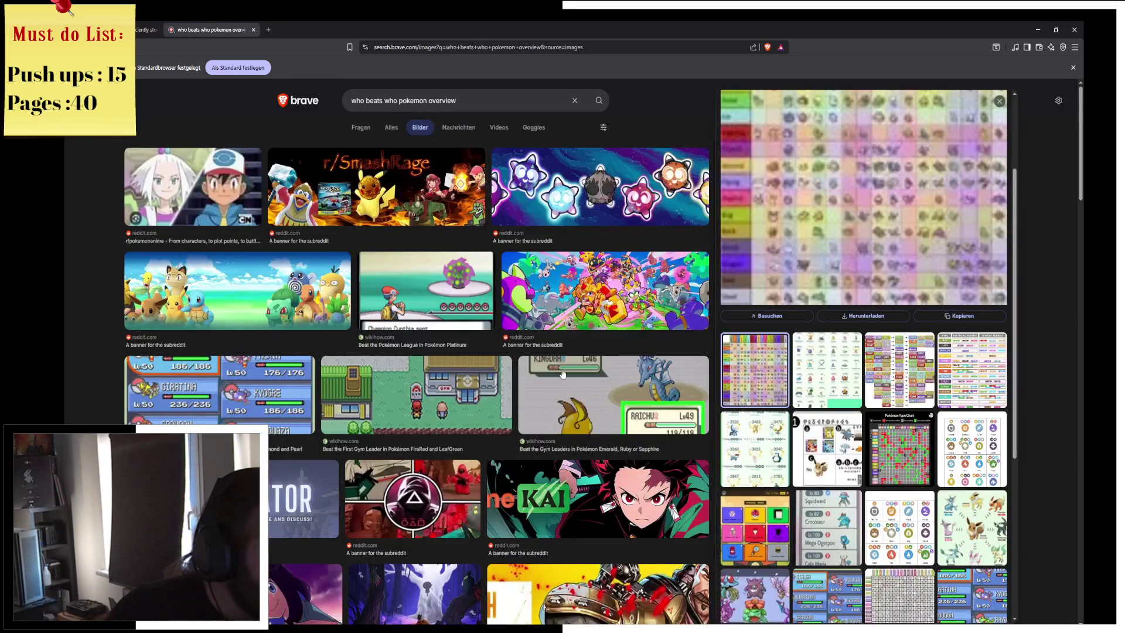
Open another type-chart Reddit post and search Reddit for pokemon offensive resistances, then close it
scroll(838, 400, down, 1)
scroll(837, 401, down, 2)
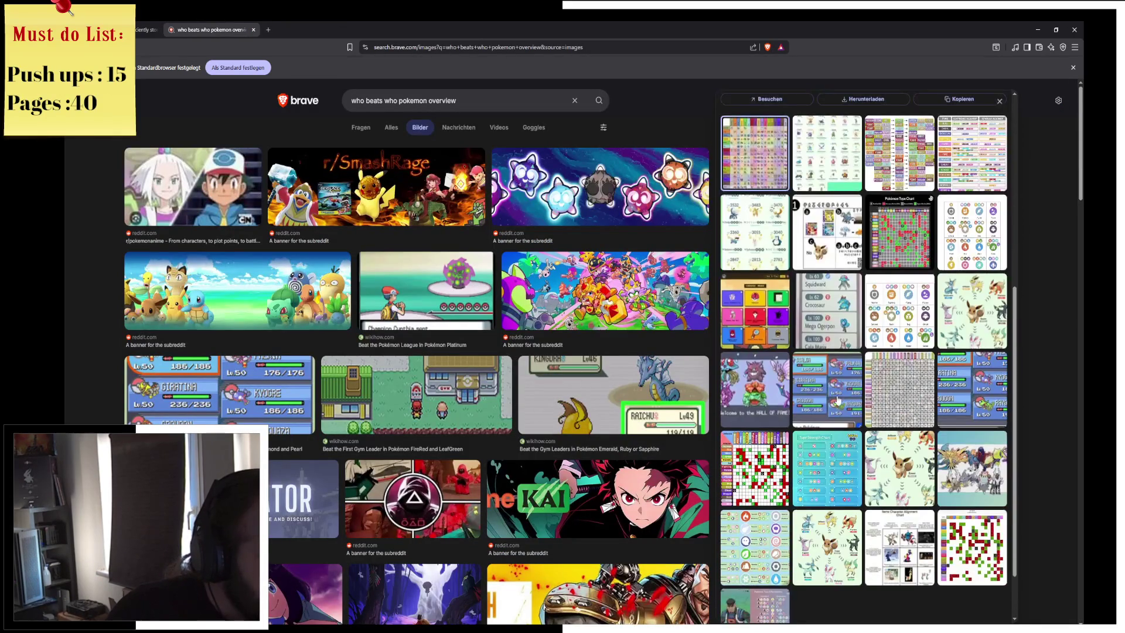
scroll(599, 392, down, 1)
scroll(599, 391, down, 5)
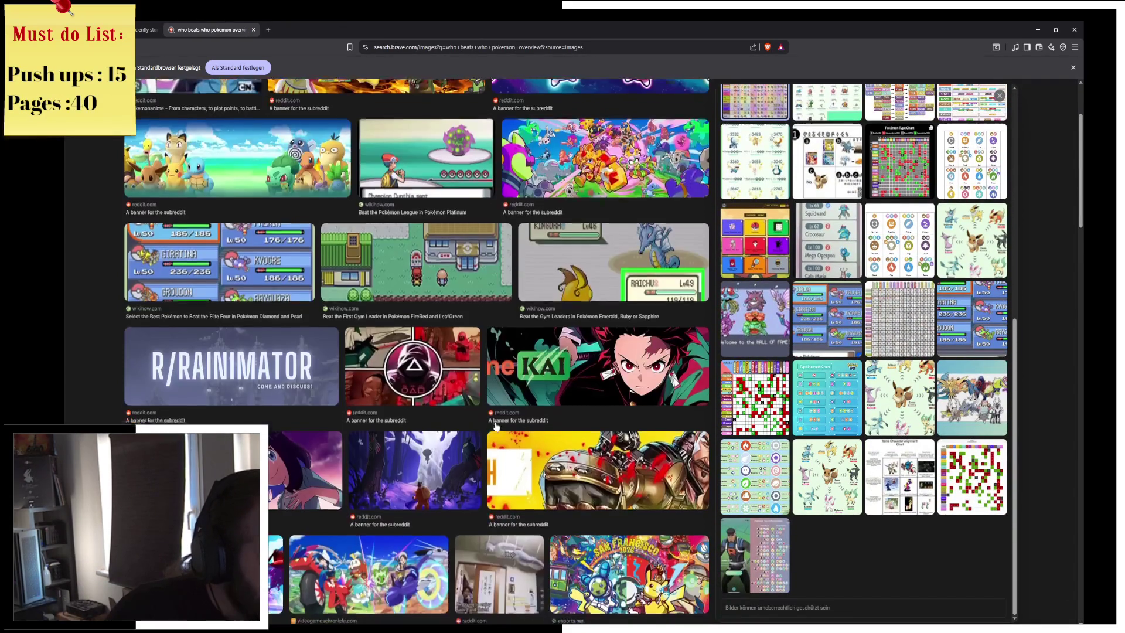
scroll(545, 497, down, 3)
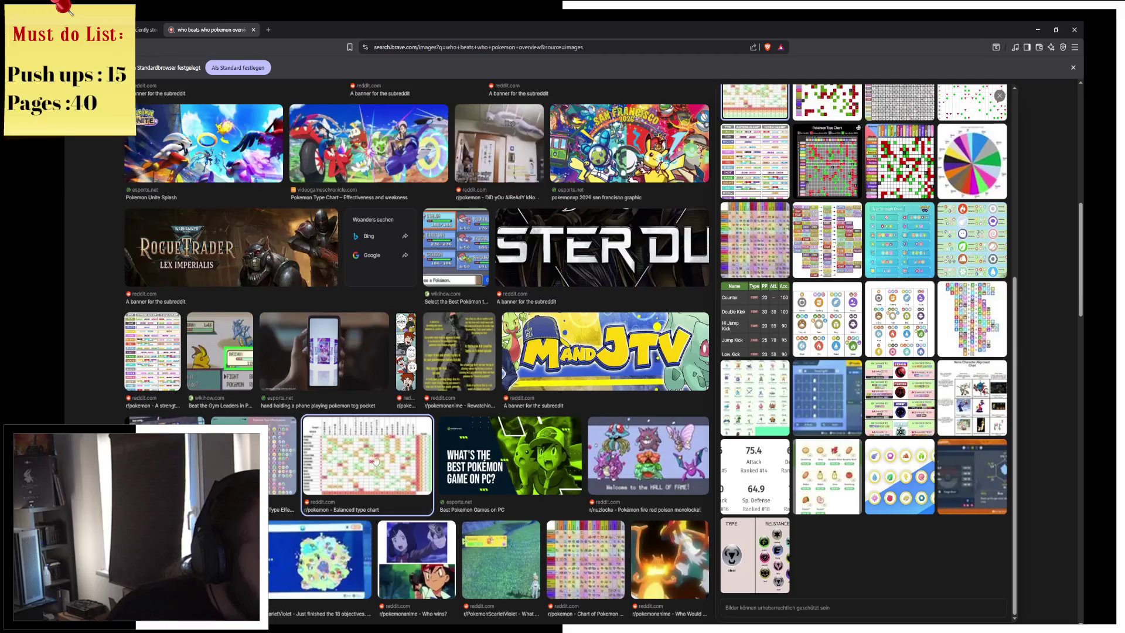
click(879, 447)
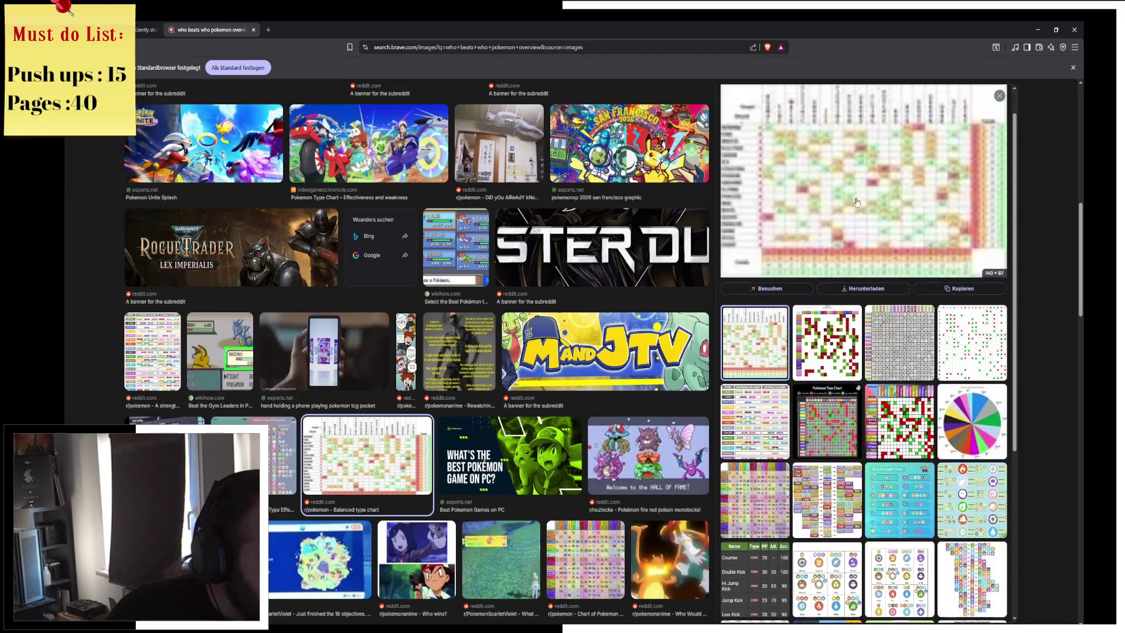
click(753, 240)
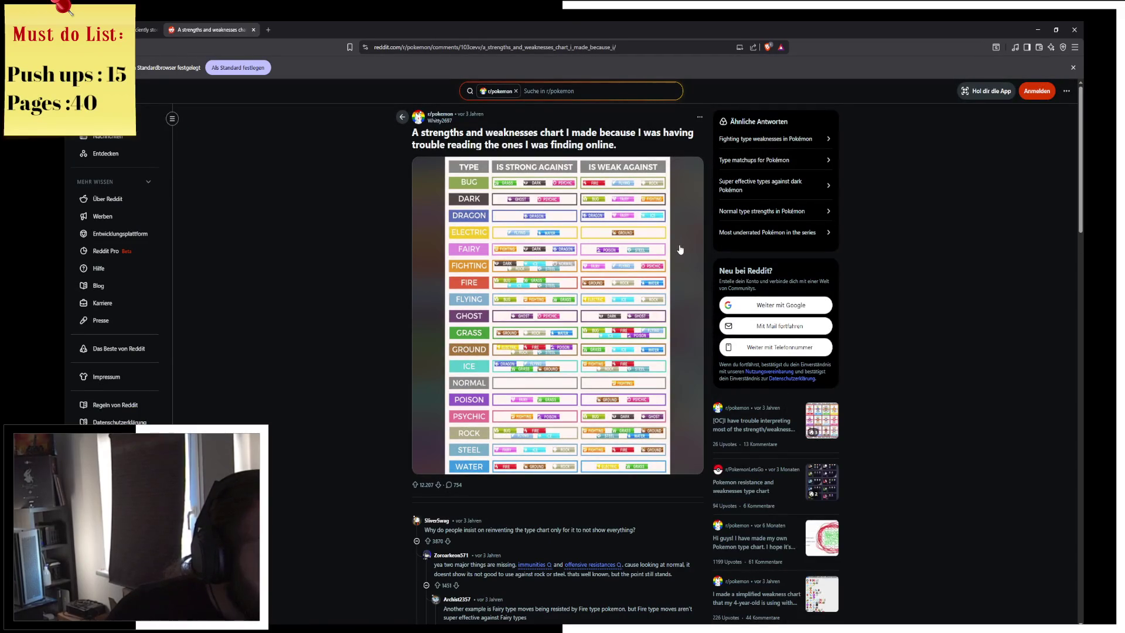
click(590, 565)
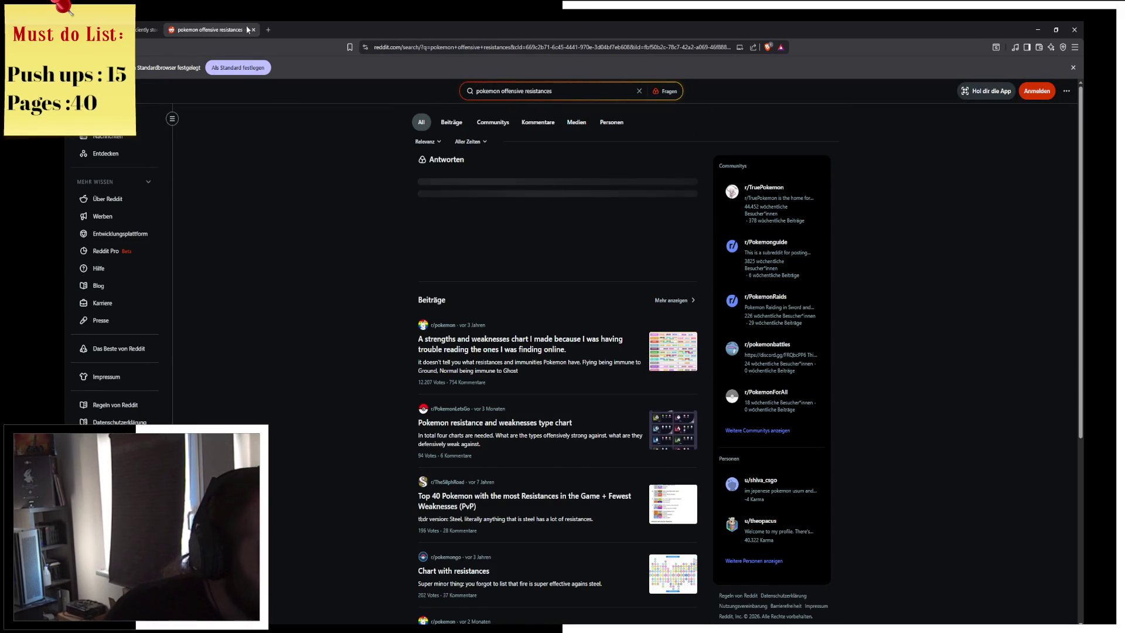
click(253, 29)
Close the leftover pokemon tabs to get back to the faction system search results
click(207, 30)
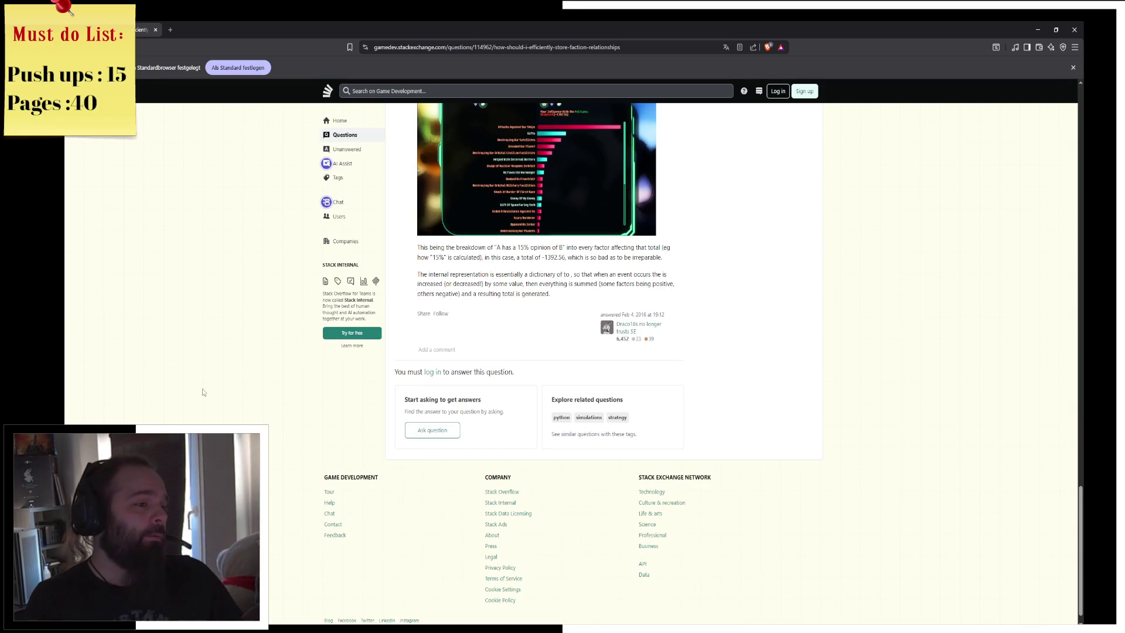
scroll(228, 177, up, 15)
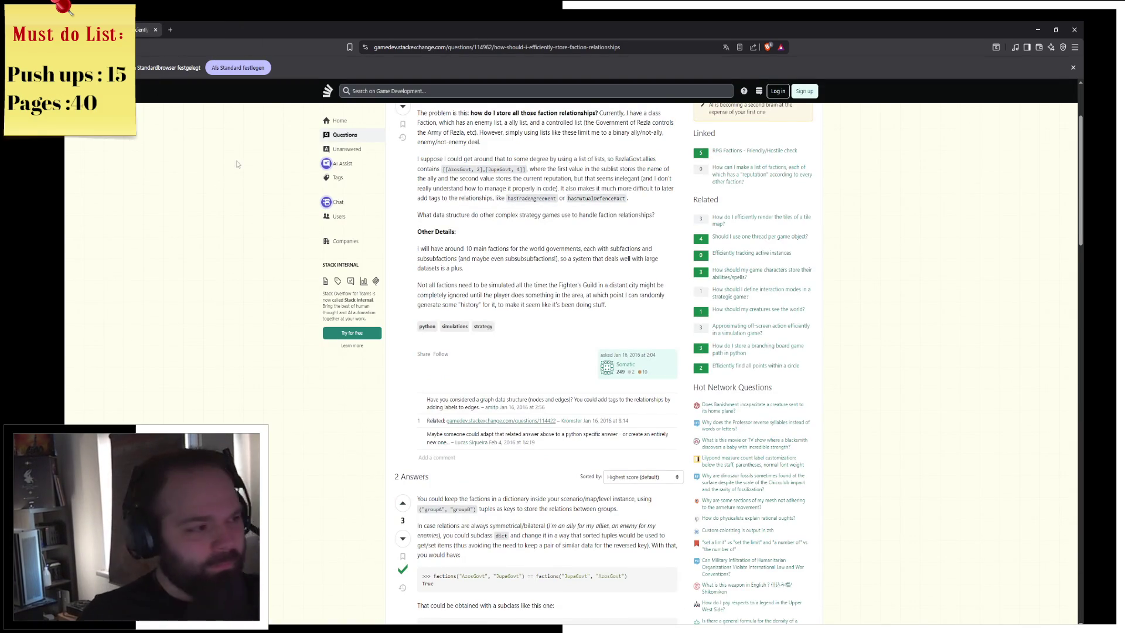
scroll(179, 123, up, 2)
key(ctrl+w)
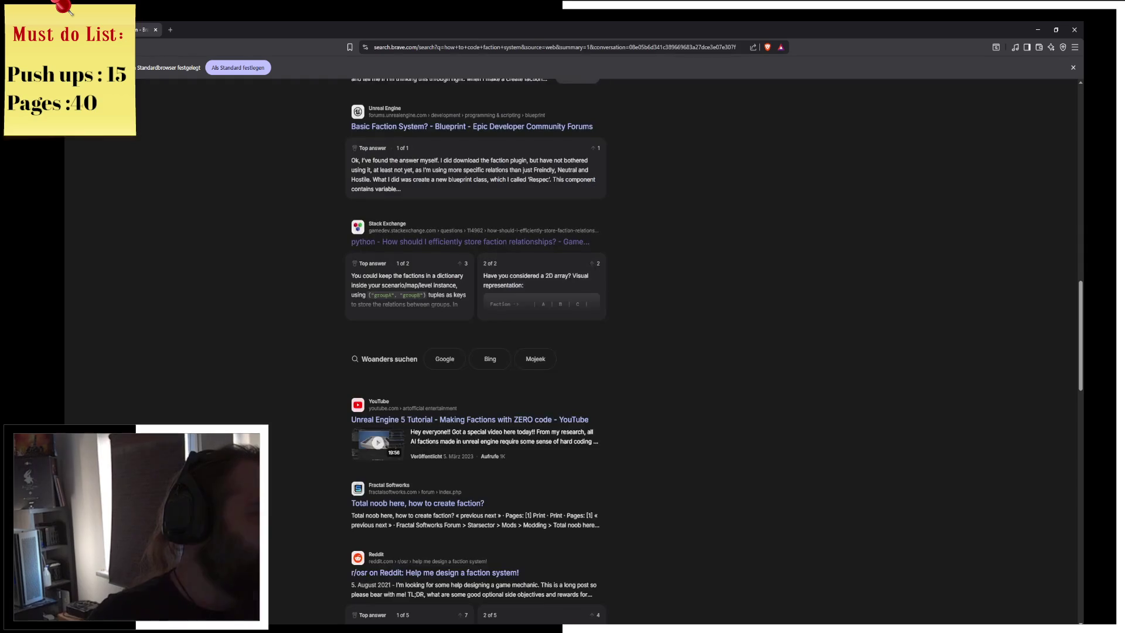
scroll(291, 372, up, 15)
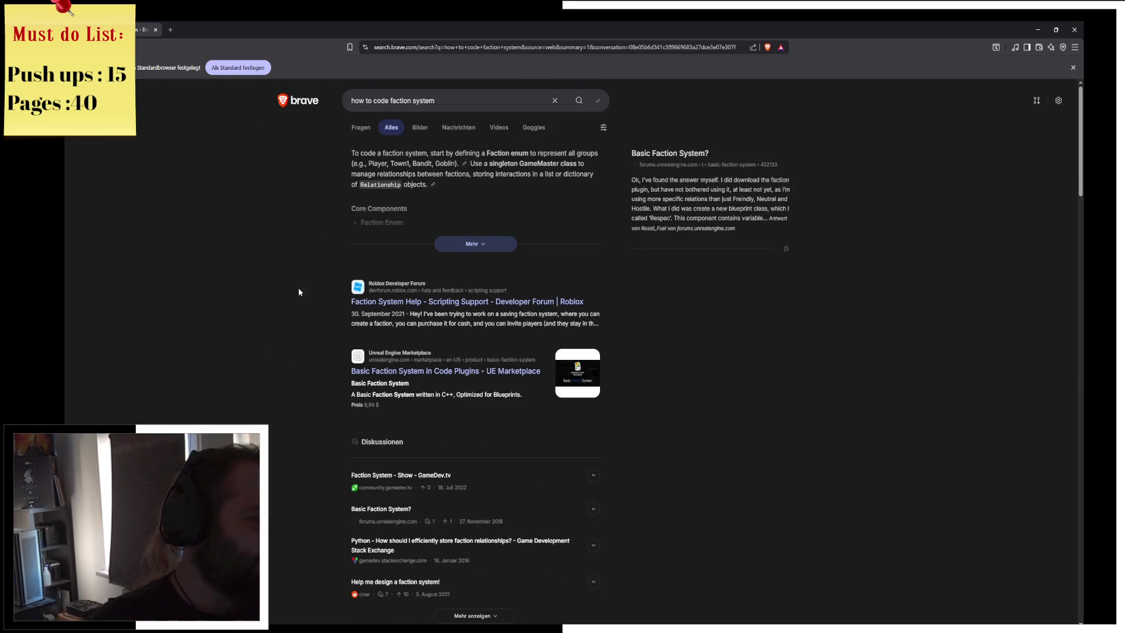
Browse image results for 'how to code faction system': Roblox, Unreal and Minecraft faction shots
click(426, 130)
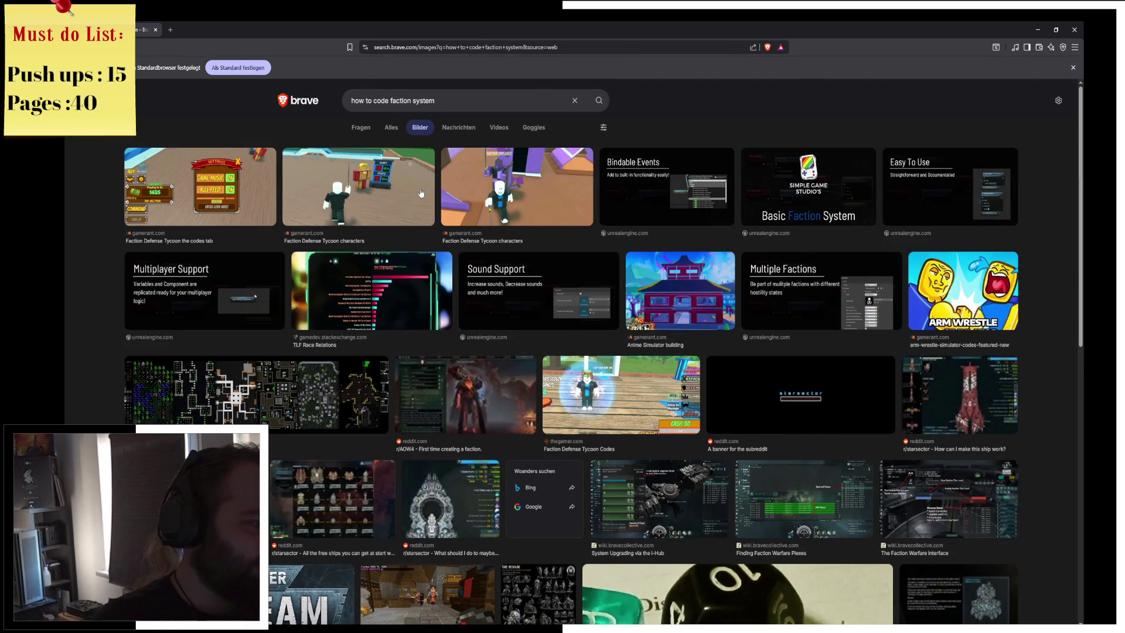
scroll(421, 191, down, 6)
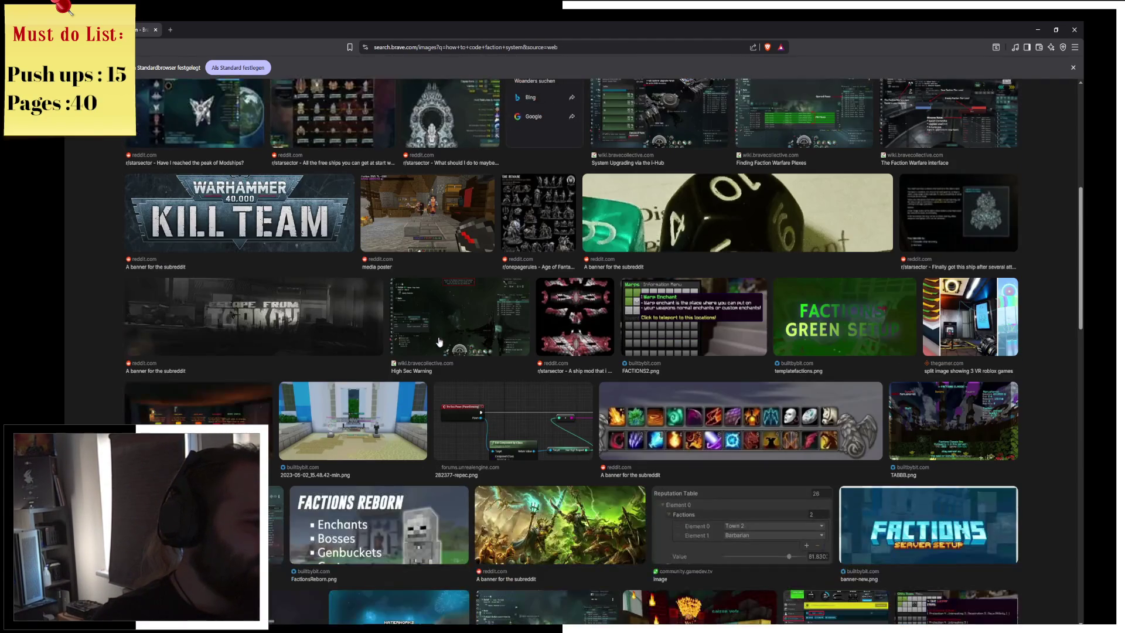
scroll(452, 342, down, 7)
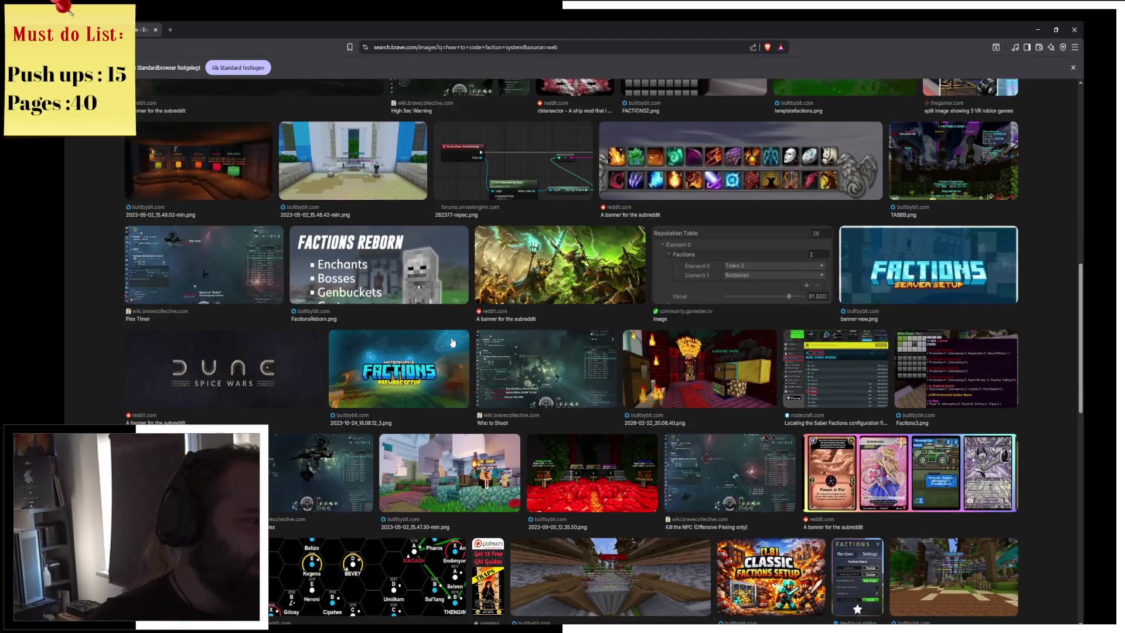
scroll(459, 338, down, 3)
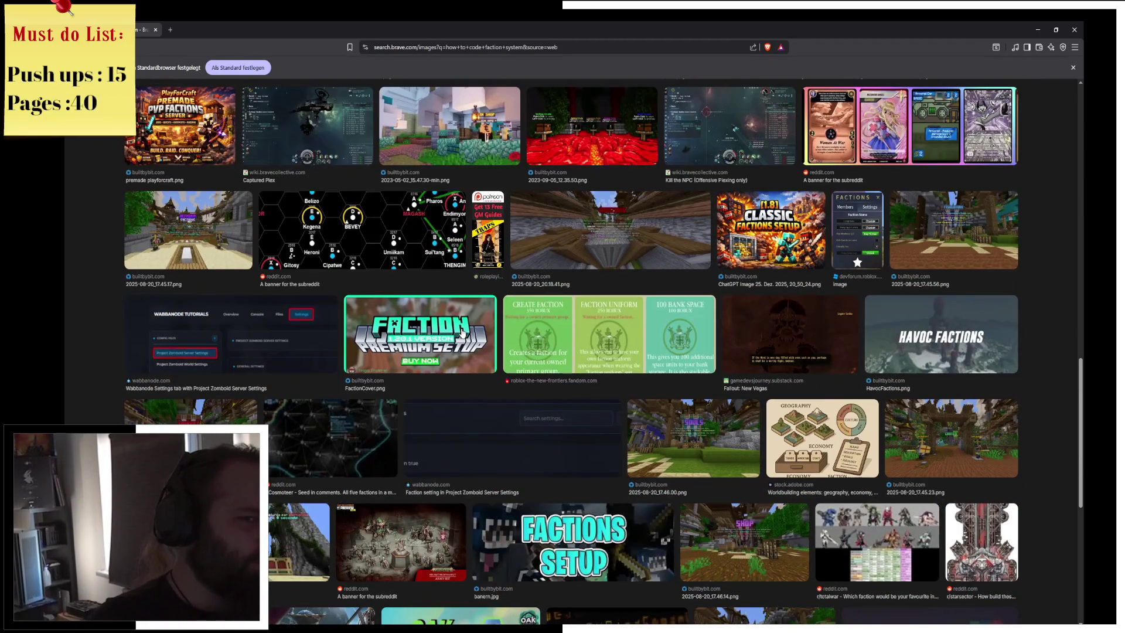
scroll(463, 332, down, 5)
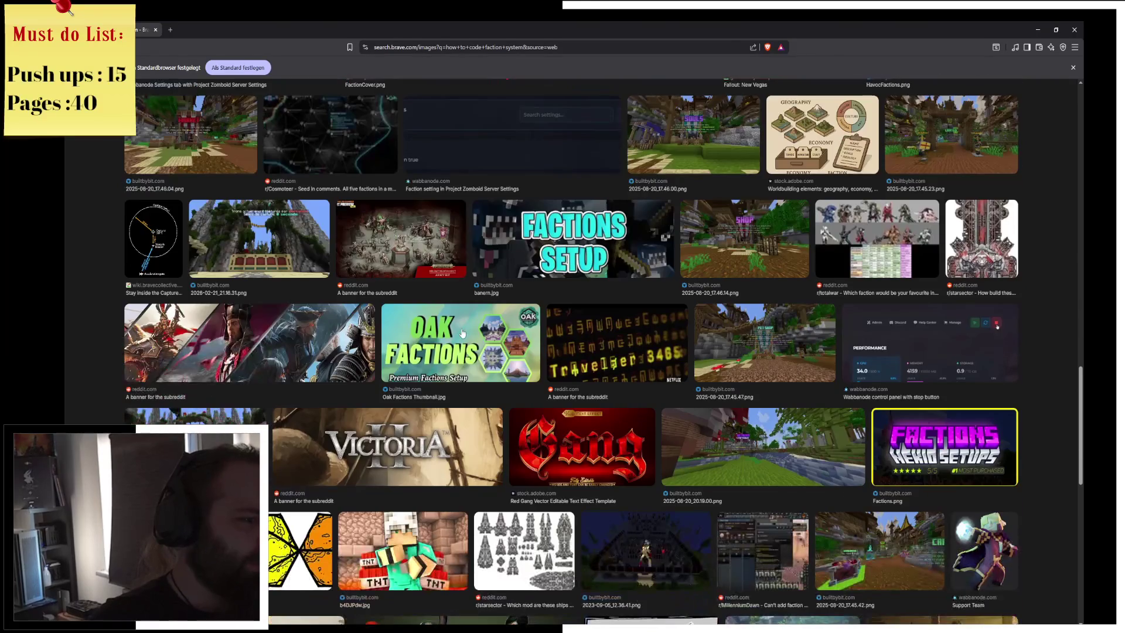
scroll(462, 333, down, 3)
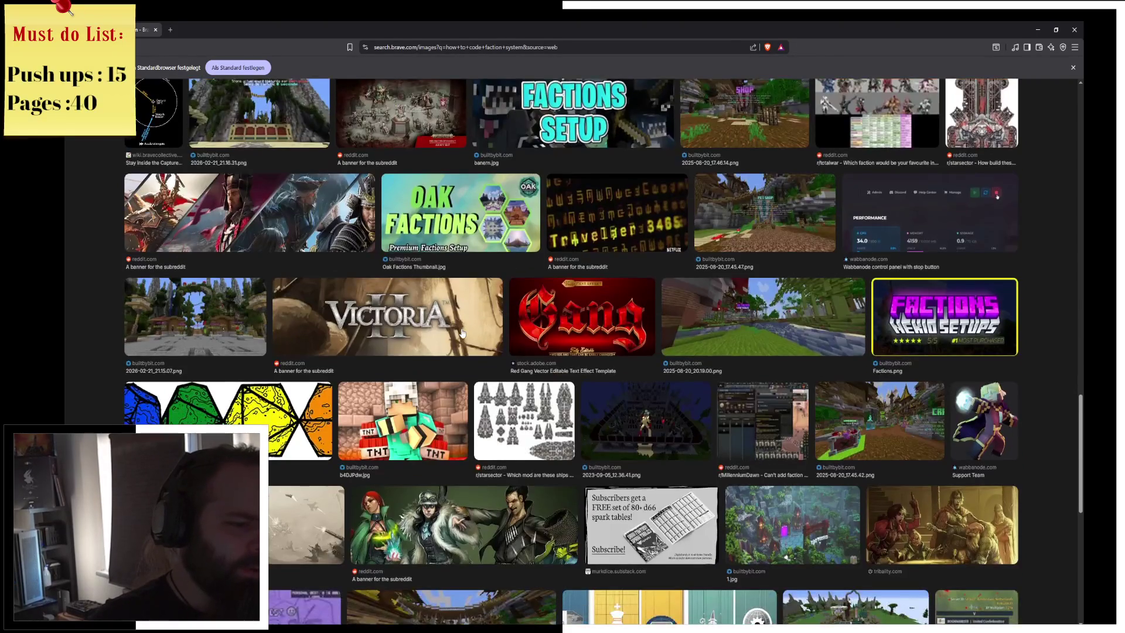
scroll(462, 333, down, 2)
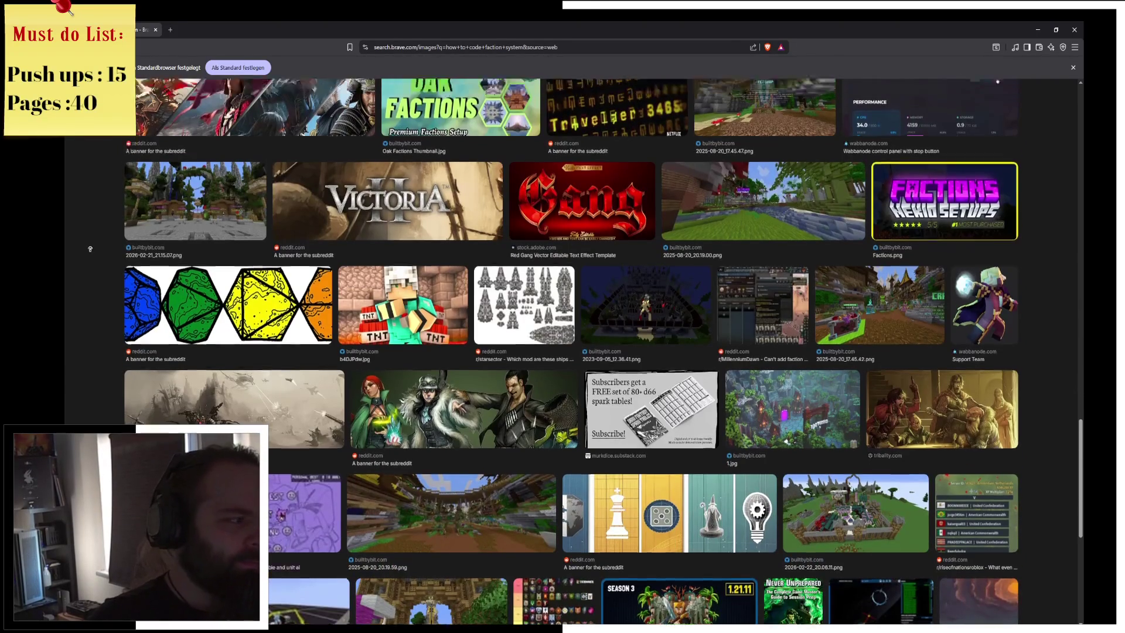
scroll(216, 110, up, 10)
click(457, 98)
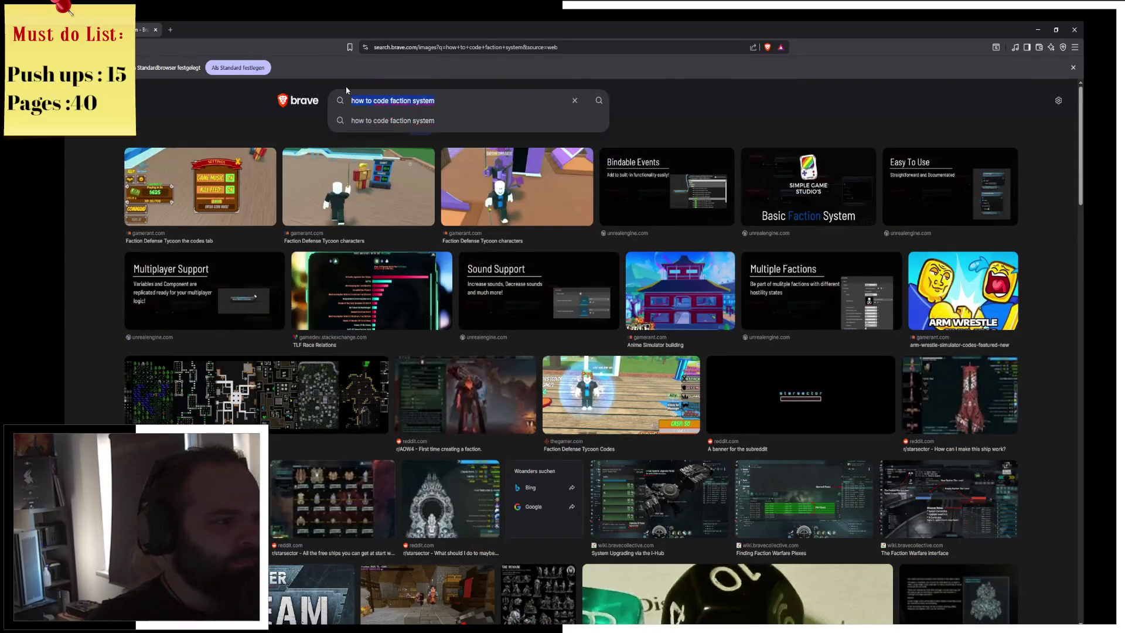
Search Brave images for 'strength weakness table', then refine it to 'strength weakness table pokemon'
drag(456, 99, 352, 99)
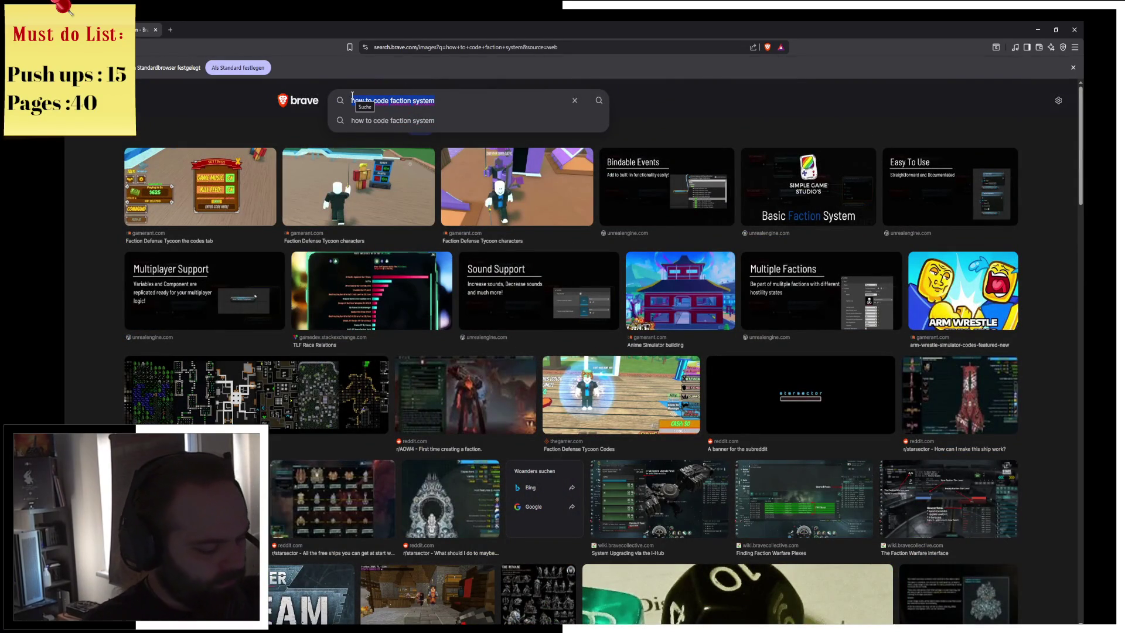
text(strength weakness )
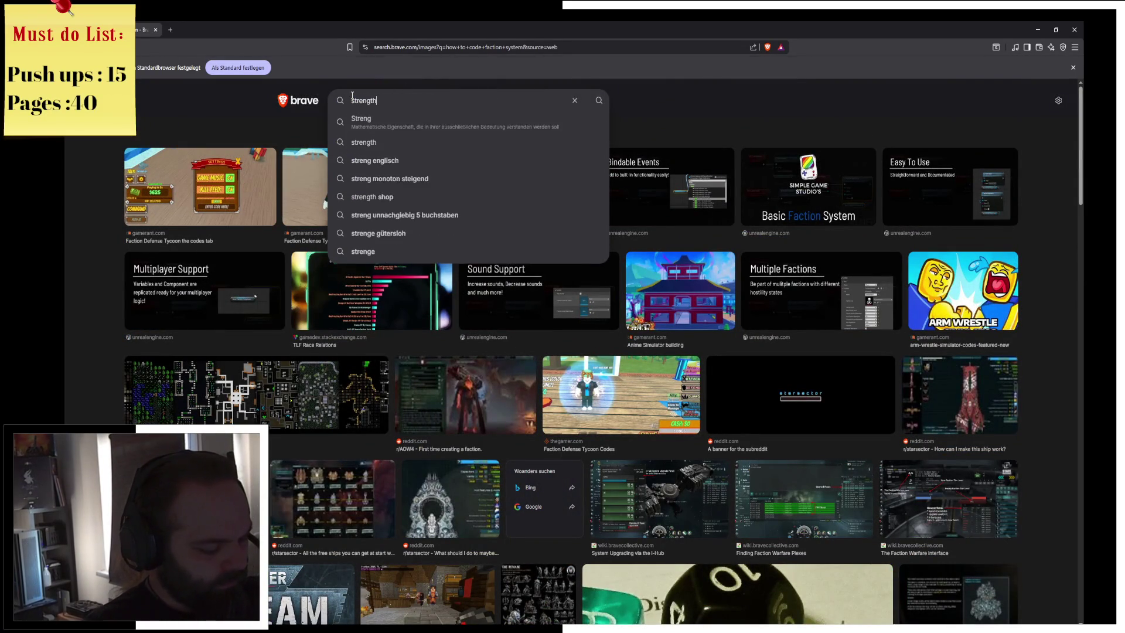
text(table)
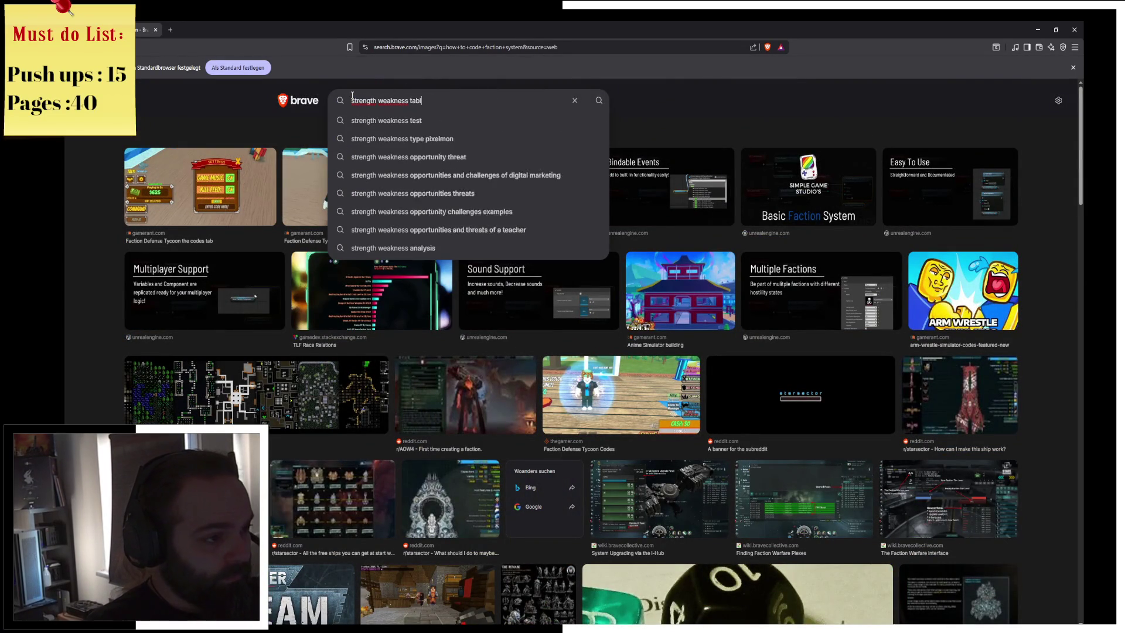
key(Return)
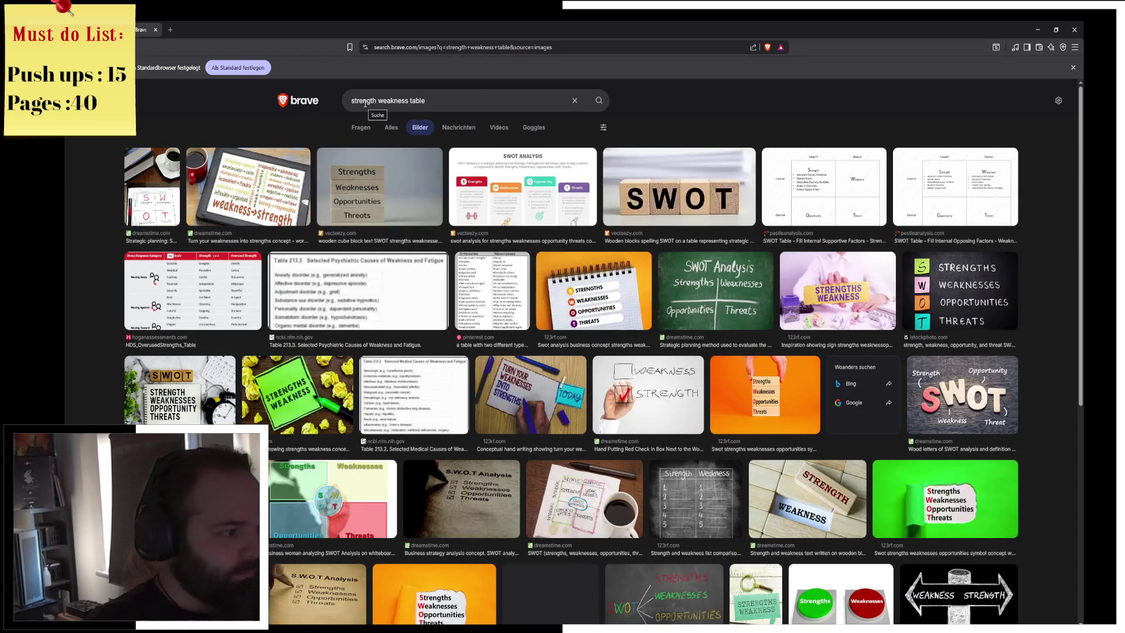
click(476, 94)
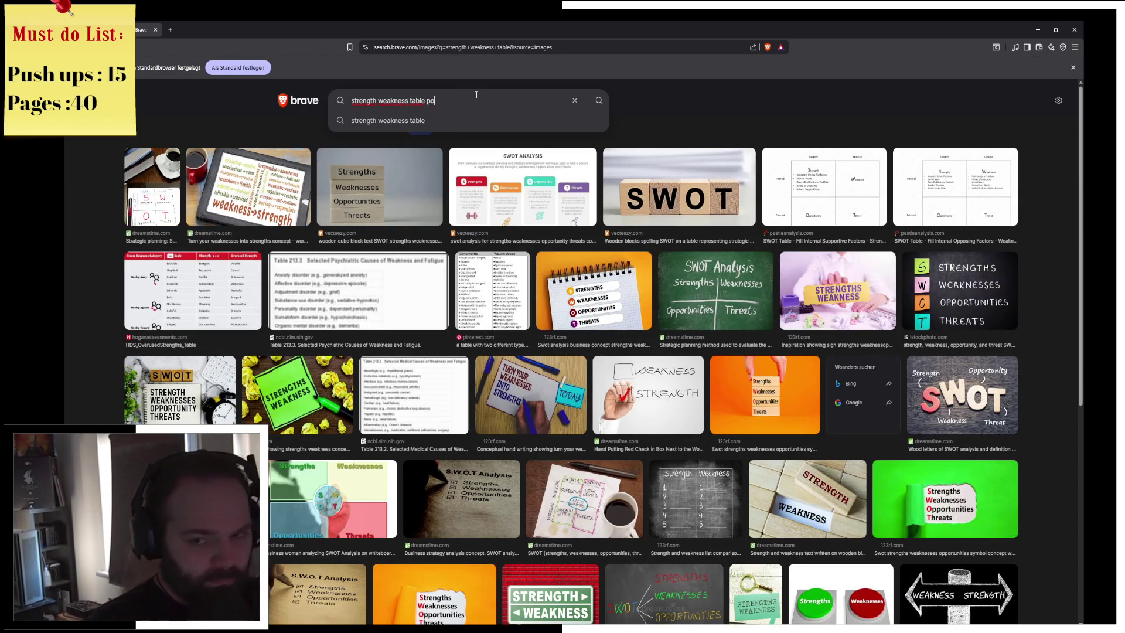
text(okemon)
key(Return)
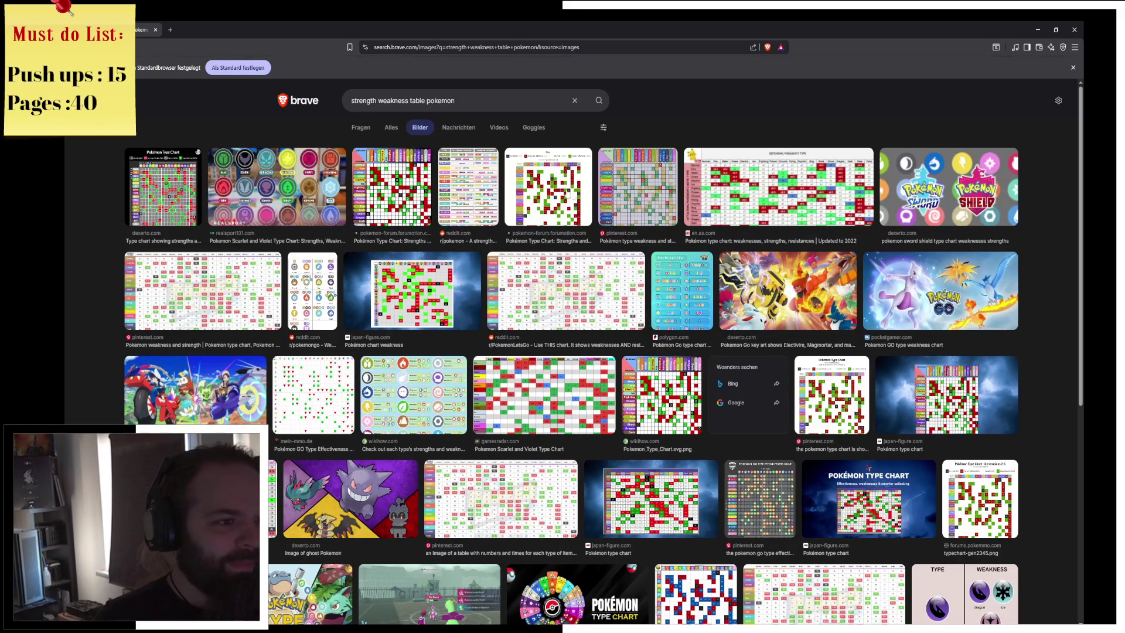
Preview the forumotion Pokémon type chart showing attacker versus defender matchups
click(467, 189)
click(406, 193)
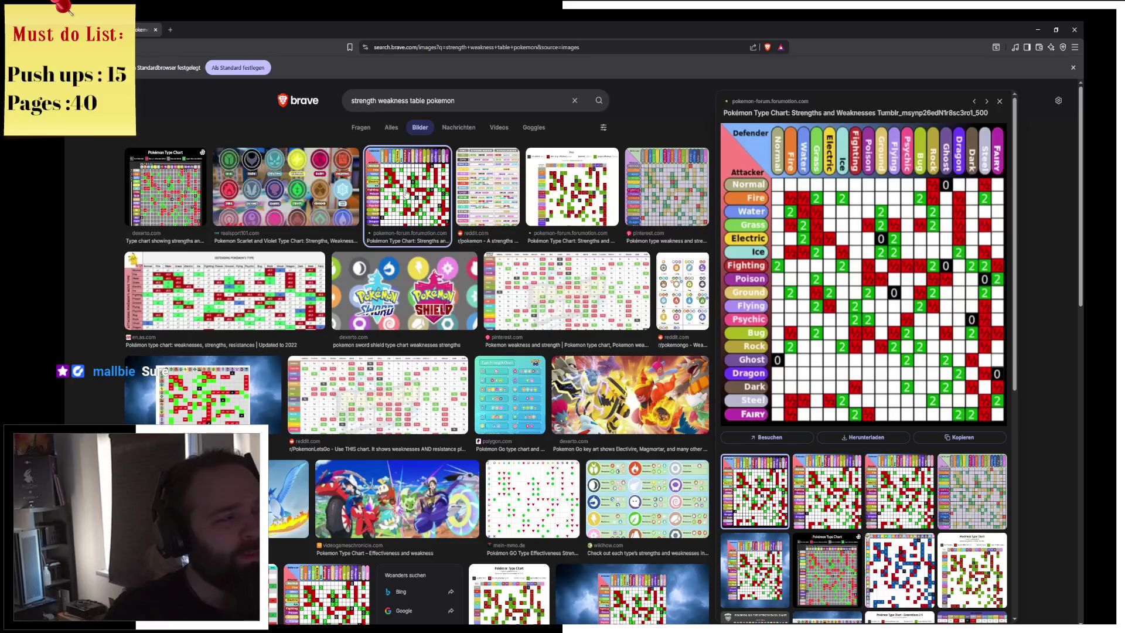
click(166, 26)
Search the web for 'chat' and go to the ChatGPT Deutsch page
text(chat)
key(Return)
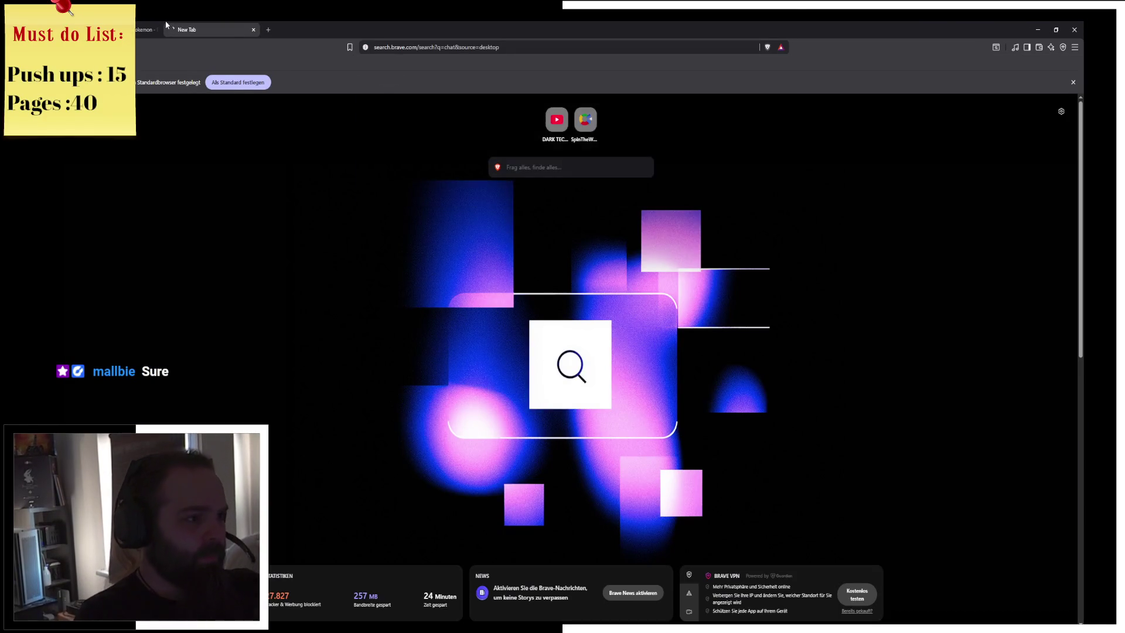
click(399, 170)
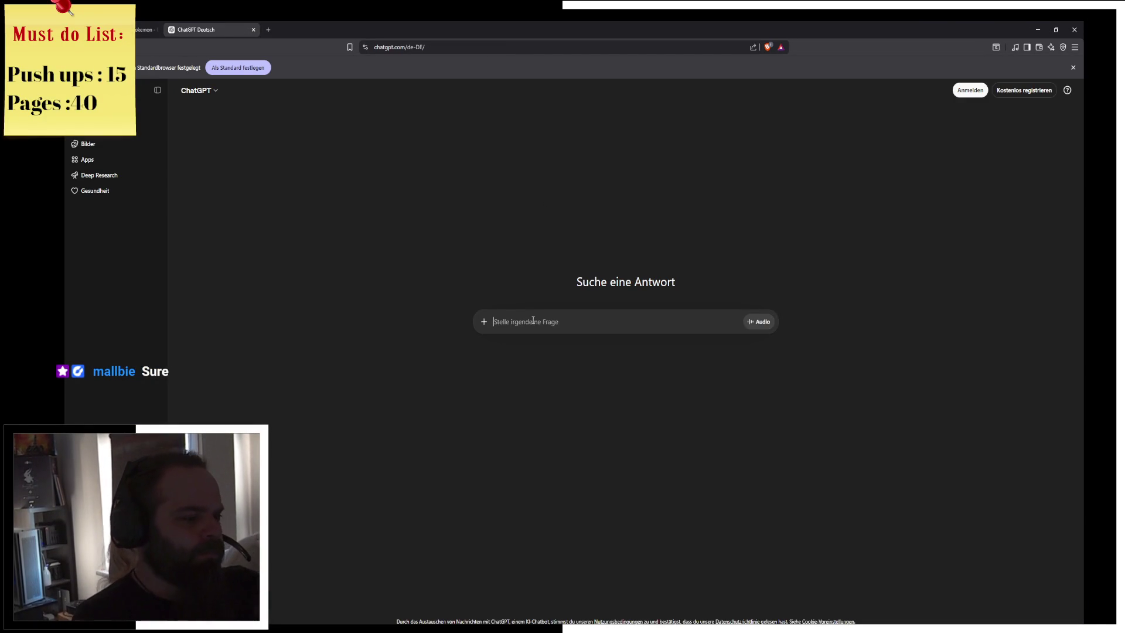
Ask ChatGPT how to code factions with neutral, hostile or friendly relations to each other
text(I need to make a faction )
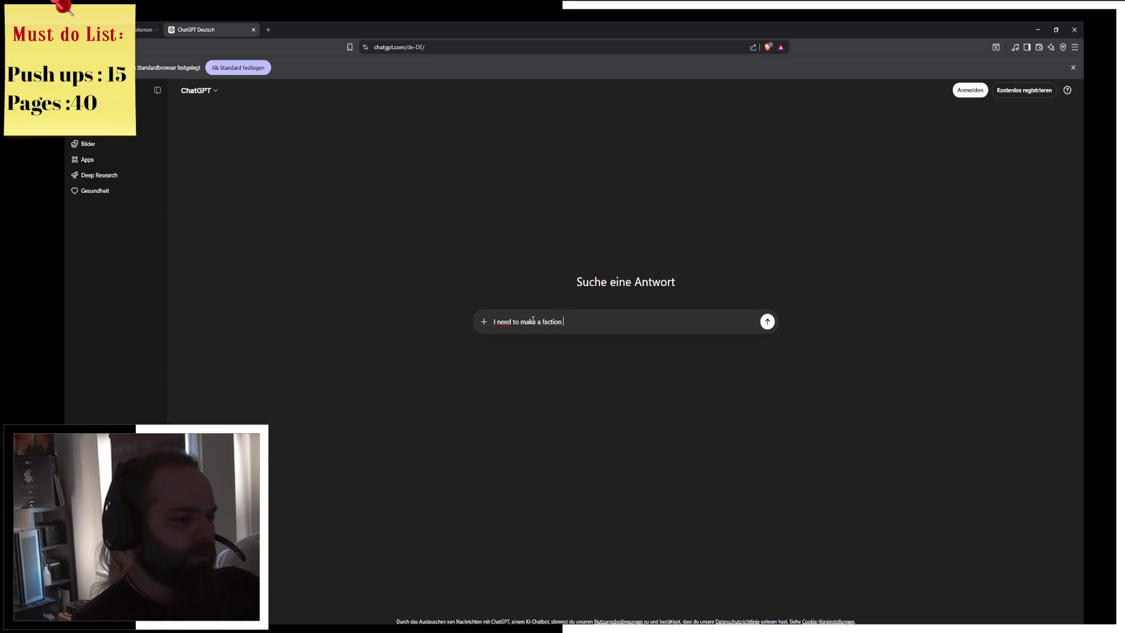
text(system in Unreal. Wichw)
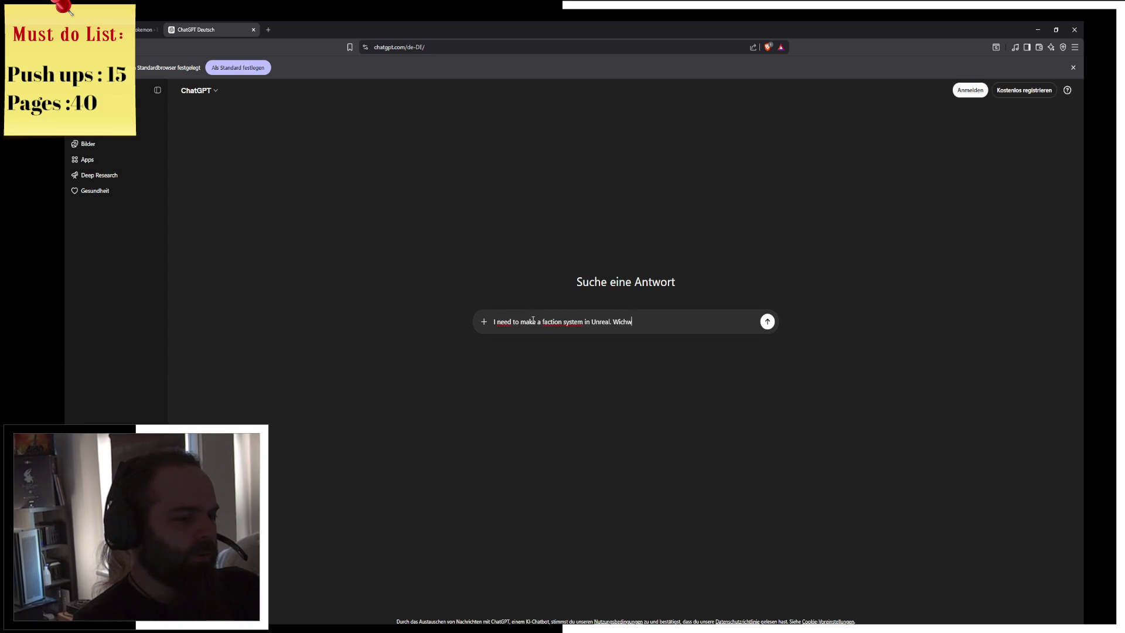
text(will track wich state)
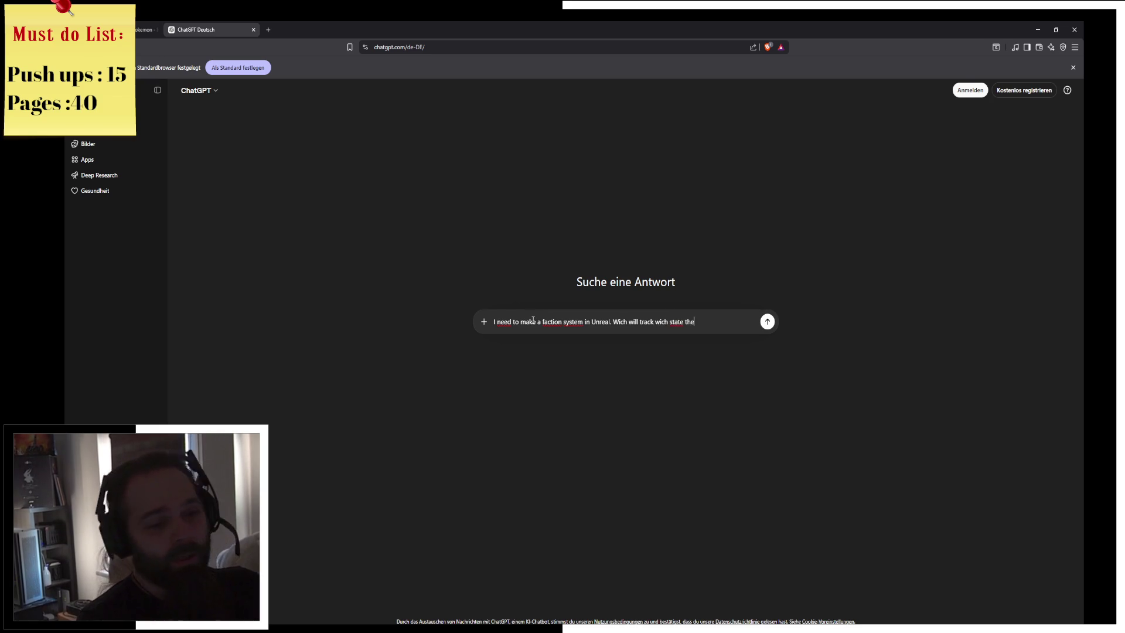
text(they have a)
key(BackSpace)
text(to each other (neutral, )
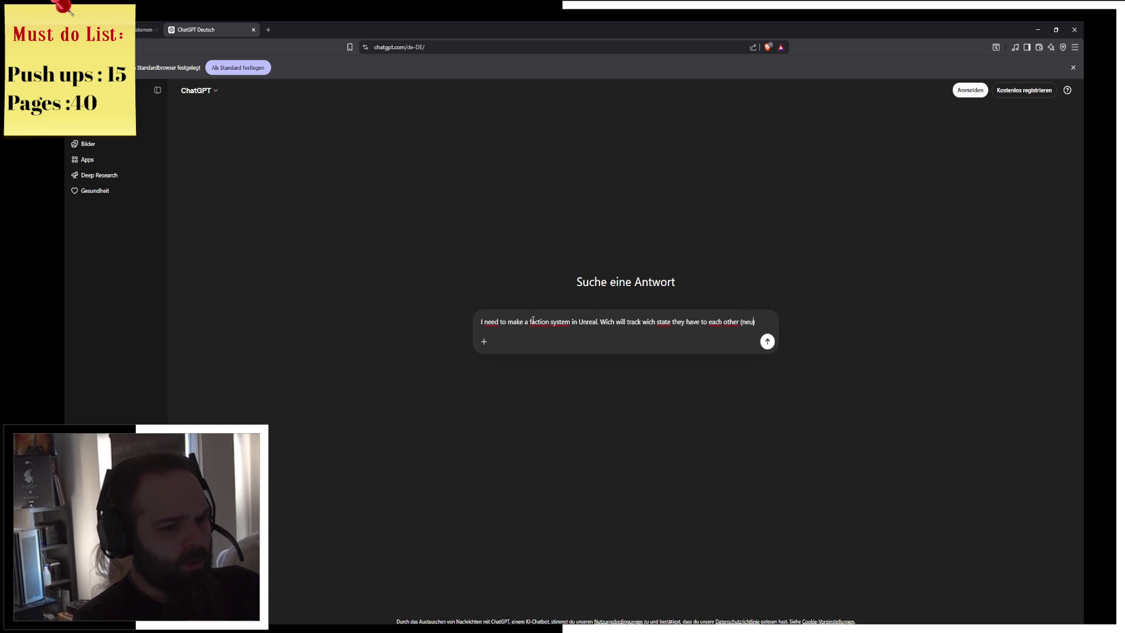
text(hostile, frie)
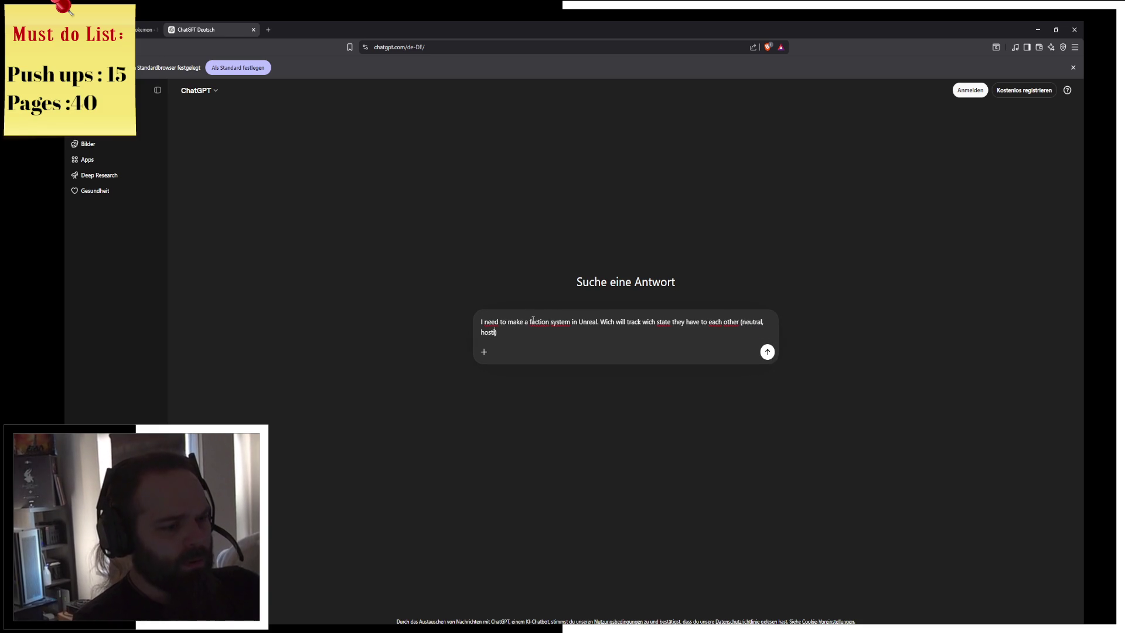
text(ndly)
key(End)
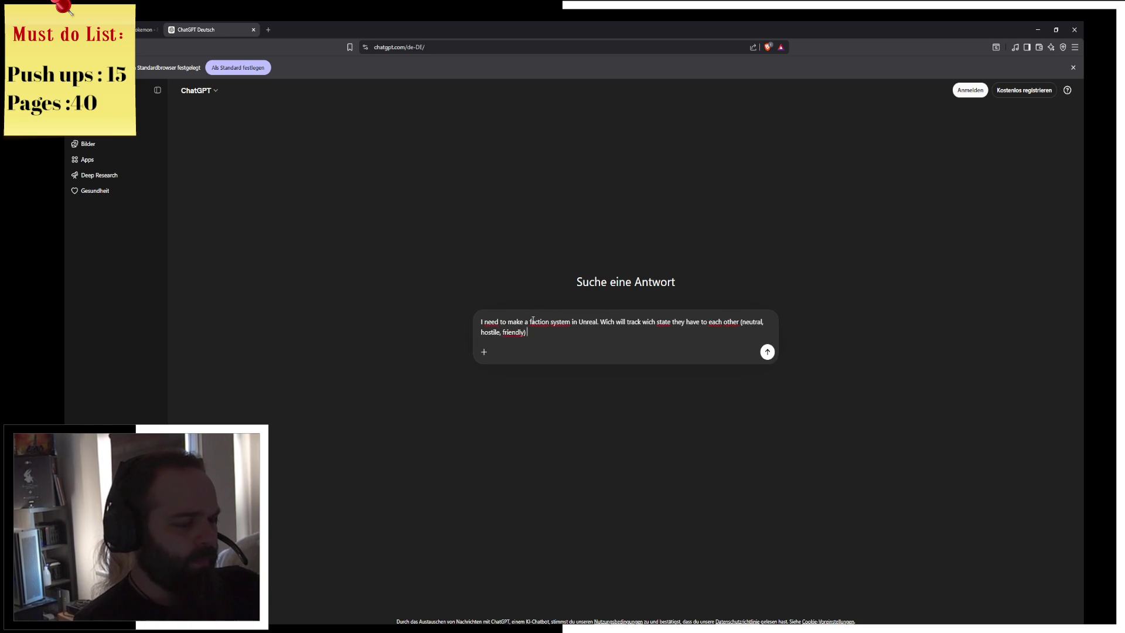
text(ow would i co)
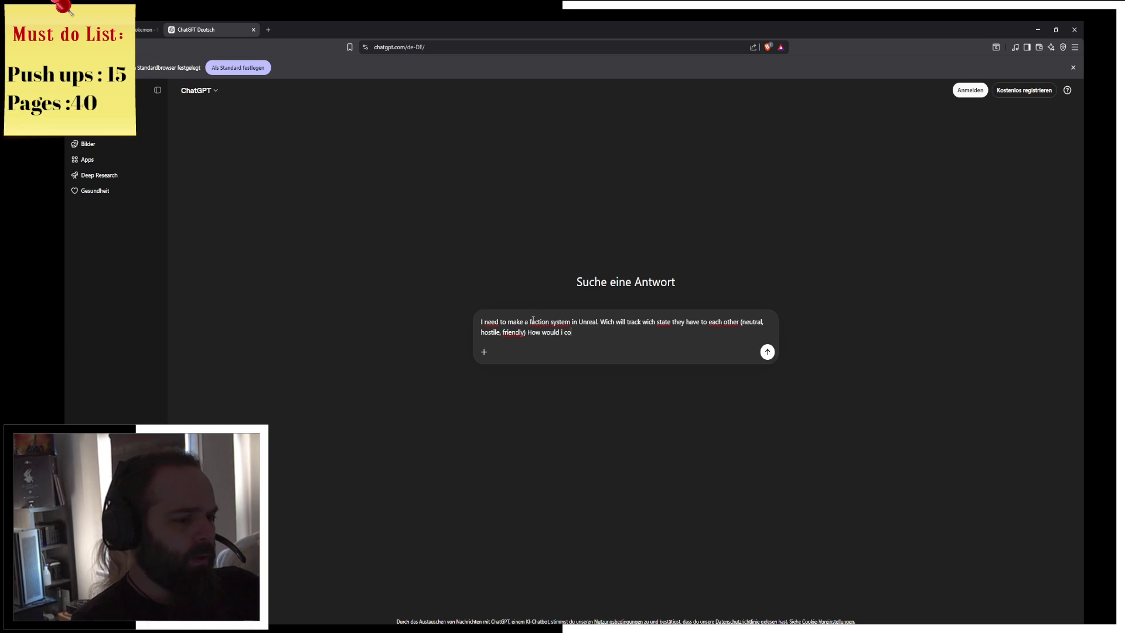
text(de that?)
key(Return)
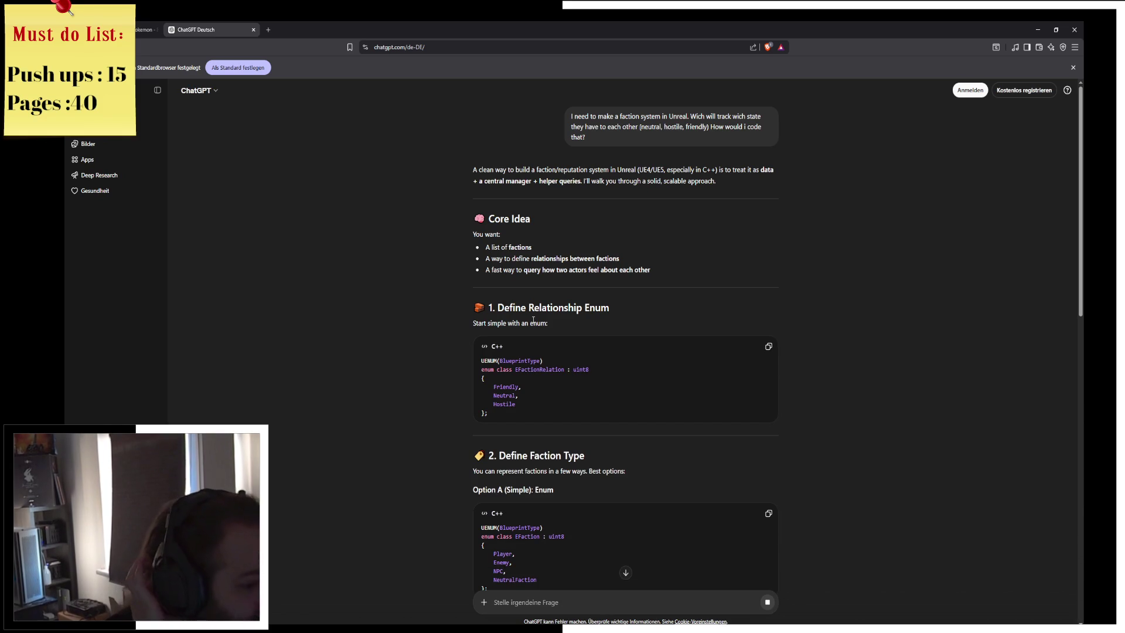
Read ChatGPT's reply down through the GameInstanceSubsystem faction manager and actor faction interface sections
scroll(604, 363, down, 3)
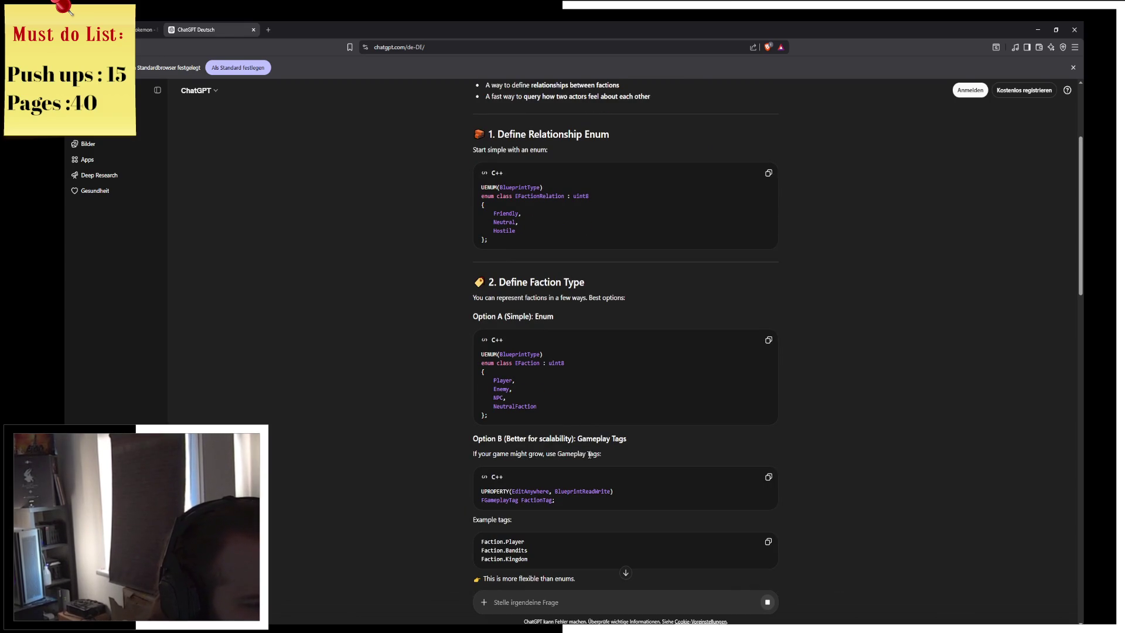
scroll(606, 471, down, 1)
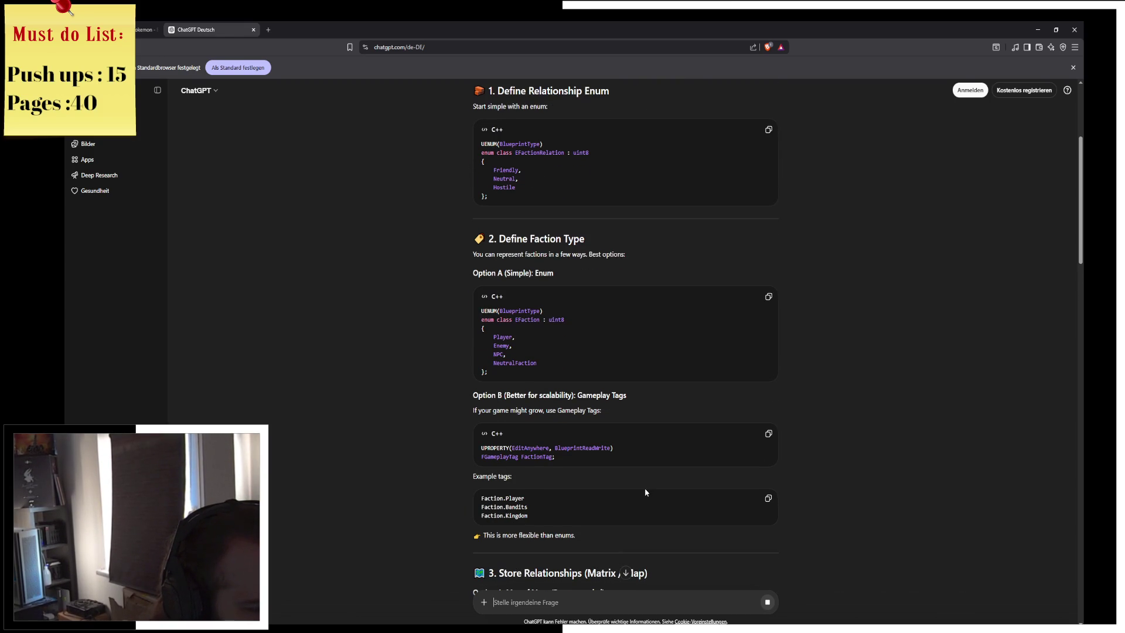
scroll(645, 490, down, 1)
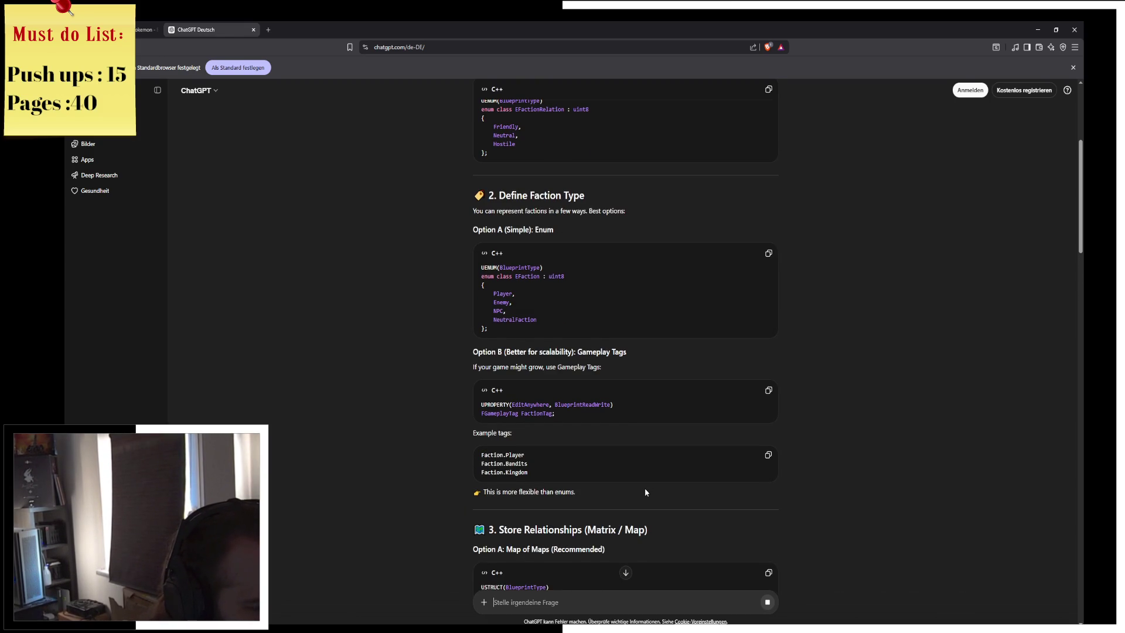
scroll(645, 491, down, 1)
scroll(645, 488, down, 2)
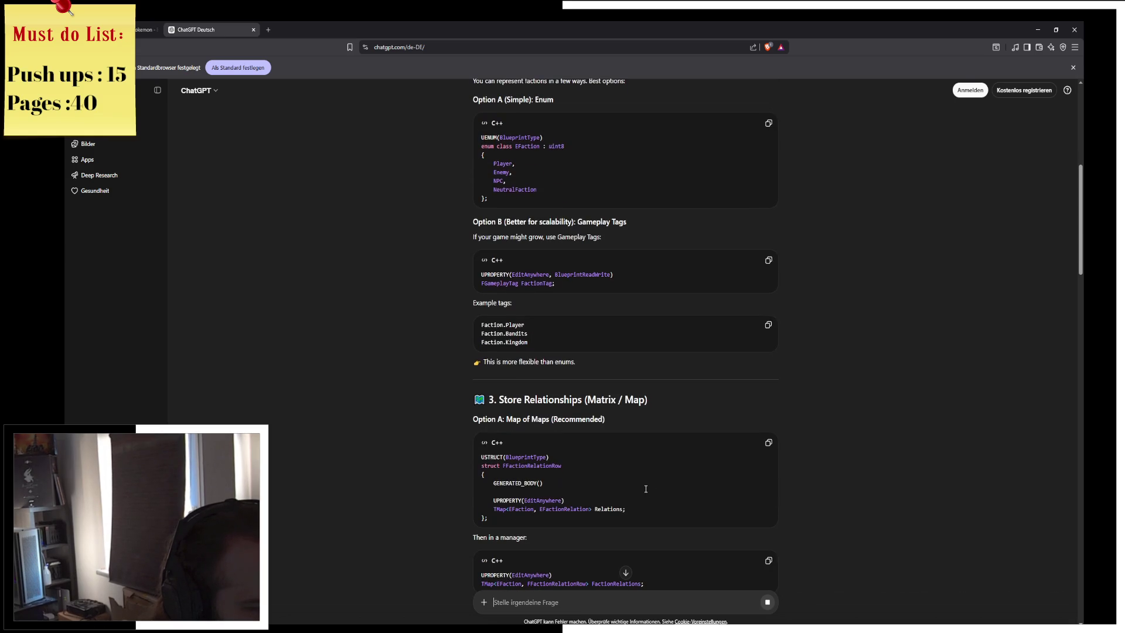
scroll(645, 489, down, 1)
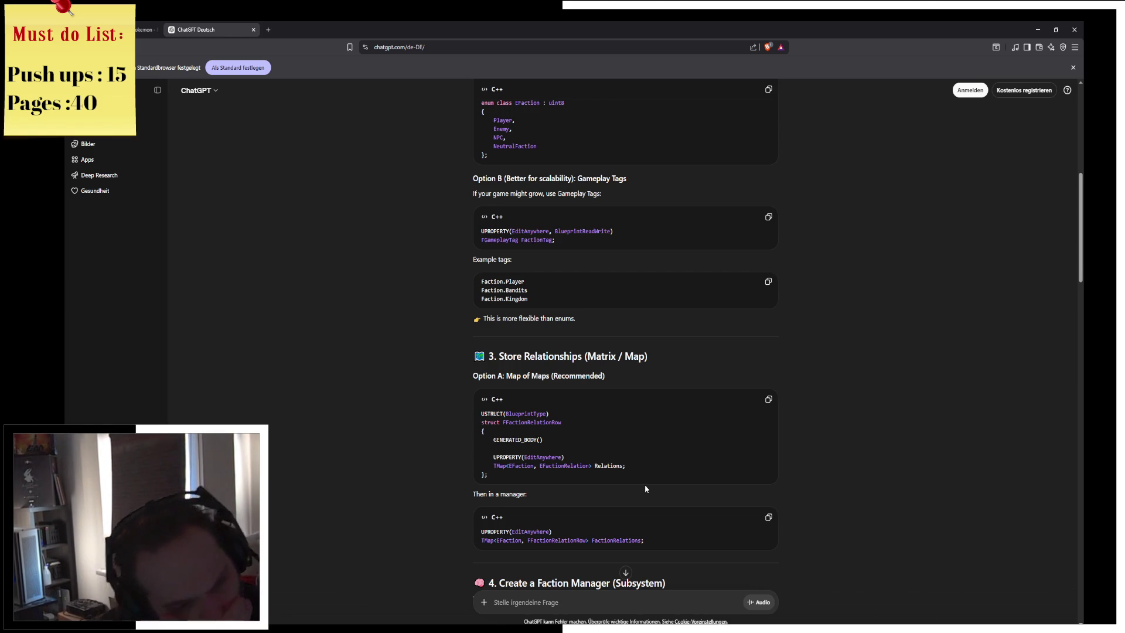
scroll(644, 486, down, 3)
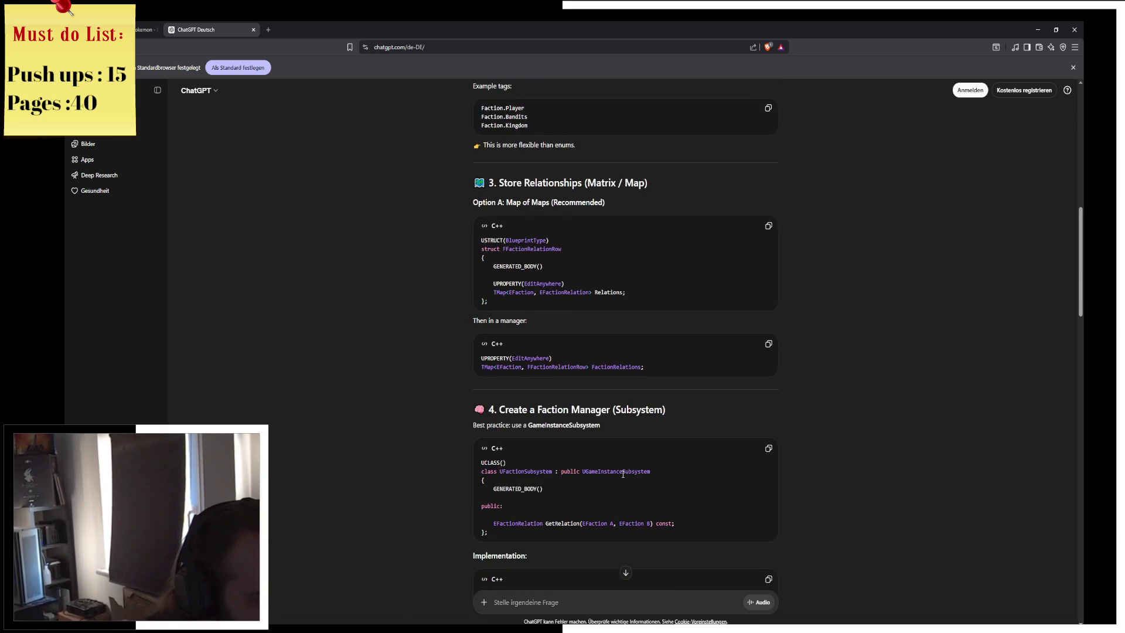
scroll(627, 478, down, 1)
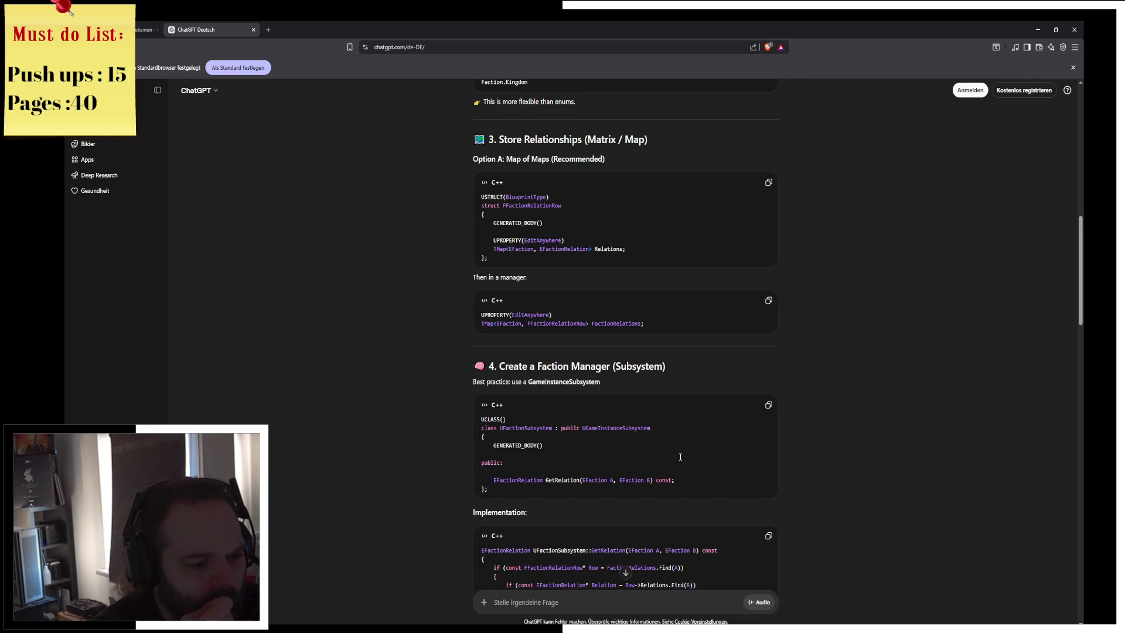
scroll(593, 498, down, 2)
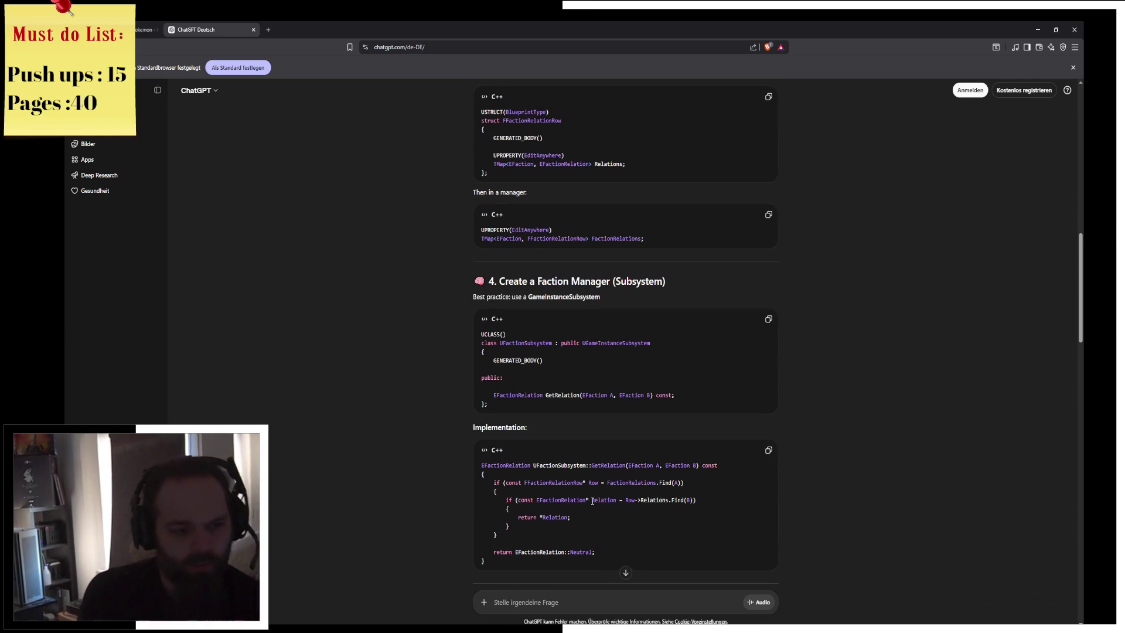
scroll(598, 495, down, 4)
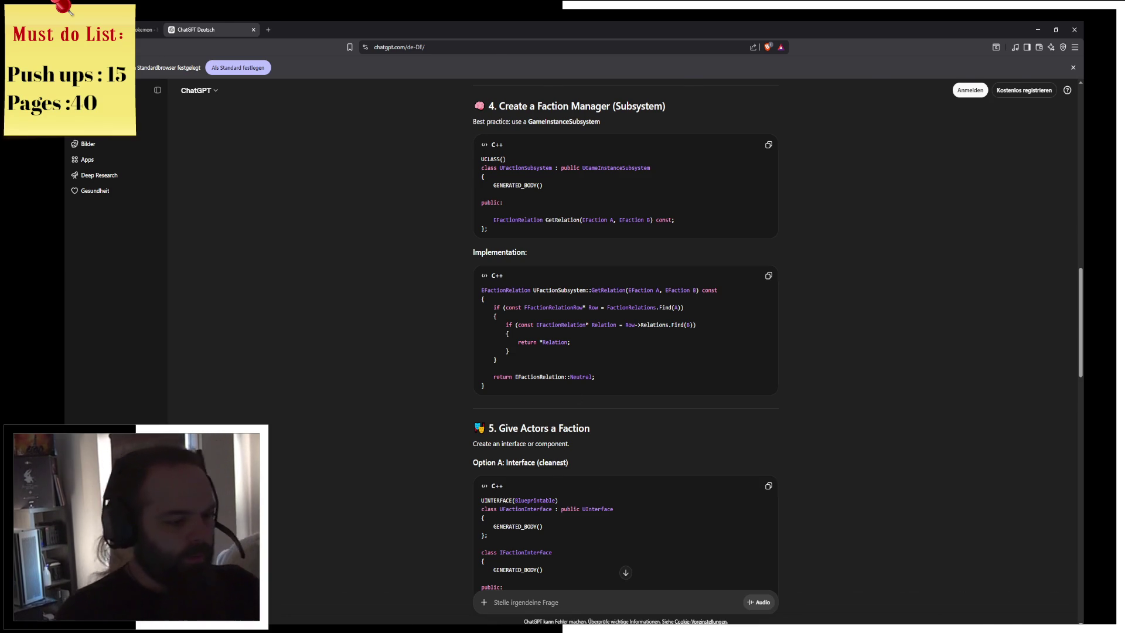
key(alt+Tab)
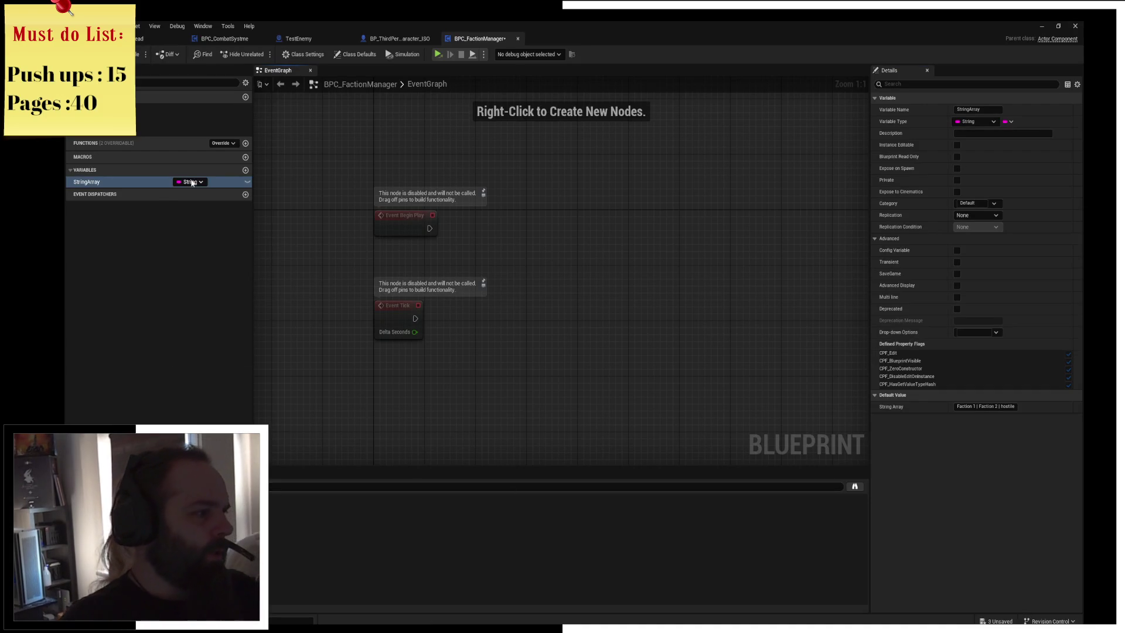
Change the StringArray variable's type from String to Enum Factions
click(191, 182)
text(FactionRelation)
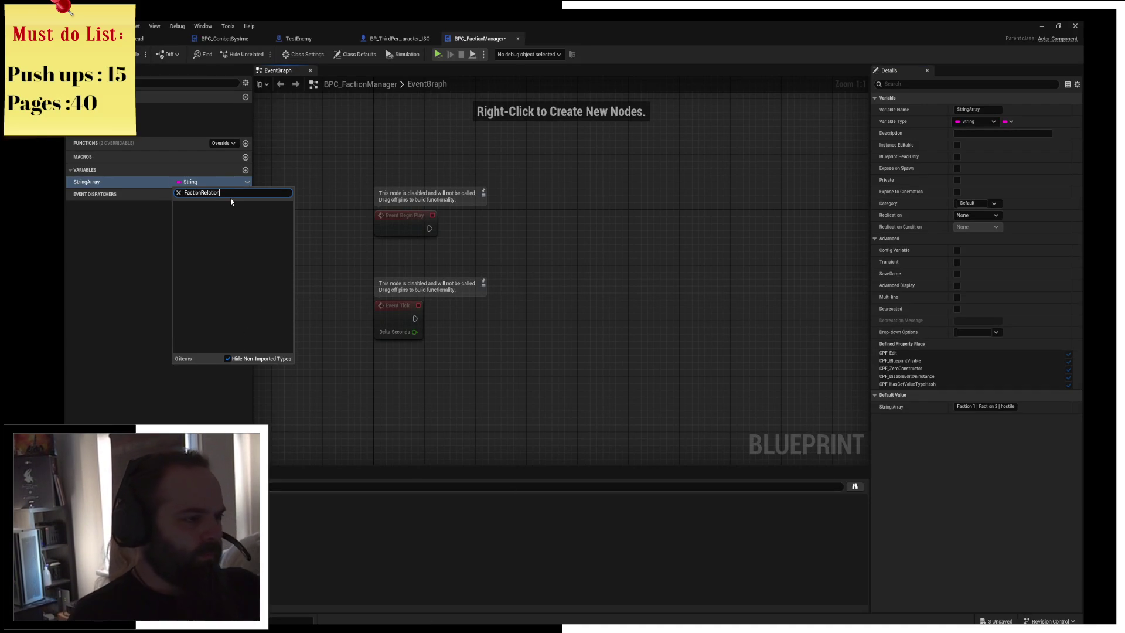
key(BackSpace)
key(BackSpace)
key(BackSpace)
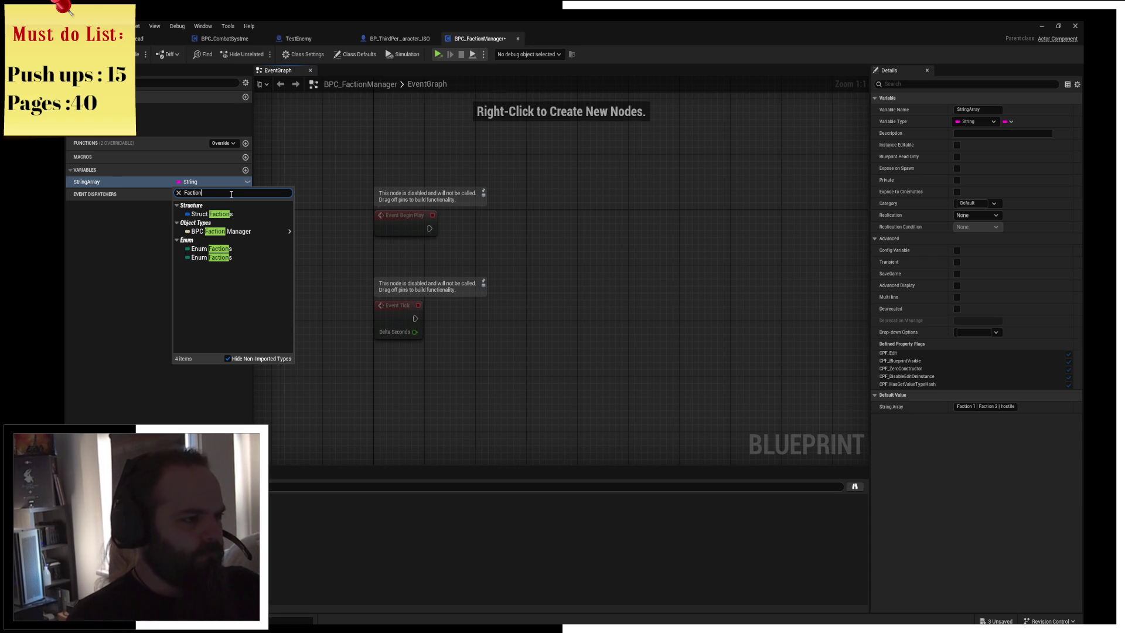
click(230, 249)
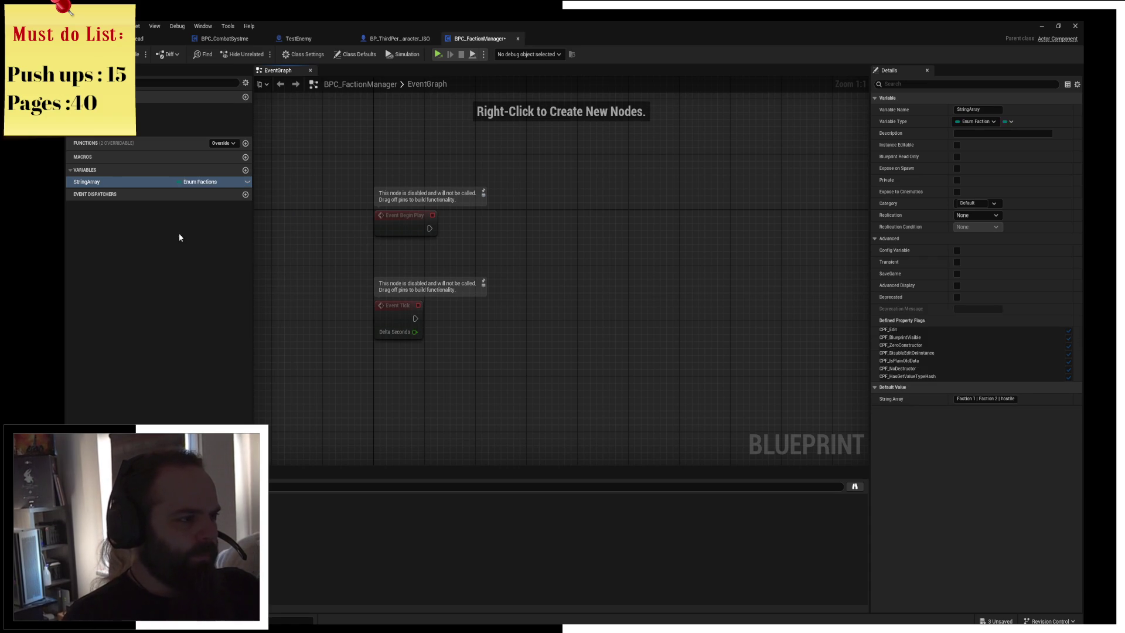
click(223, 186)
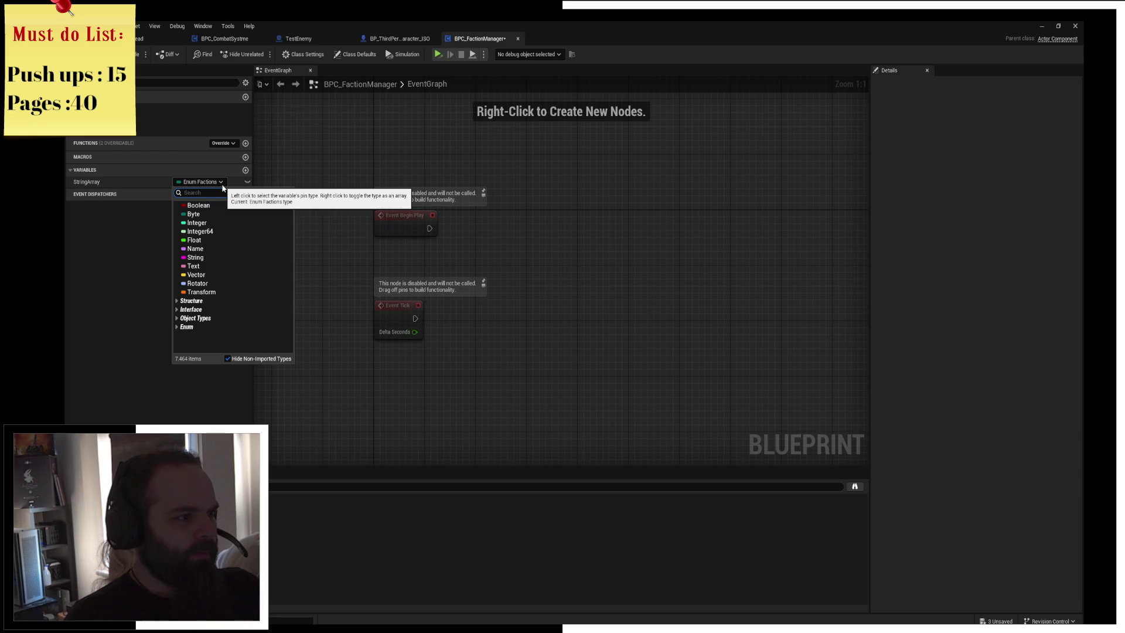
click(222, 186)
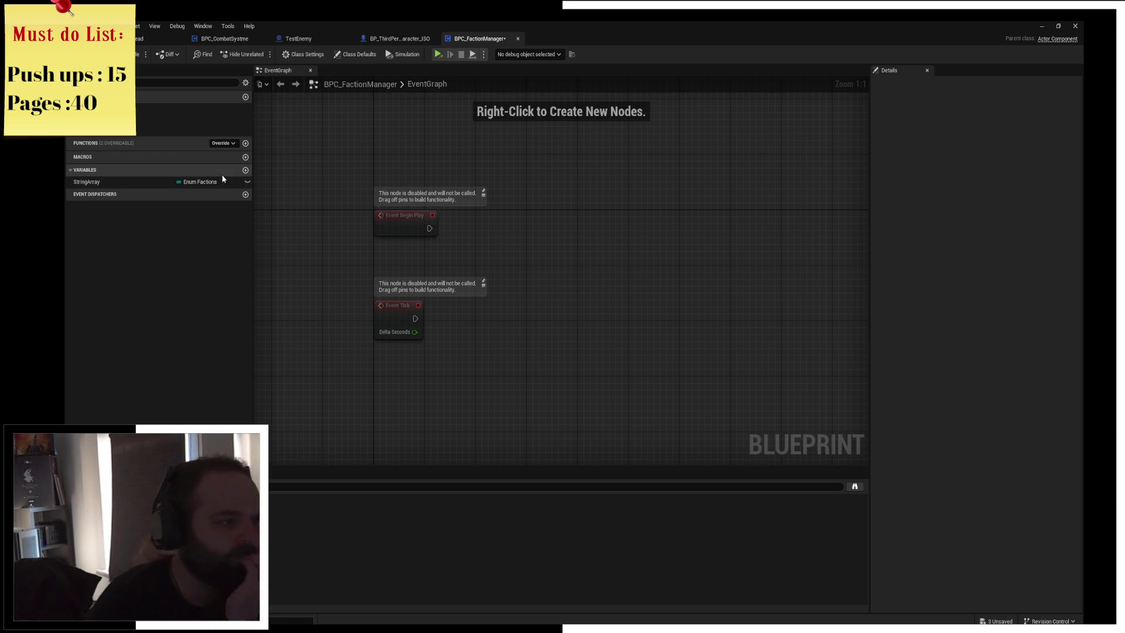
click(168, 181)
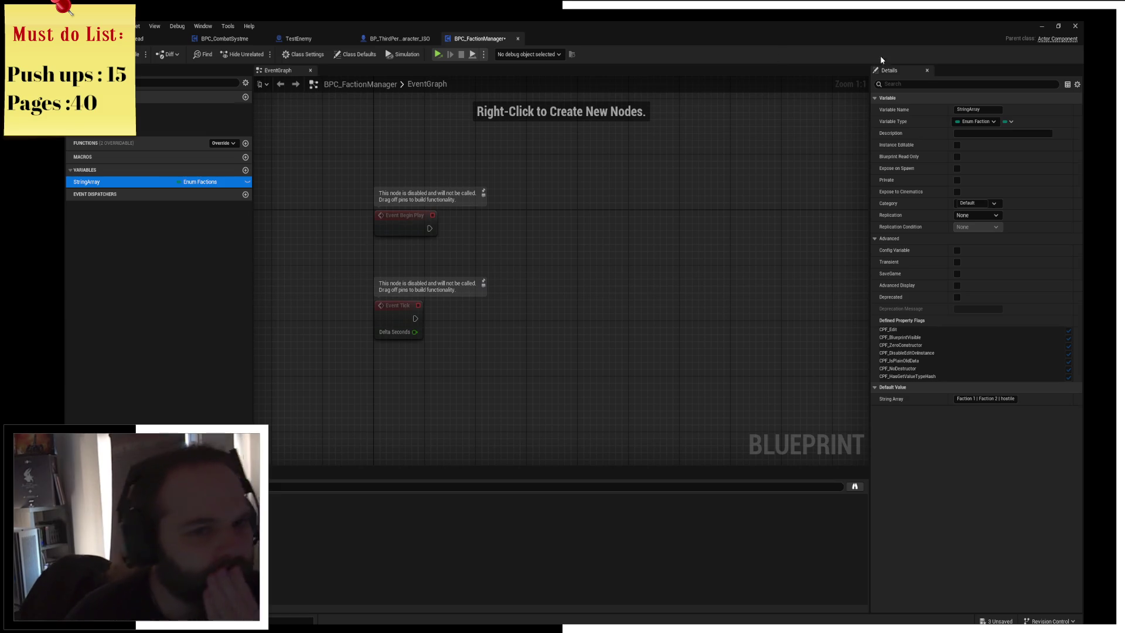
Make StringArray a Map with Enum Factions keys and Integer values
click(1009, 122)
click(997, 171)
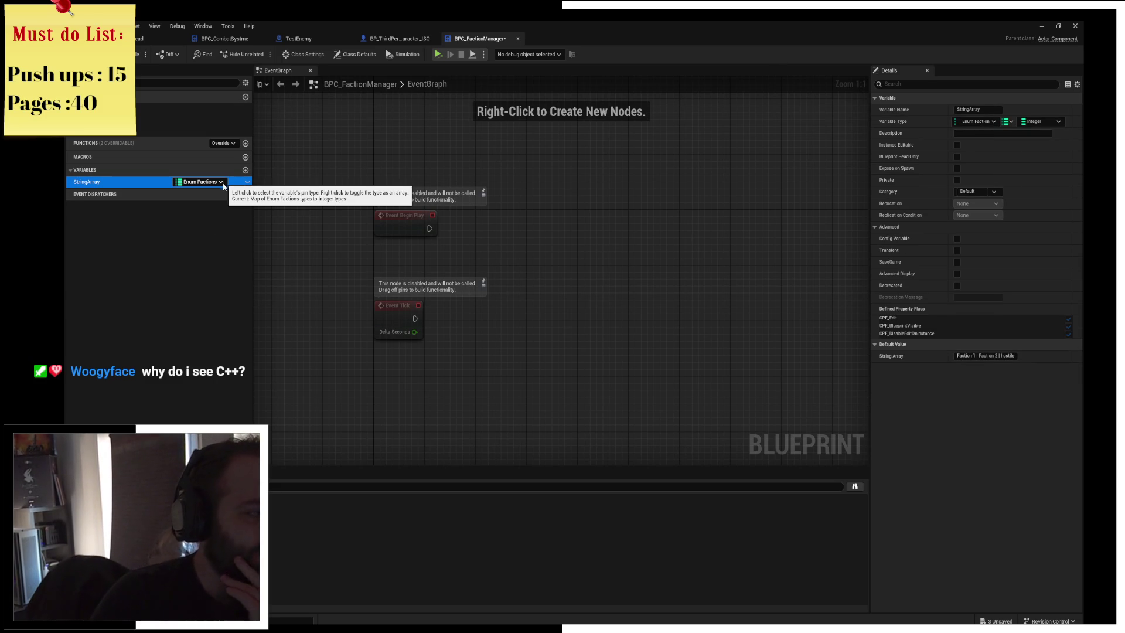
click(1034, 121)
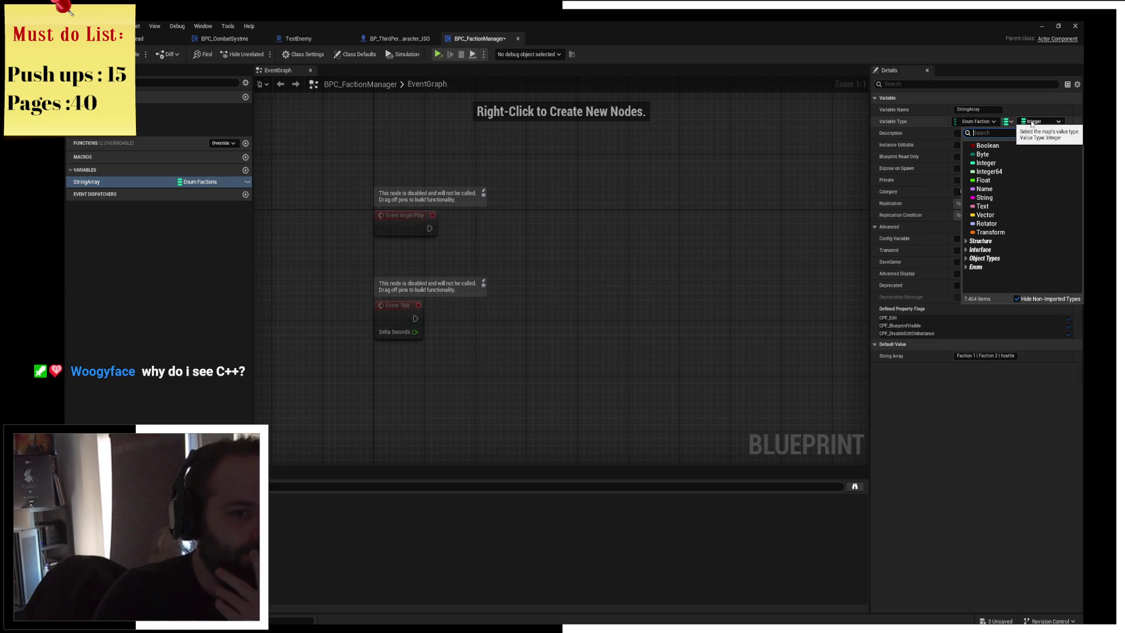
click(1040, 122)
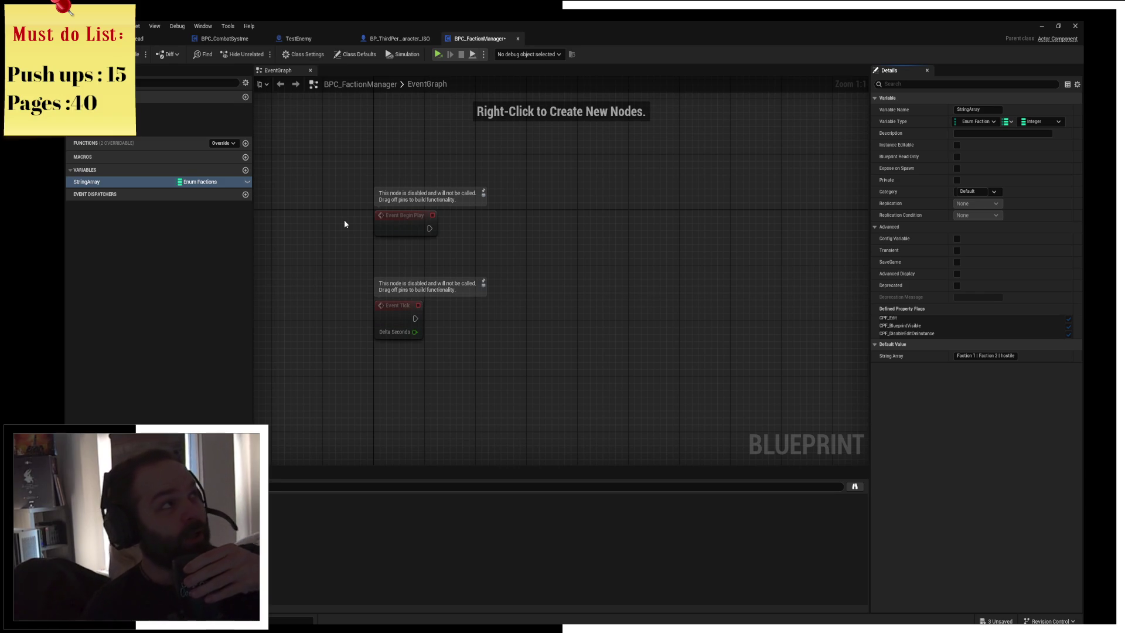
key(alt+Tab)
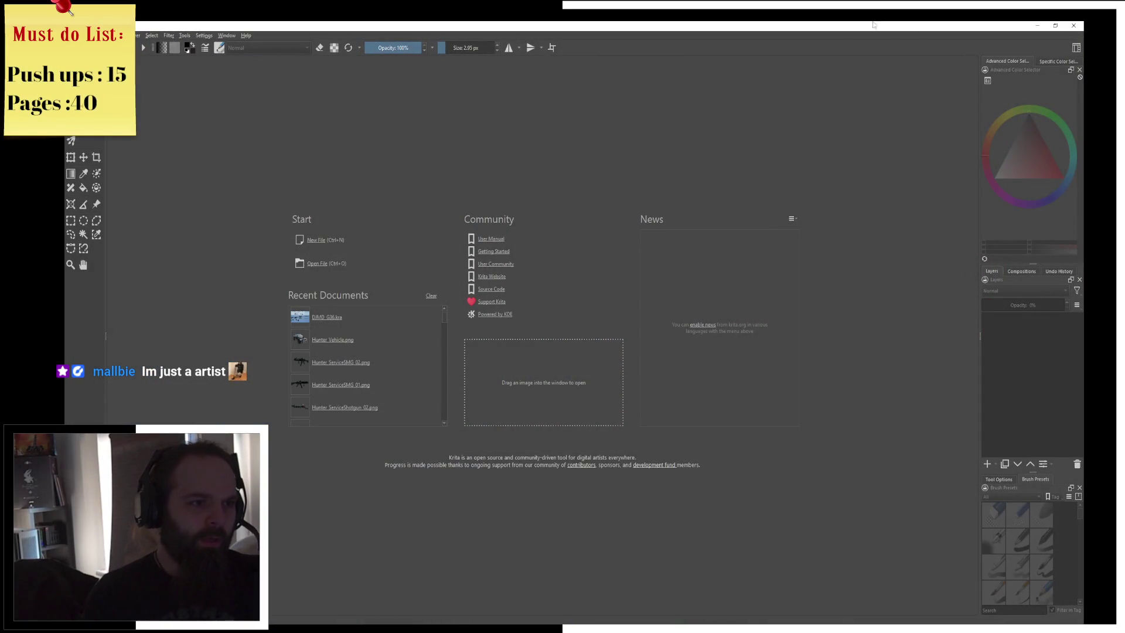
Bring up the blank Krita canvas and begin the first F label stroke
key(alt+Tab)
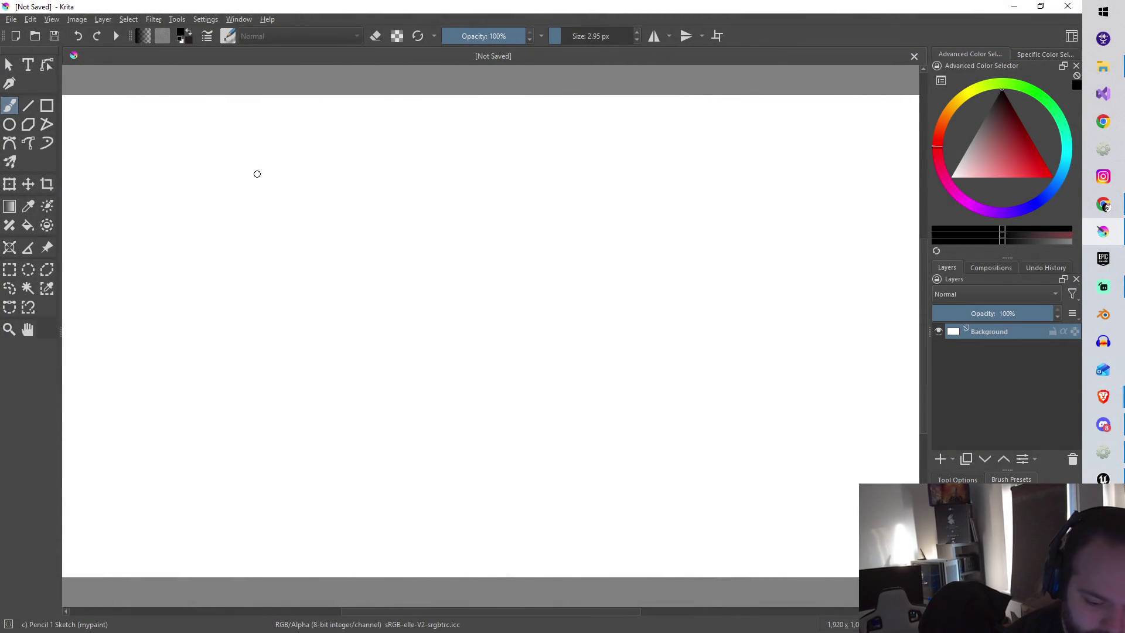
mouse_move(214, 204)
mouse_down()
mouse_move(227, 180)
mouse_move(240, 202)
mouse_up()
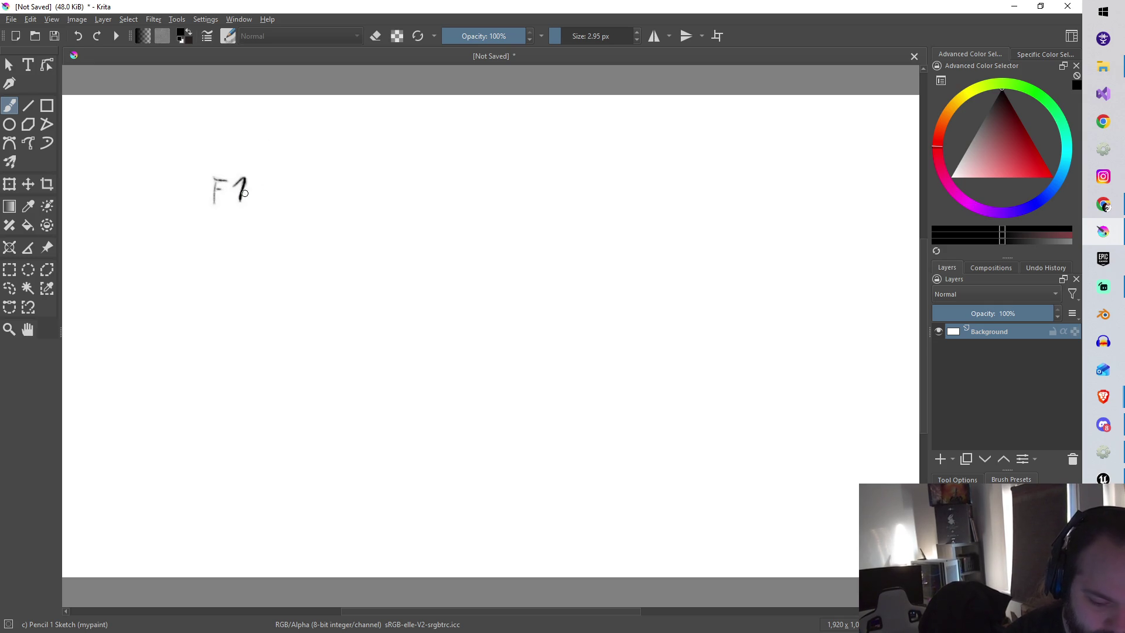
Handwrite the F1–F4 column headers and F2–F4 row labels
drag(262, 159, 265, 135)
mouse_move(265, 136)
mouse_down()
mouse_move(293, 158)
mouse_move(317, 157)
mouse_move(333, 133)
mouse_up()
drag(319, 146, 354, 158)
drag(214, 224, 212, 250)
mouse_move(212, 225)
mouse_down()
mouse_move(226, 222)
mouse_move(245, 249)
mouse_move(209, 298)
mouse_up()
mouse_move(212, 271)
mouse_down()
mouse_move(226, 269)
mouse_move(238, 301)
mouse_move(211, 343)
mouse_up()
drag(213, 316, 226, 315)
mouse_move(212, 329)
mouse_down()
mouse_move(236, 326)
mouse_move(244, 338)
mouse_up()
drag(243, 319, 245, 342)
mouse_move(366, 130)
mouse_down()
mouse_move(364, 156)
mouse_move(374, 129)
mouse_up()
mouse_move(365, 144)
mouse_down()
mouse_move(408, 159)
mouse_move(428, 130)
mouse_up()
mouse_move(411, 148)
mouse_down()
mouse_move(445, 152)
mouse_move(438, 162)
mouse_up()
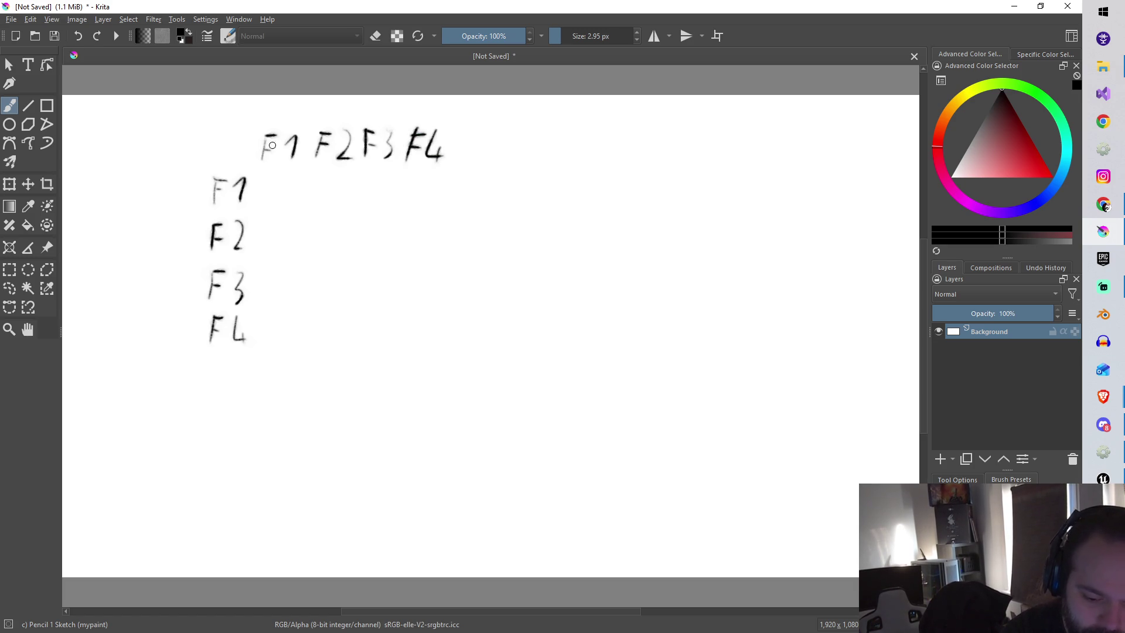
Draw the grid's column dividers, row lines and a bracket around the row labels
drag(308, 130, 289, 368)
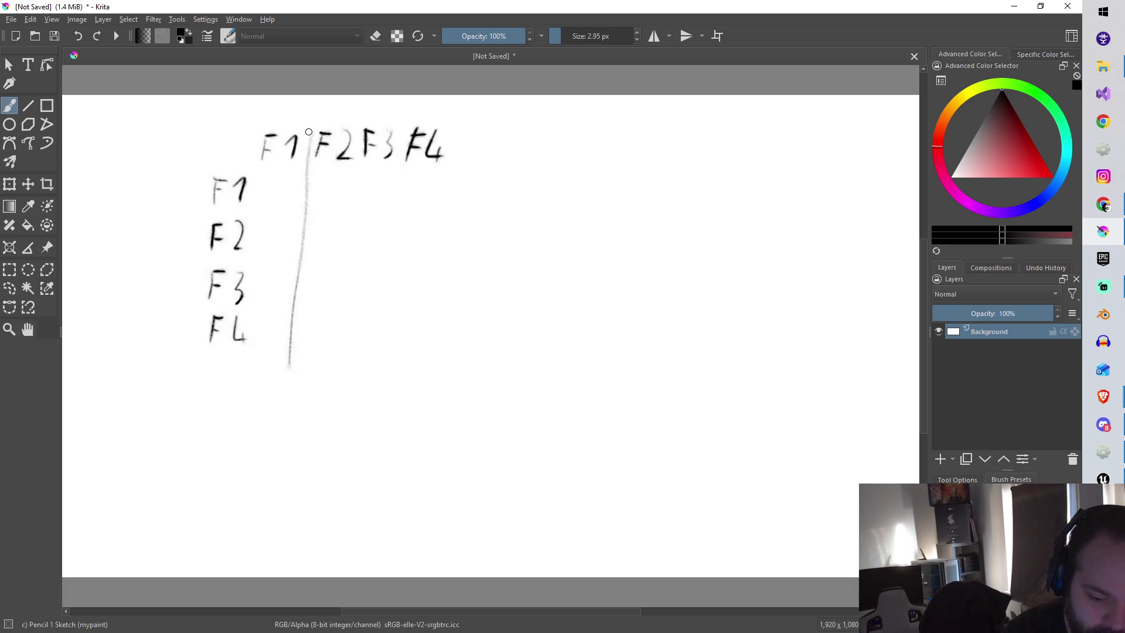
drag(360, 129, 338, 363)
drag(406, 122, 385, 337)
drag(210, 173, 481, 173)
drag(202, 206, 499, 201)
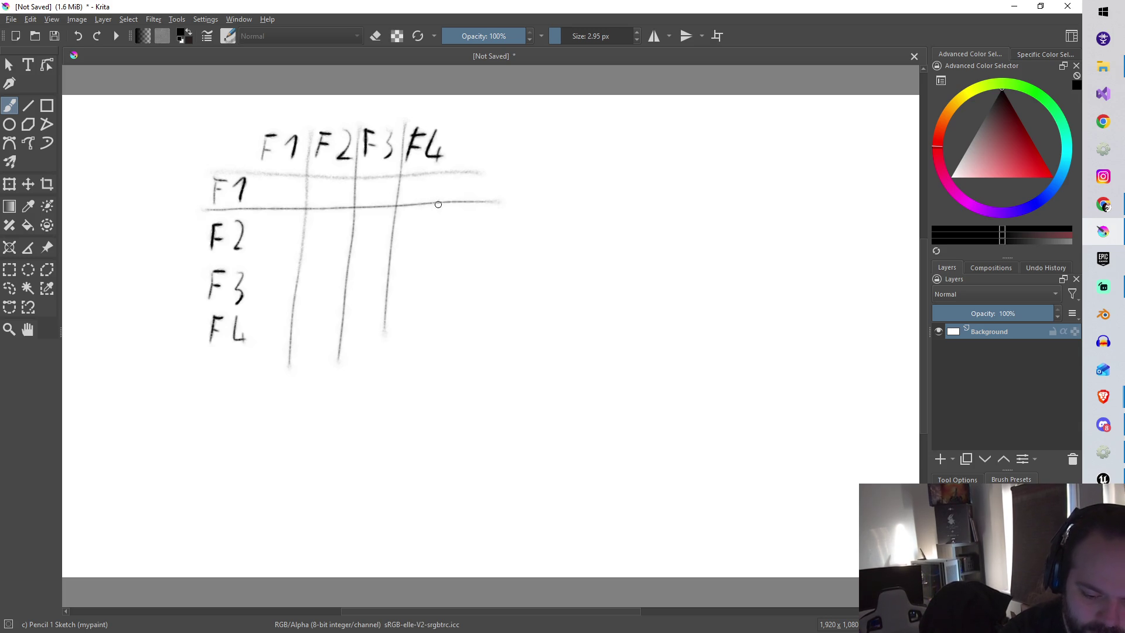
drag(198, 259, 511, 249)
drag(192, 301, 497, 298)
drag(189, 180, 166, 335)
Label the rows D1 and the columns D2
drag(120, 240, 115, 268)
mouse_move(117, 239)
mouse_down()
mouse_move(130, 252)
mouse_move(117, 269)
mouse_up()
mouse_move(132, 248)
mouse_down()
mouse_move(141, 240)
mouse_move(138, 258)
mouse_up()
mouse_move(345, 95)
mouse_down()
mouse_move(337, 121)
mouse_move(351, 120)
mouse_up()
drag(359, 100, 371, 118)
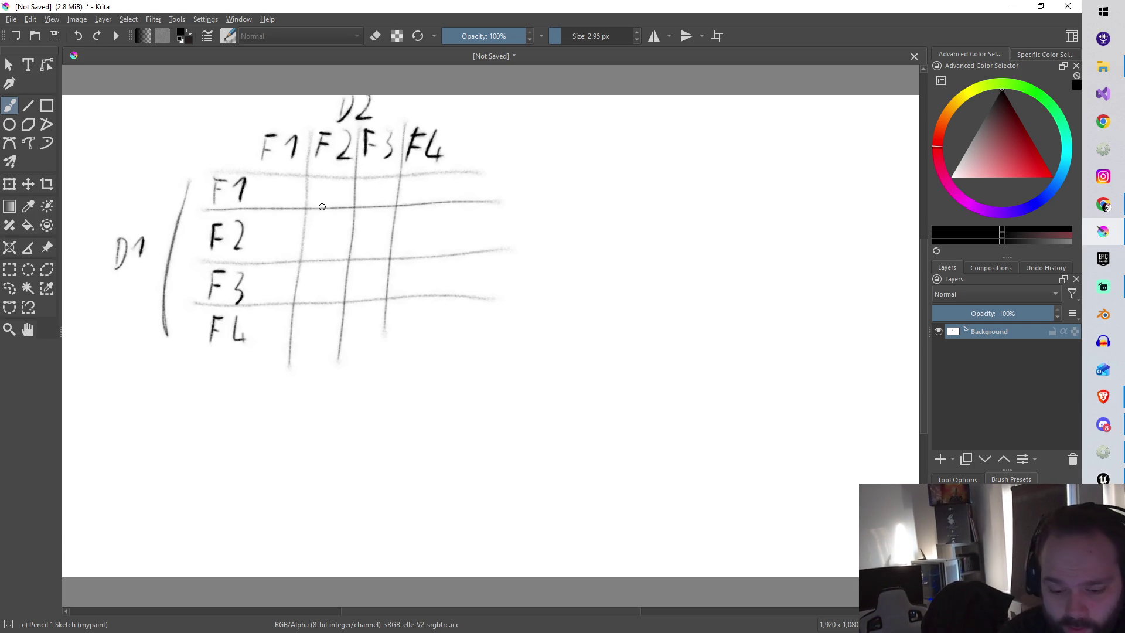
Separate the row labels with a line and mark X's down the diagonal cells
drag(258, 132, 251, 366)
drag(272, 185, 275, 199)
mouse_move(329, 230)
mouse_down()
mouse_move(344, 244)
mouse_move(329, 244)
mouse_up()
mouse_move(358, 278)
mouse_down()
mouse_move(380, 295)
mouse_move(363, 294)
mouse_move(427, 332)
mouse_move(414, 341)
mouse_up()
click(1018, 143)
Draw a red O in F1/F3 and green V's in the F1/F2 and F2/F1 cells
drag(1017, 142, 1053, 177)
drag(372, 186, 390, 195)
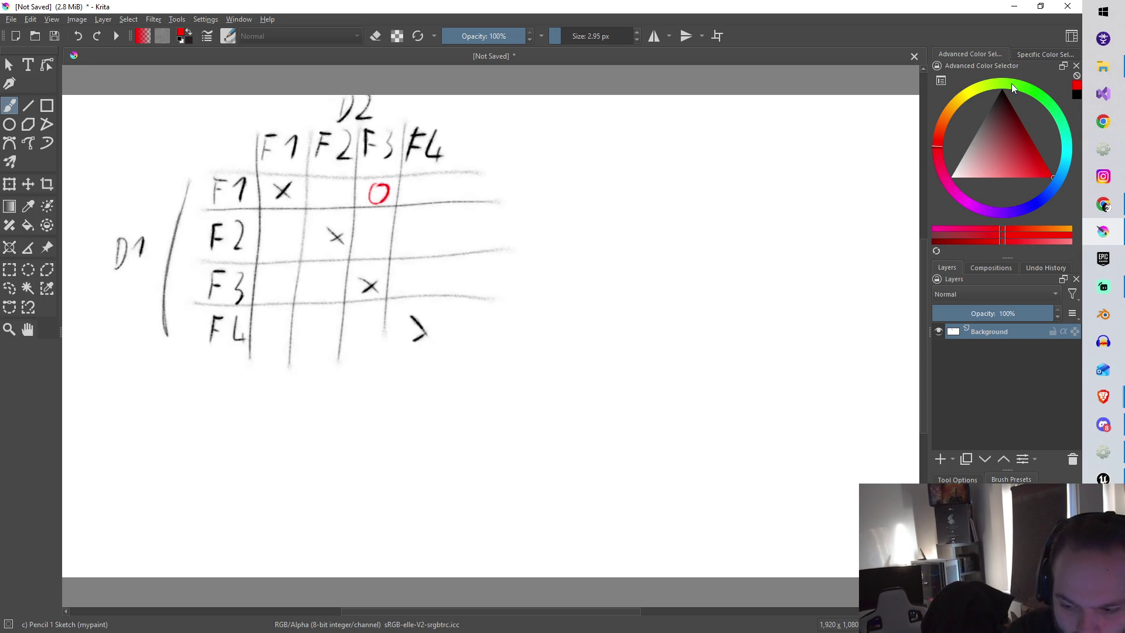
click(1039, 94)
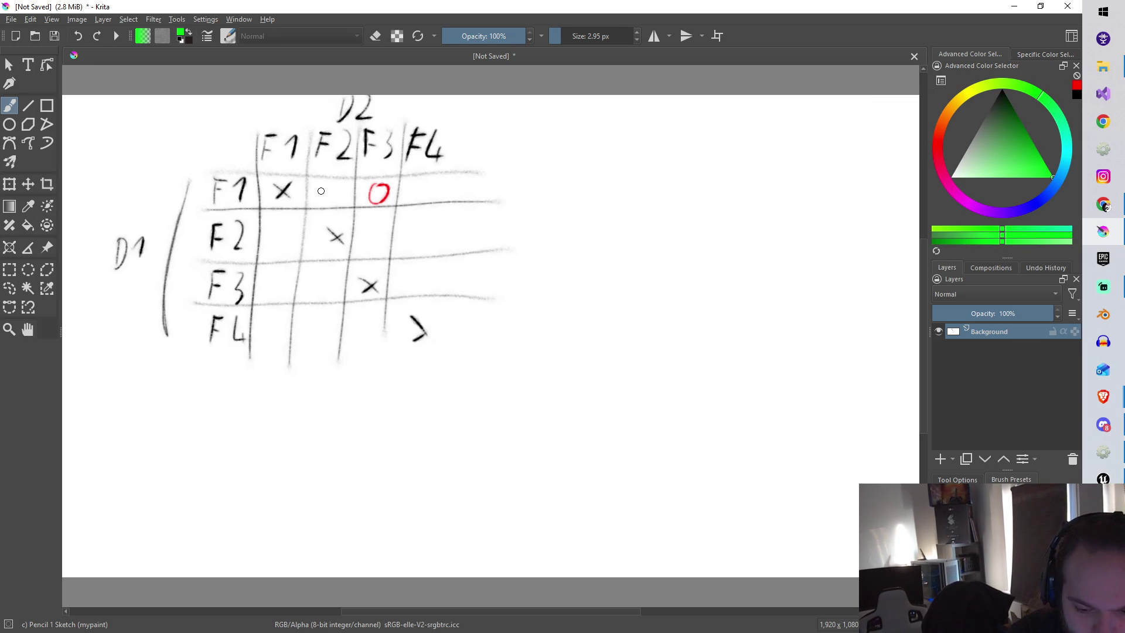
drag(321, 184, 335, 184)
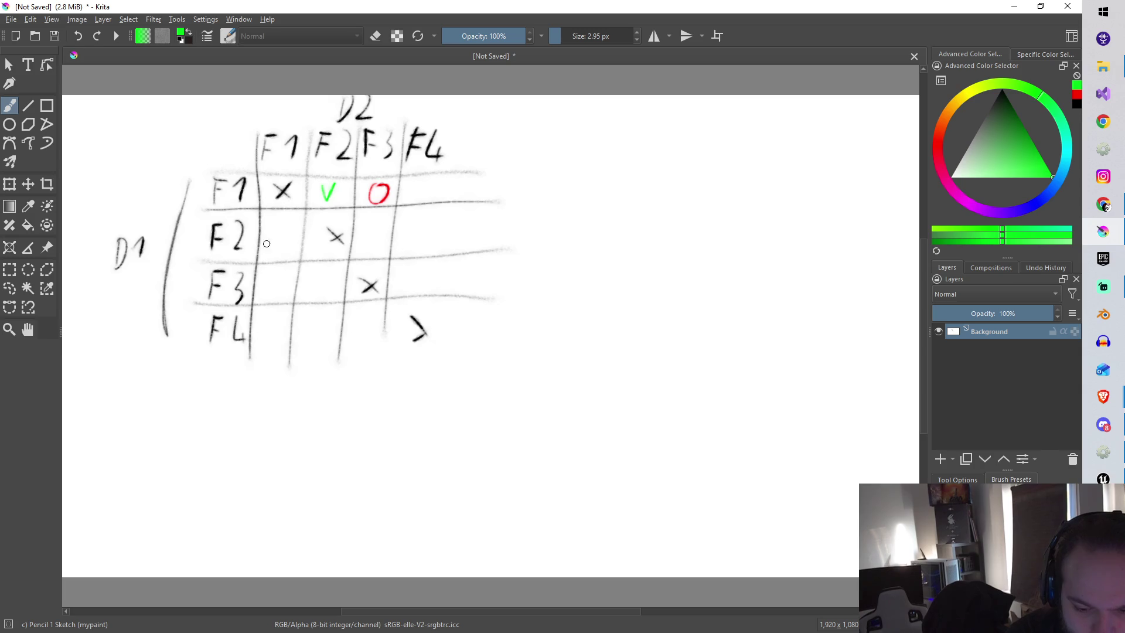
drag(275, 232, 289, 227)
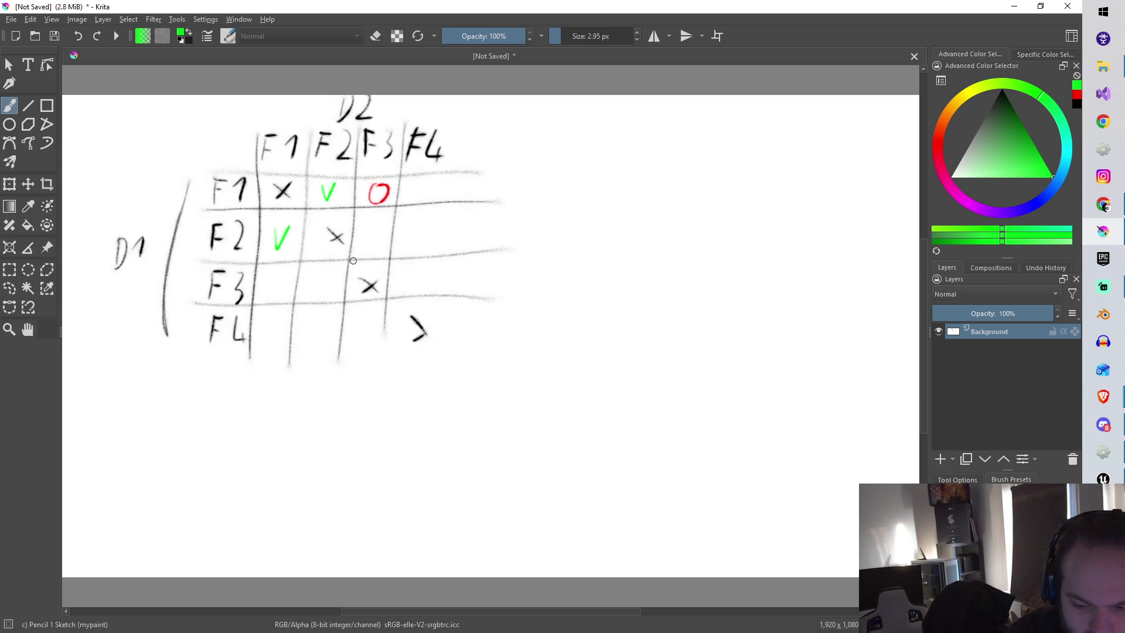
Add a red O in the F3/F1 cell, then draw a black border right of F4
click(941, 135)
drag(940, 136, 934, 142)
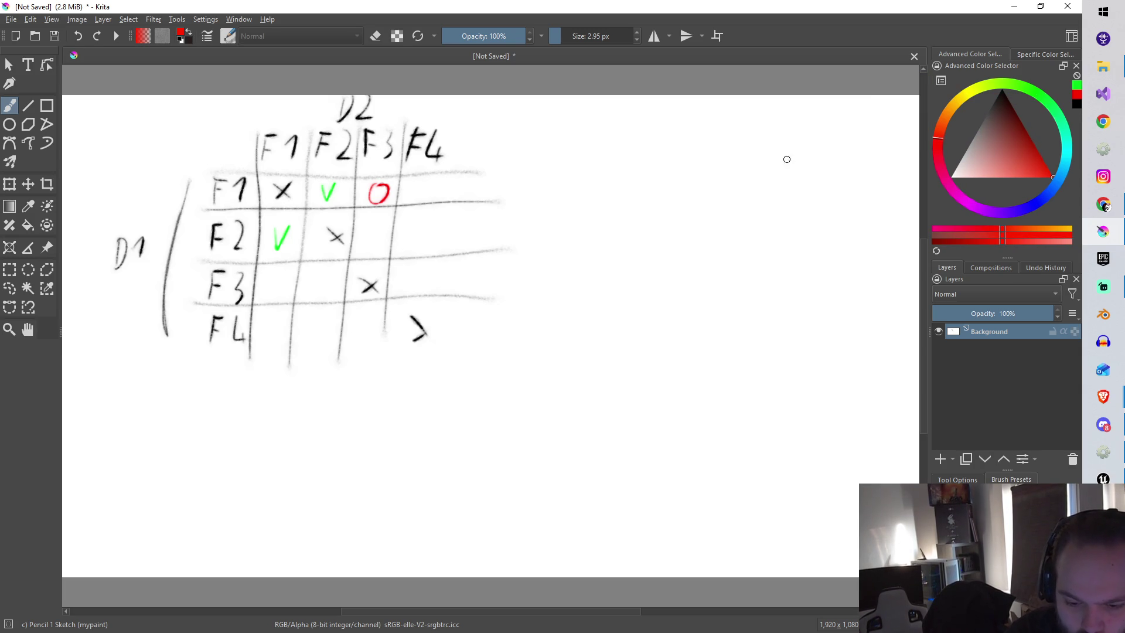
drag(277, 279, 276, 277)
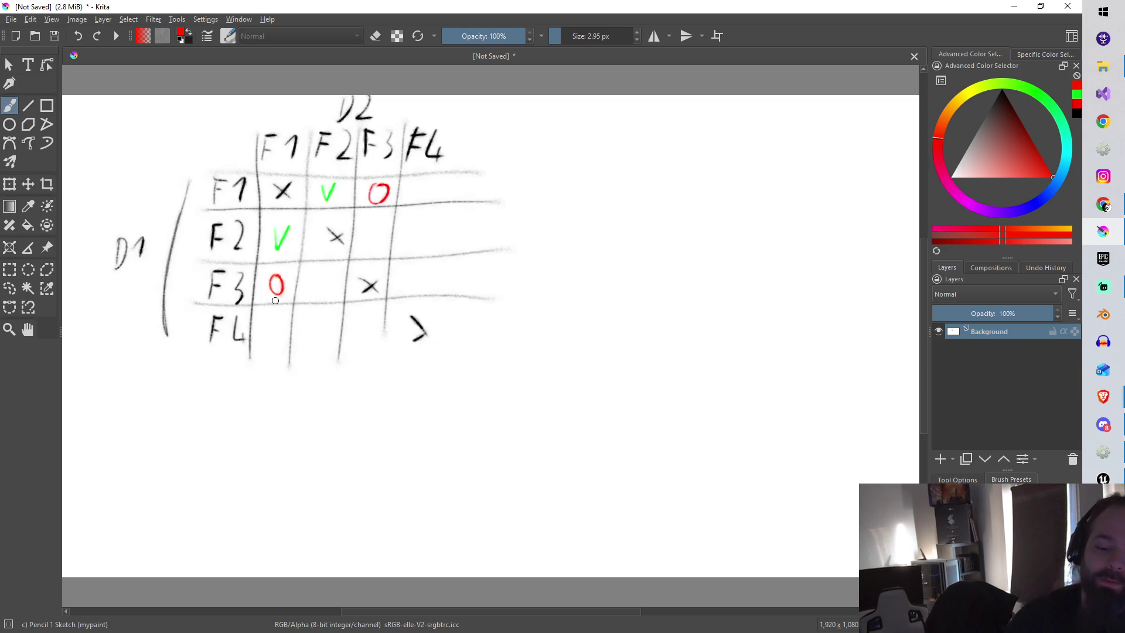
drag(999, 114, 1002, 89)
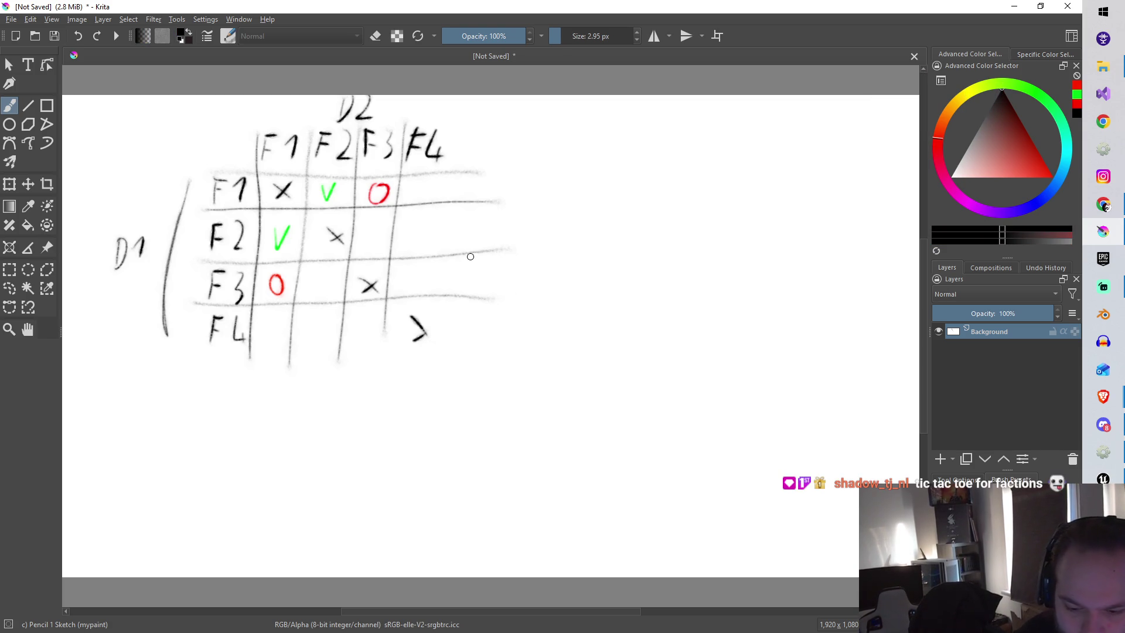
drag(455, 117, 438, 369)
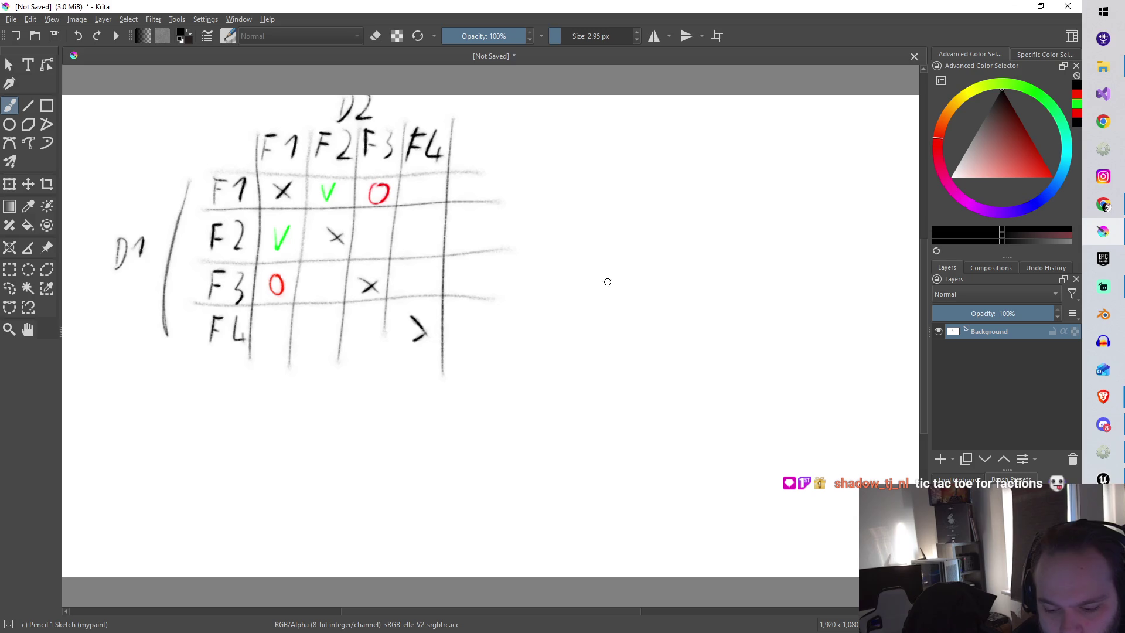
Handwrite FACTION with an opening brace beside the relationship grid
mouse_move(598, 292)
mouse_down()
mouse_move(597, 306)
mouse_move(610, 285)
mouse_move(596, 311)
mouse_up()
mouse_move(595, 296)
mouse_down()
mouse_move(613, 287)
mouse_move(619, 306)
mouse_up()
drag(608, 299, 624, 304)
click(623, 299)
mouse_move(633, 286)
mouse_down()
mouse_move(648, 301)
mouse_move(662, 283)
mouse_move(656, 300)
mouse_up()
drag(595, 271, 592, 320)
mouse_move(692, 265)
mouse_down()
mouse_move(676, 303)
mouse_move(689, 339)
mouse_up()
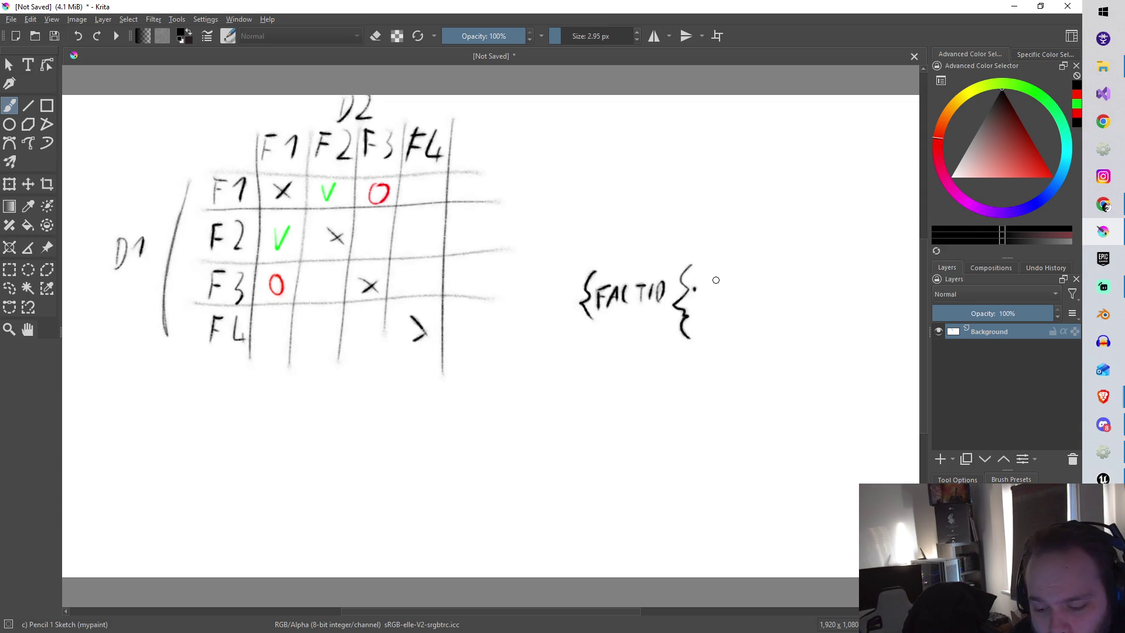
Write the inner FACTION:STATUS inside the brace and finish the first FACTION word
mouse_move(706, 281)
mouse_down()
mouse_move(706, 299)
mouse_move(714, 281)
mouse_move(730, 297)
mouse_up()
mouse_move(720, 291)
mouse_down()
mouse_move(739, 298)
mouse_move(757, 282)
mouse_up()
drag(752, 283, 752, 298)
mouse_move(760, 283)
mouse_down()
mouse_move(760, 293)
mouse_move(769, 284)
mouse_up()
drag(780, 285, 785, 297)
mouse_move(785, 284)
mouse_down()
mouse_move(790, 300)
mouse_move(806, 291)
mouse_move(802, 300)
mouse_move(828, 282)
mouse_up()
mouse_move(821, 284)
mouse_down()
mouse_move(819, 300)
mouse_move(856, 276)
mouse_up()
mouse_move(850, 277)
mouse_down()
mouse_move(851, 297)
mouse_move(865, 281)
mouse_move(869, 300)
mouse_move(864, 280)
mouse_move(893, 292)
mouse_move(872, 330)
mouse_up()
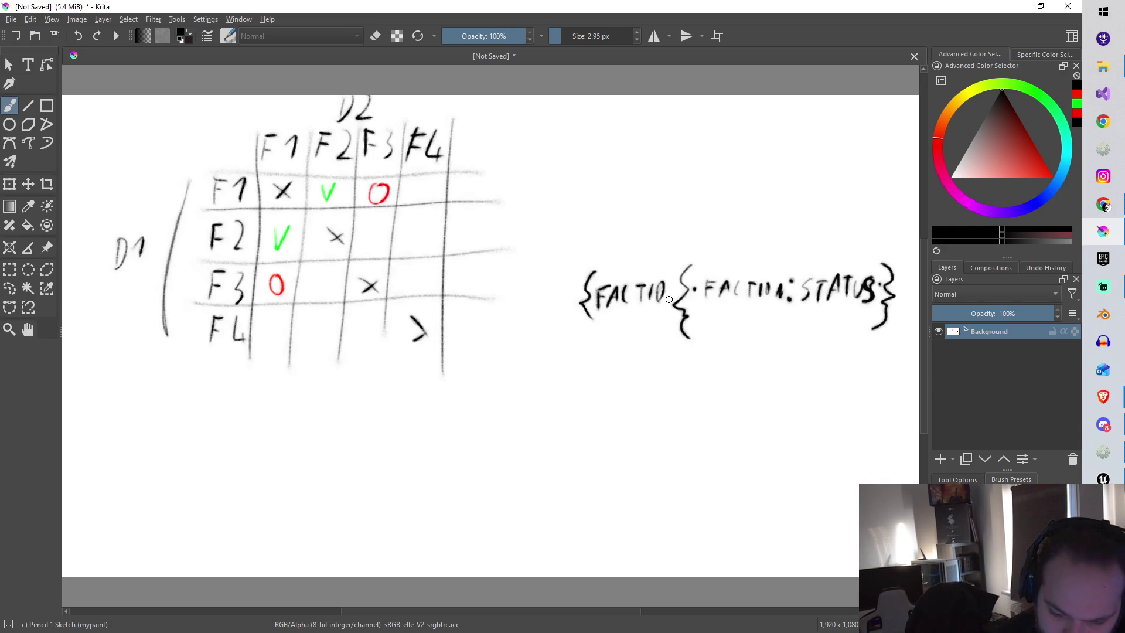
drag(660, 301, 678, 279)
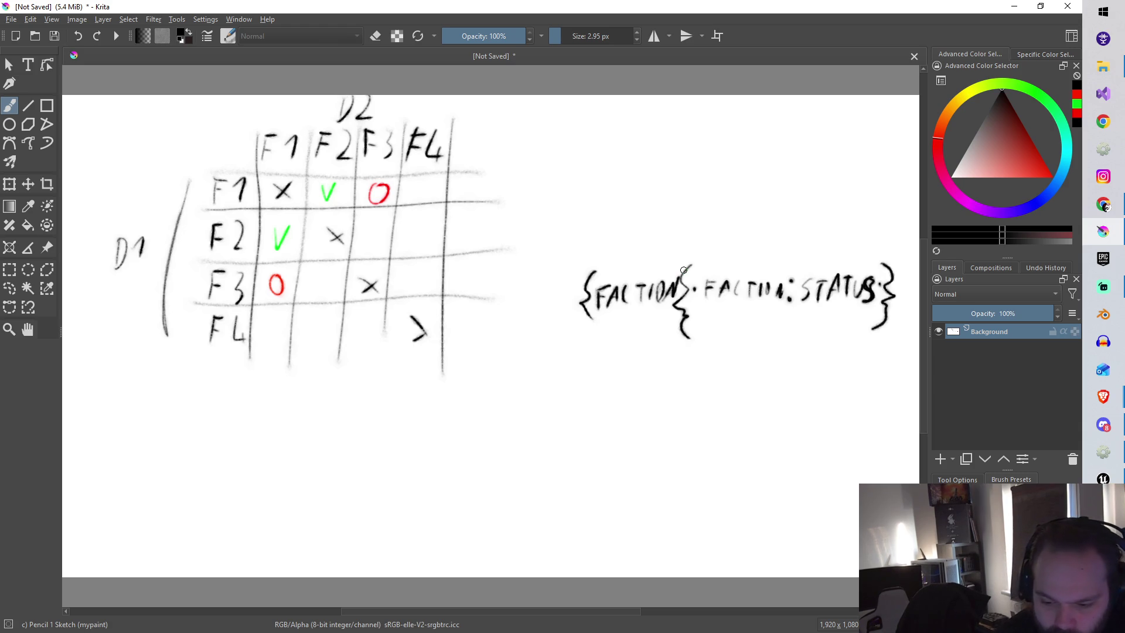
Outline the map note and sketch a small square with two arrows below the grid
mouse_move(596, 241)
mouse_down()
mouse_move(571, 247)
mouse_move(668, 362)
mouse_move(904, 321)
mouse_move(824, 228)
mouse_move(577, 256)
mouse_up()
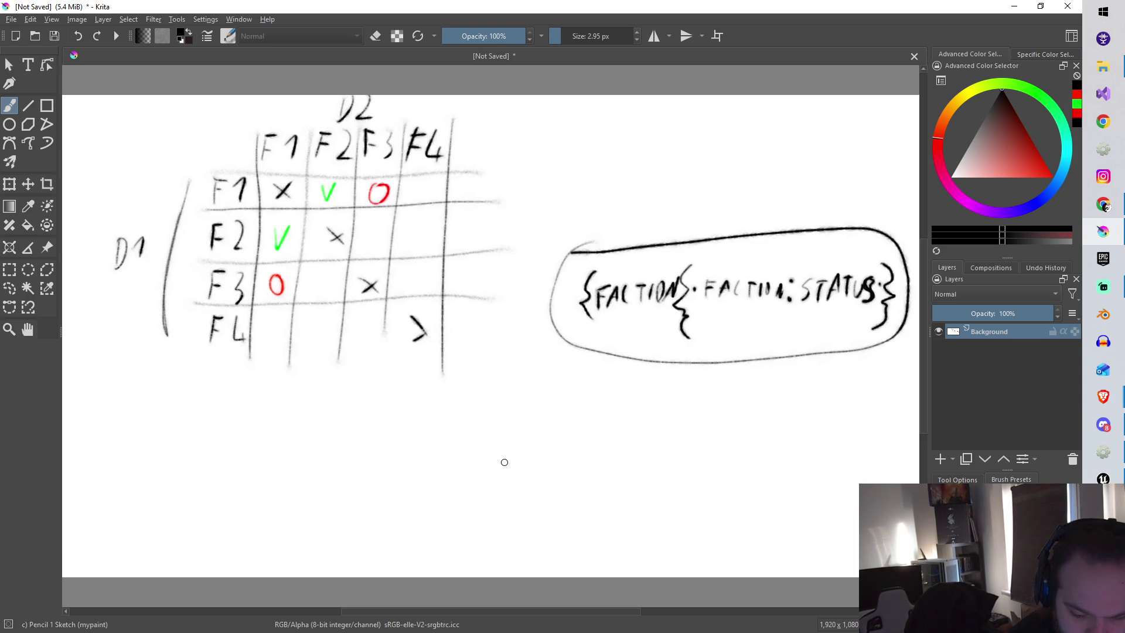
mouse_move(452, 421)
mouse_down()
mouse_move(445, 469)
mouse_move(517, 409)
mouse_move(437, 419)
mouse_up()
mouse_move(511, 426)
mouse_down()
mouse_move(510, 469)
mouse_move(509, 458)
mouse_move(470, 470)
mouse_move(476, 457)
mouse_move(507, 458)
mouse_move(468, 496)
mouse_move(501, 479)
mouse_move(499, 495)
mouse_up()
mouse_move(534, 461)
mouse_down()
mouse_move(565, 468)
mouse_move(551, 491)
mouse_up()
drag(544, 495, 565, 495)
drag(566, 495, 550, 505)
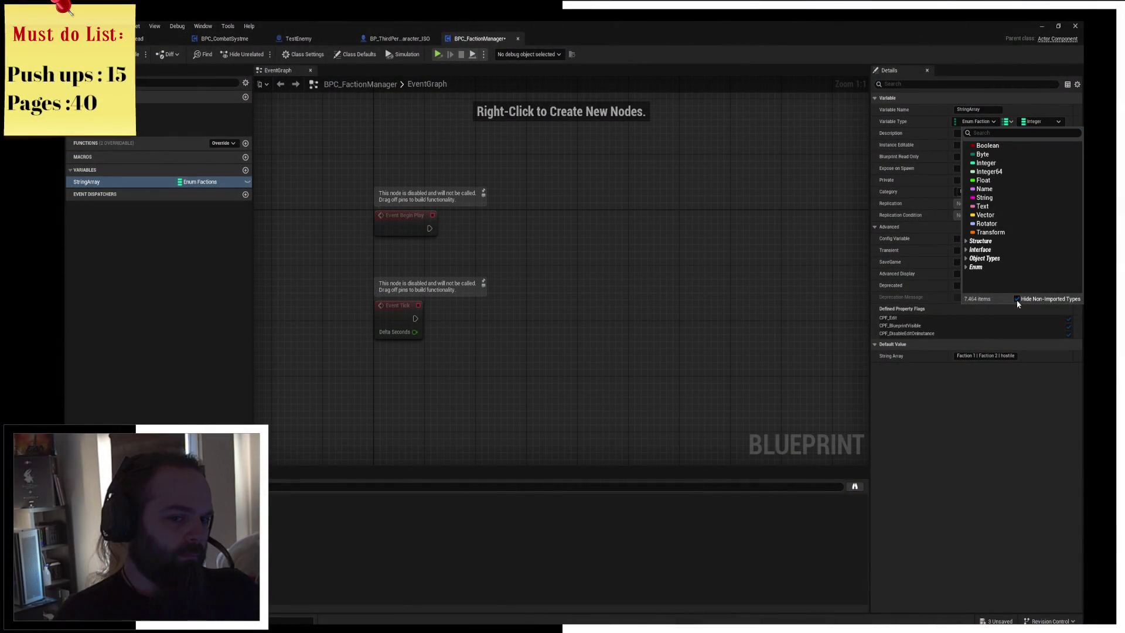
Untick Hide Non-Imported Types in the value-type list, then close it keeping Integer
click(1017, 300)
click(1040, 122)
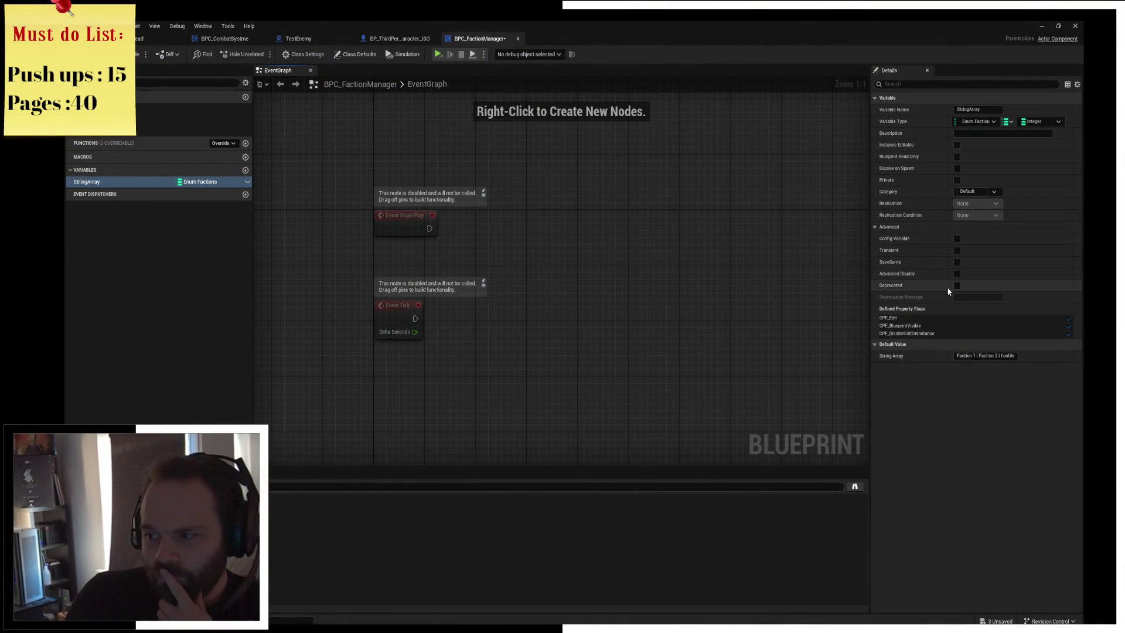
Pan the Event Graph right, clear the node selection, and glance at the faction notes
drag(619, 261, 687, 274)
drag(394, 214, 532, 359)
click(590, 229)
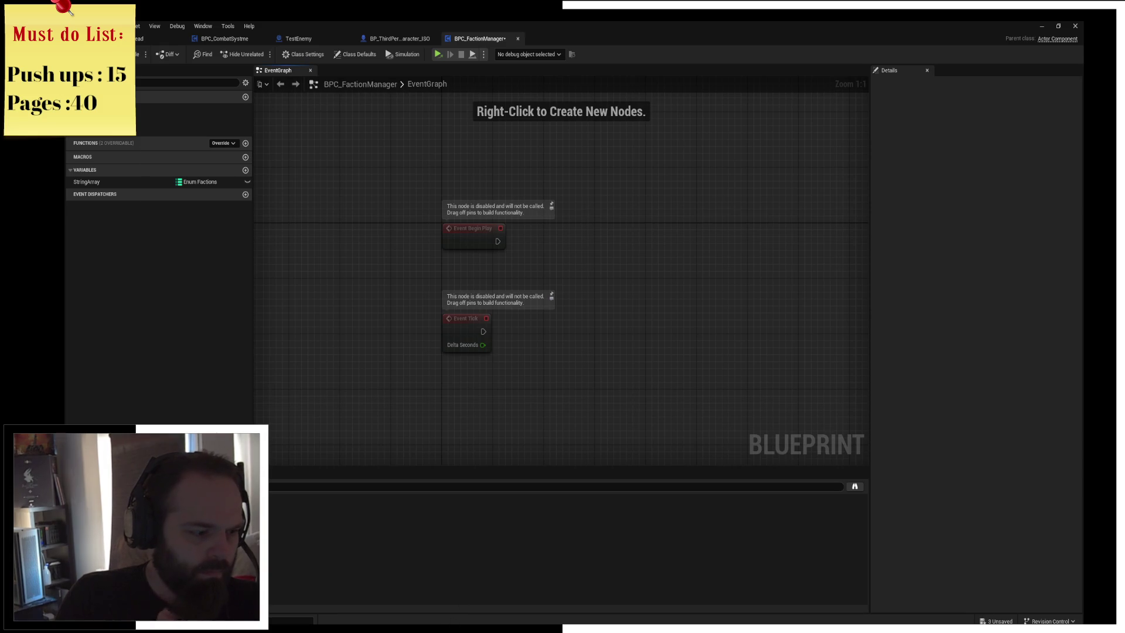
key(alt+Tab)
key(alt+Tab)
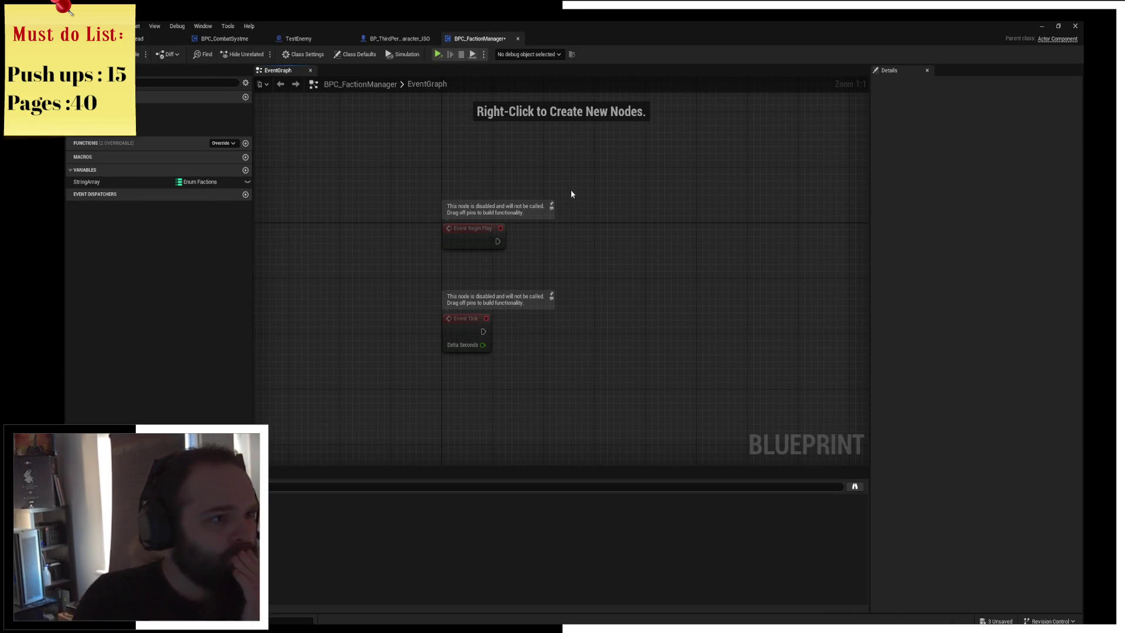
drag(568, 190, 631, 213)
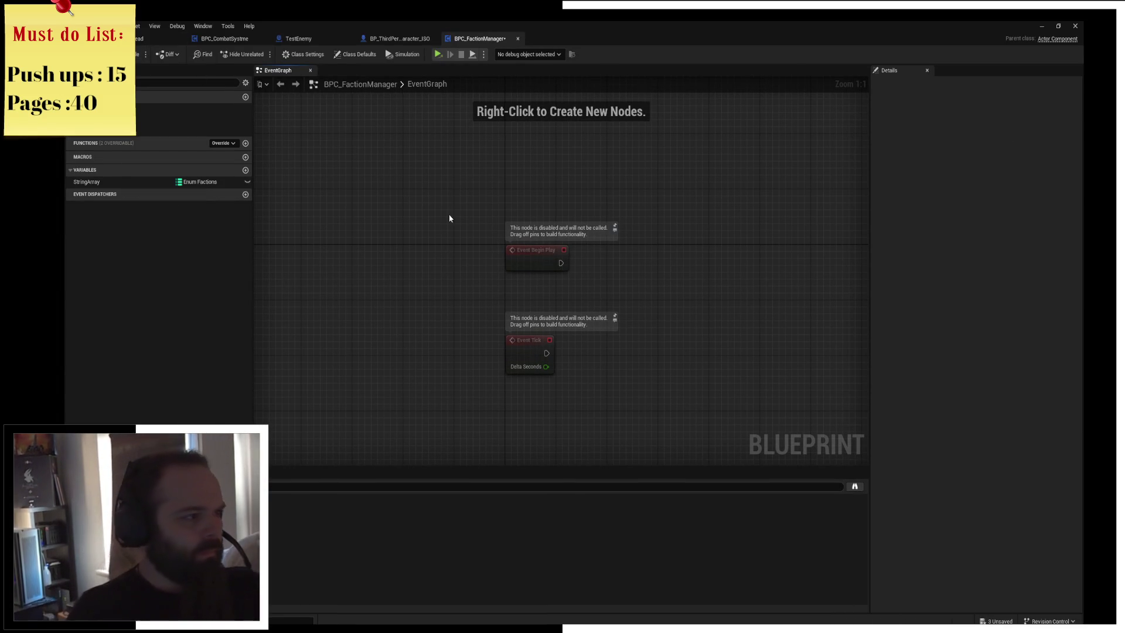
click(245, 170)
click(246, 169)
click(204, 185)
click(204, 185)
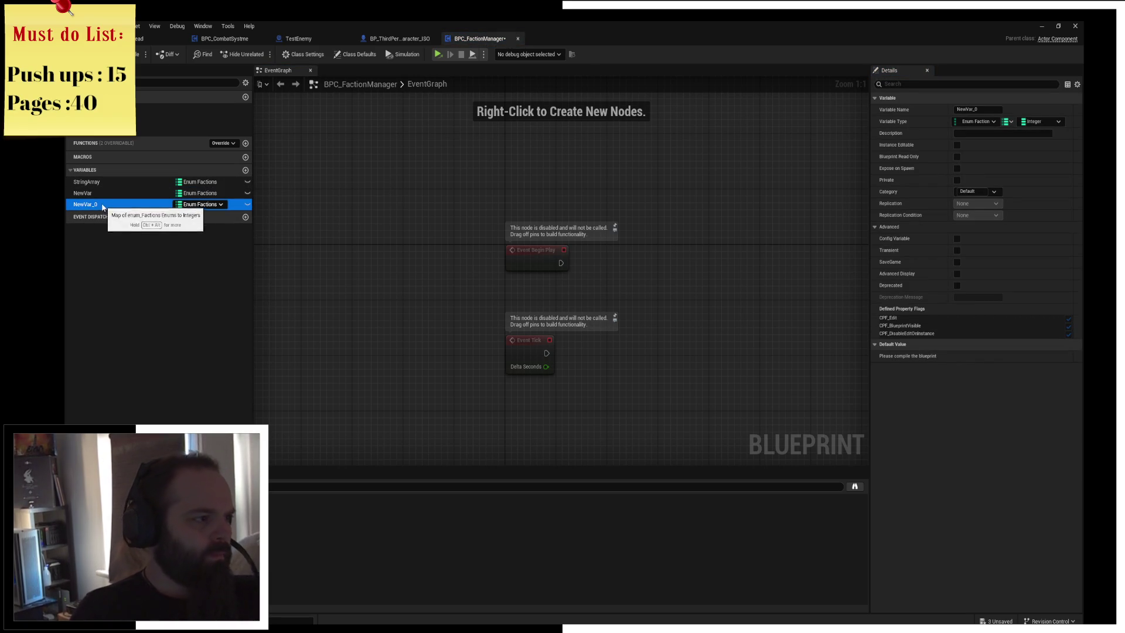
click(102, 253)
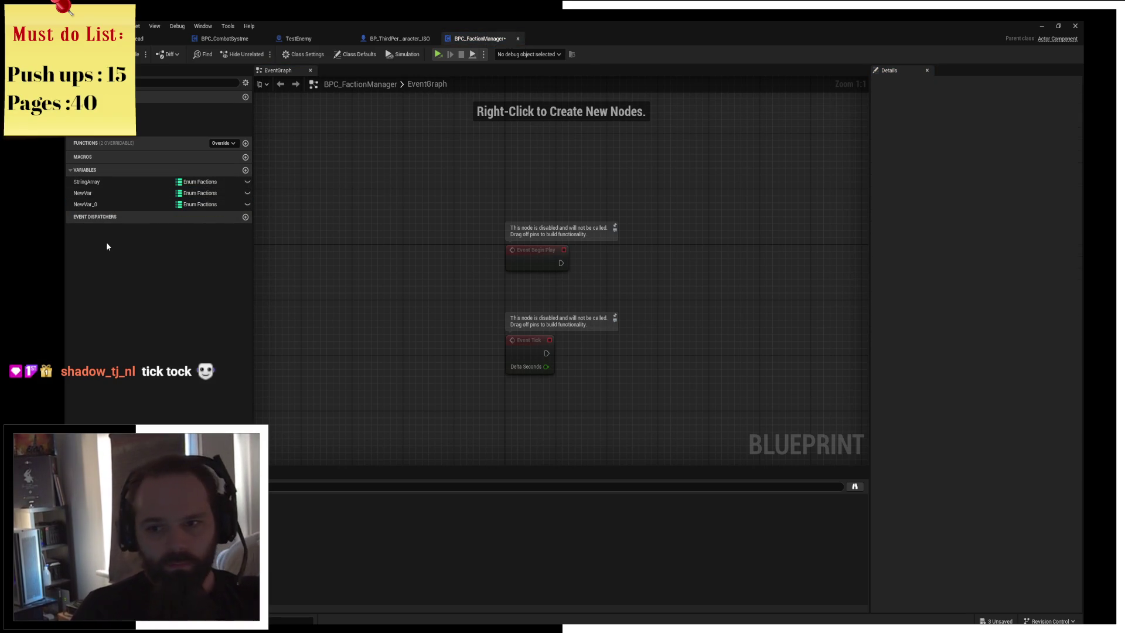
click(88, 204)
key(Delete)
click(117, 192)
key(Delete)
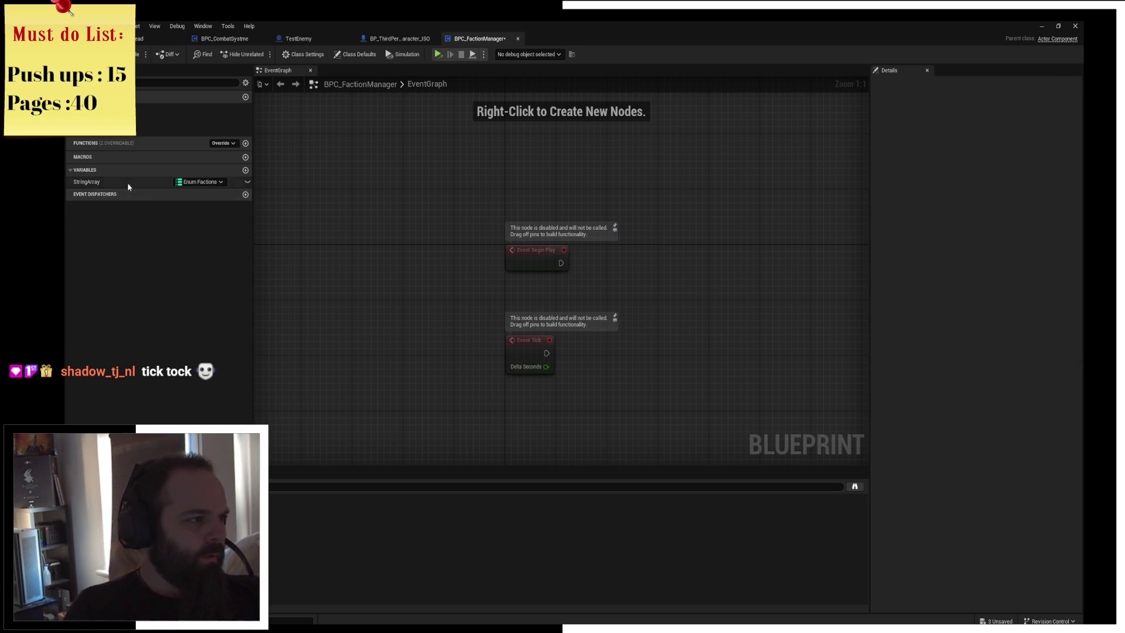
click(128, 184)
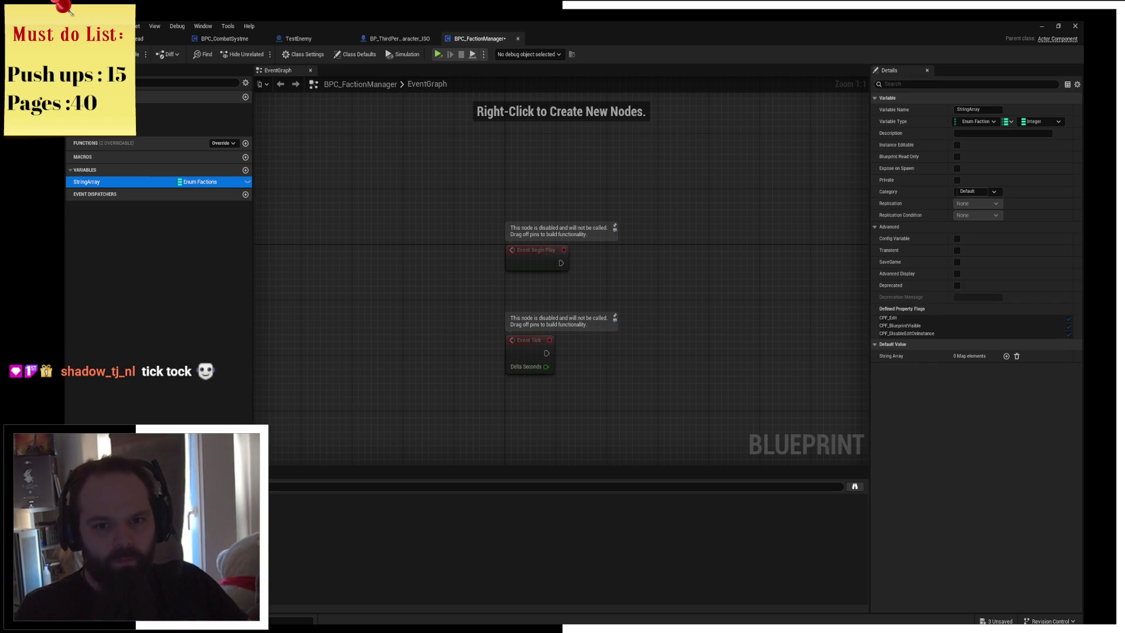
Save BPC_FactionManager with Ctrl+S while panning around the Event Graph's BeginPlay and Tick nodes
mouse_move(619, 279)
mouse_down()
mouse_move(522, 254)
mouse_move(686, 279)
mouse_move(630, 223)
mouse_move(535, 211)
mouse_up()
key(ctrl+s)
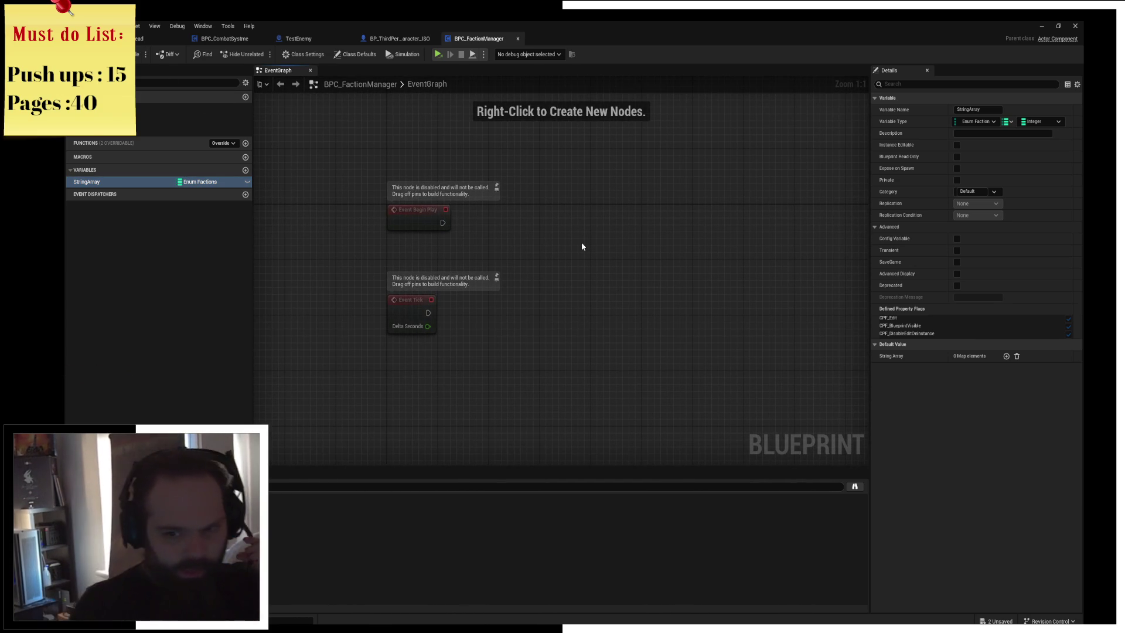
drag(582, 246, 619, 255)
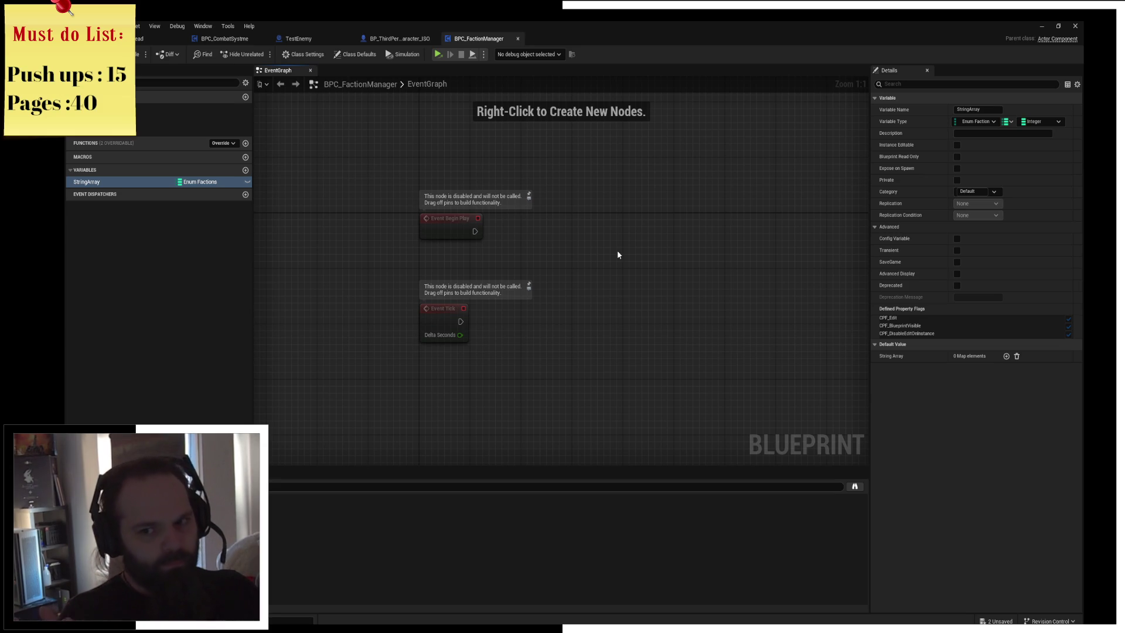
mouse_move(618, 255)
mouse_down()
mouse_move(492, 259)
mouse_move(505, 248)
mouse_move(597, 258)
mouse_up()
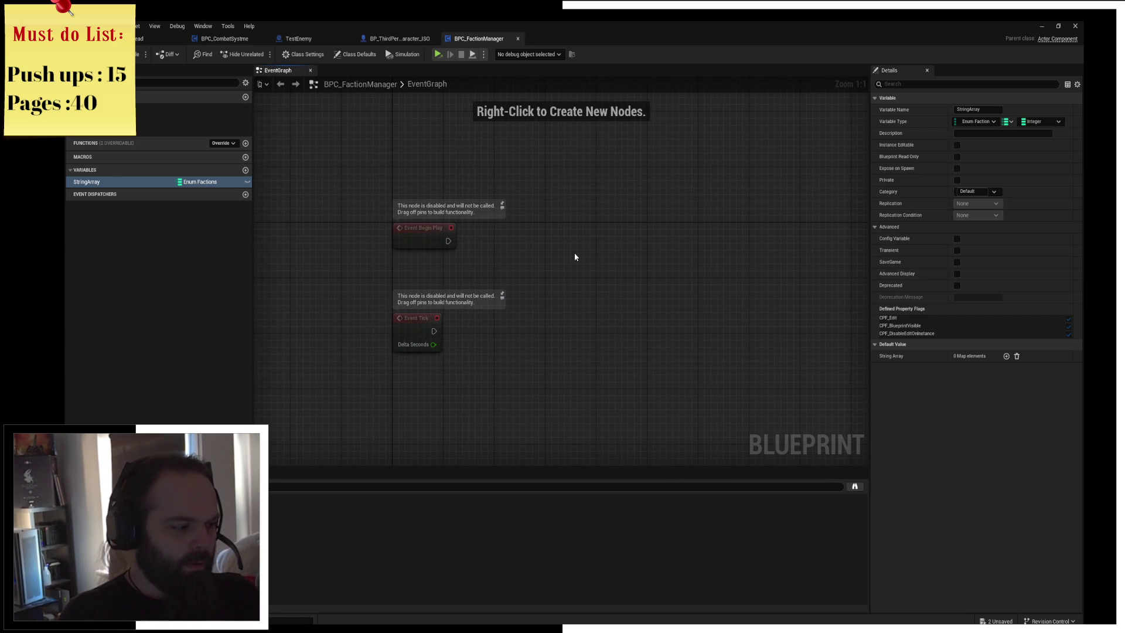
drag(574, 256, 615, 272)
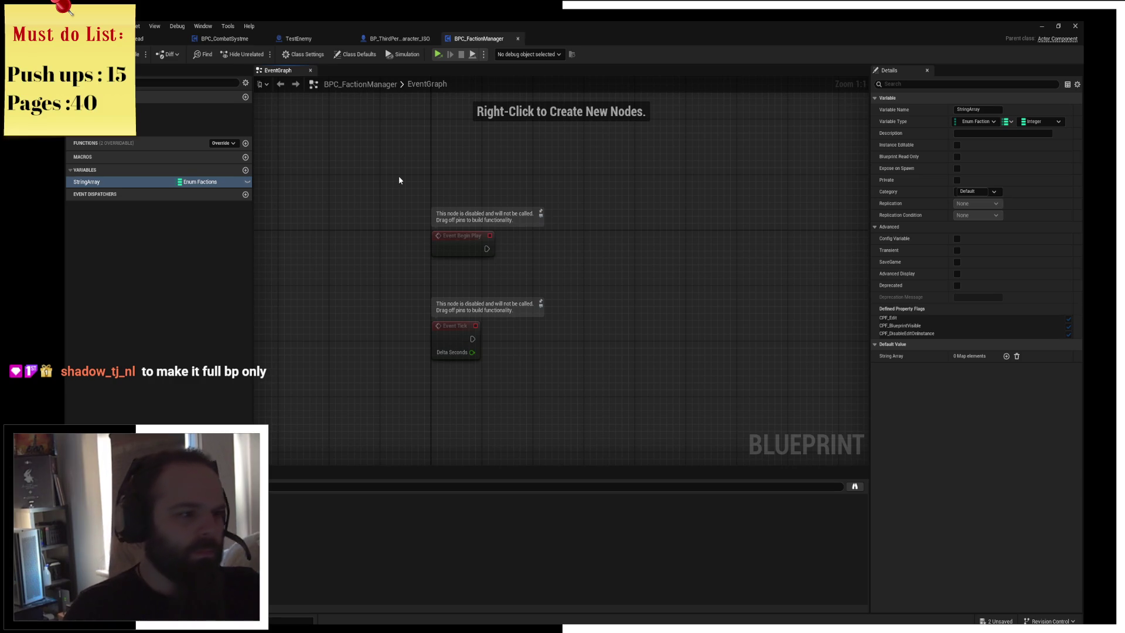
mouse_move(567, 278)
mouse_down()
mouse_move(620, 236)
mouse_move(575, 231)
mouse_up()
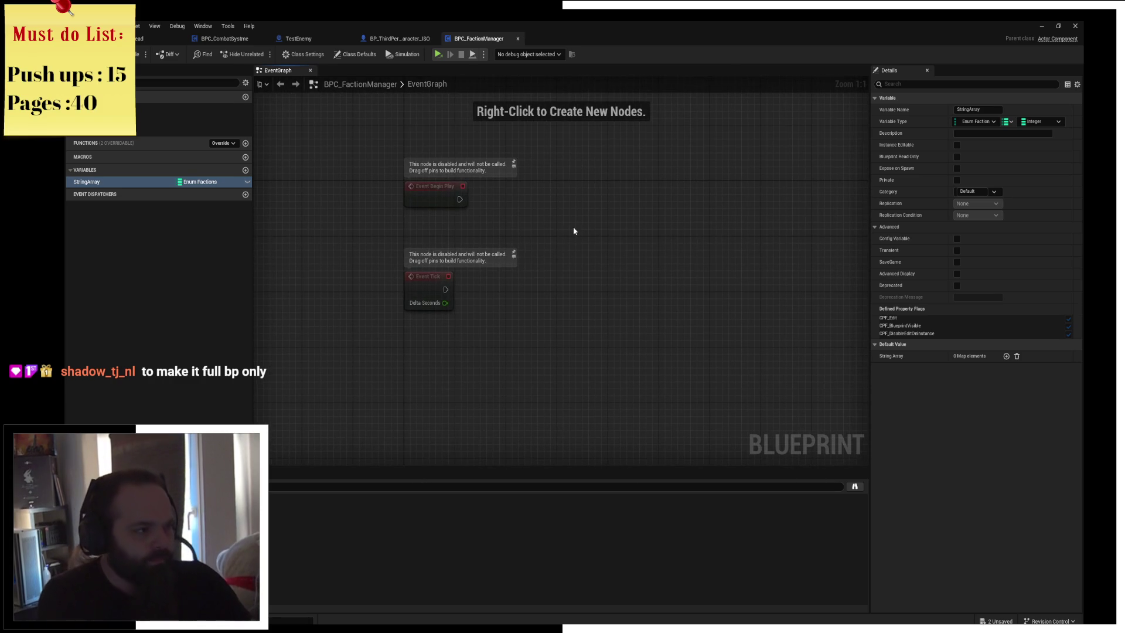
Add new variables and make NewVar_0 a single Enum Factions value instead of a map
click(245, 170)
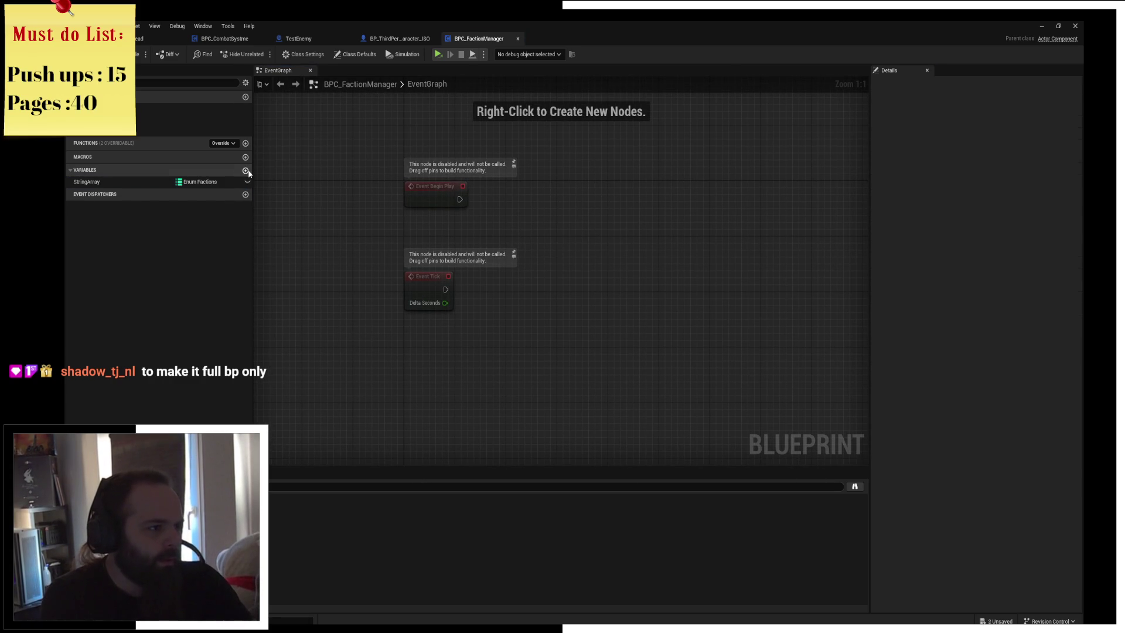
click(246, 170)
click(195, 193)
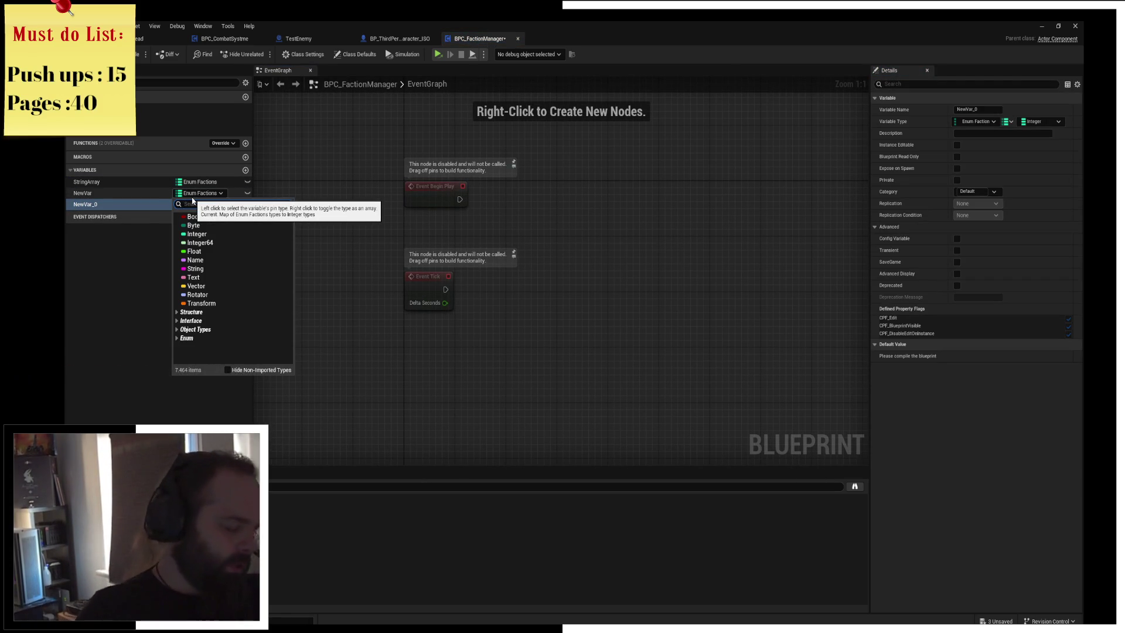
text(factionm)
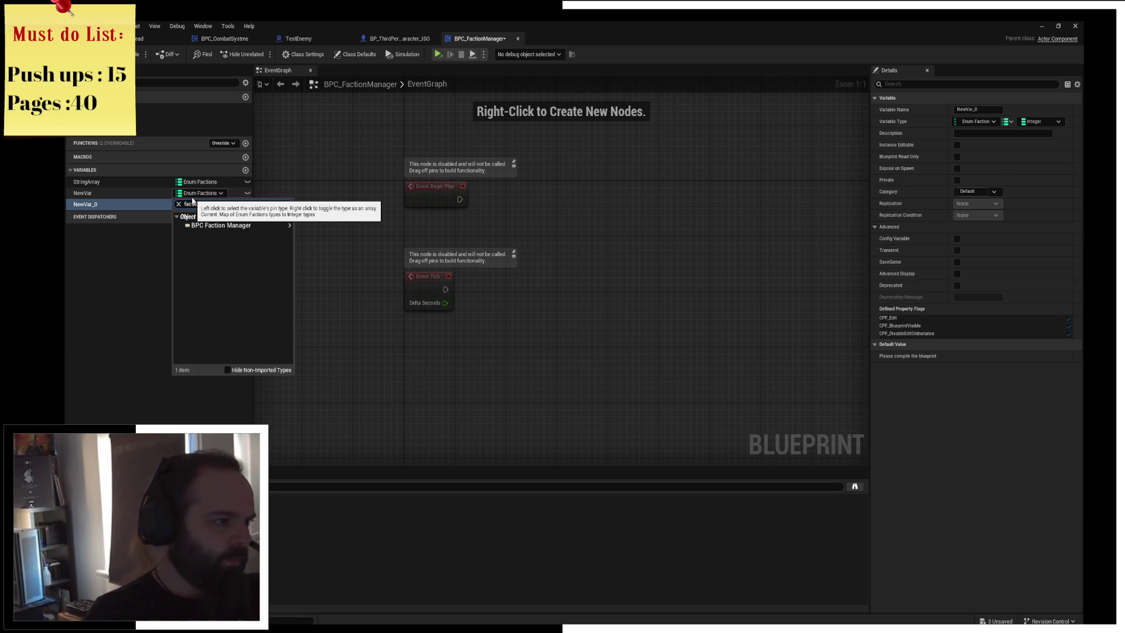
key(BackSpace)
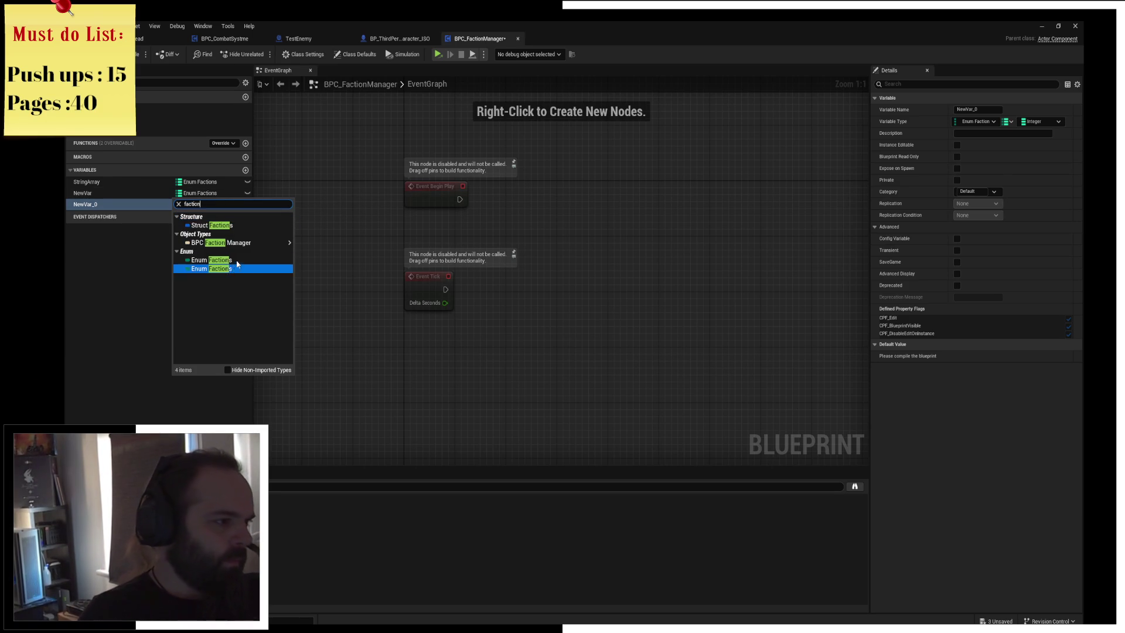
click(238, 260)
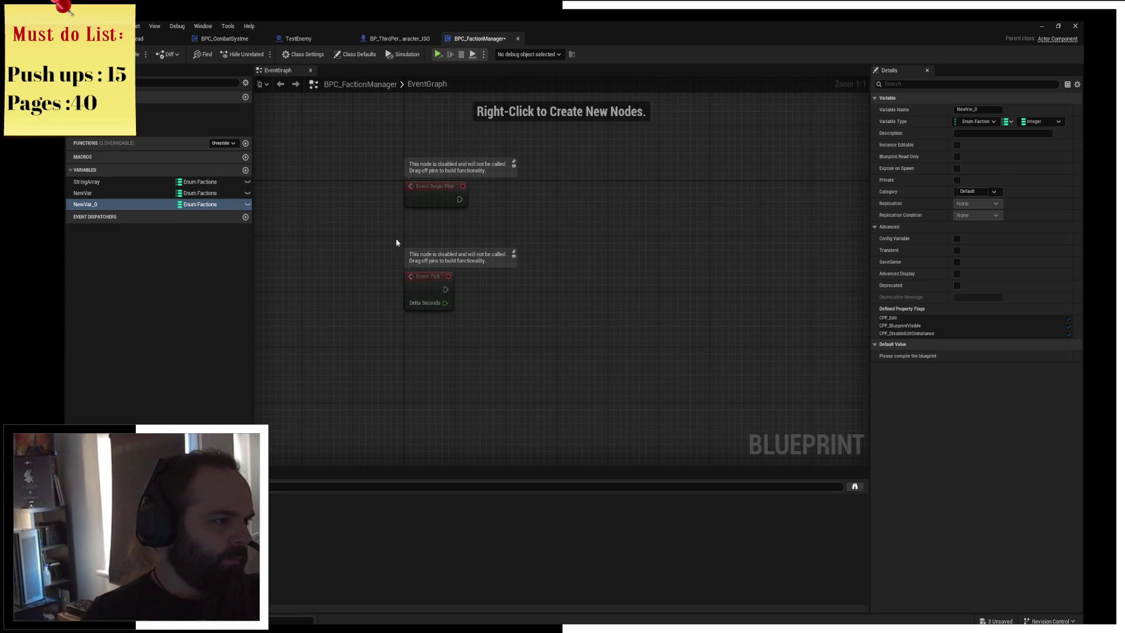
click(199, 204)
click(1007, 125)
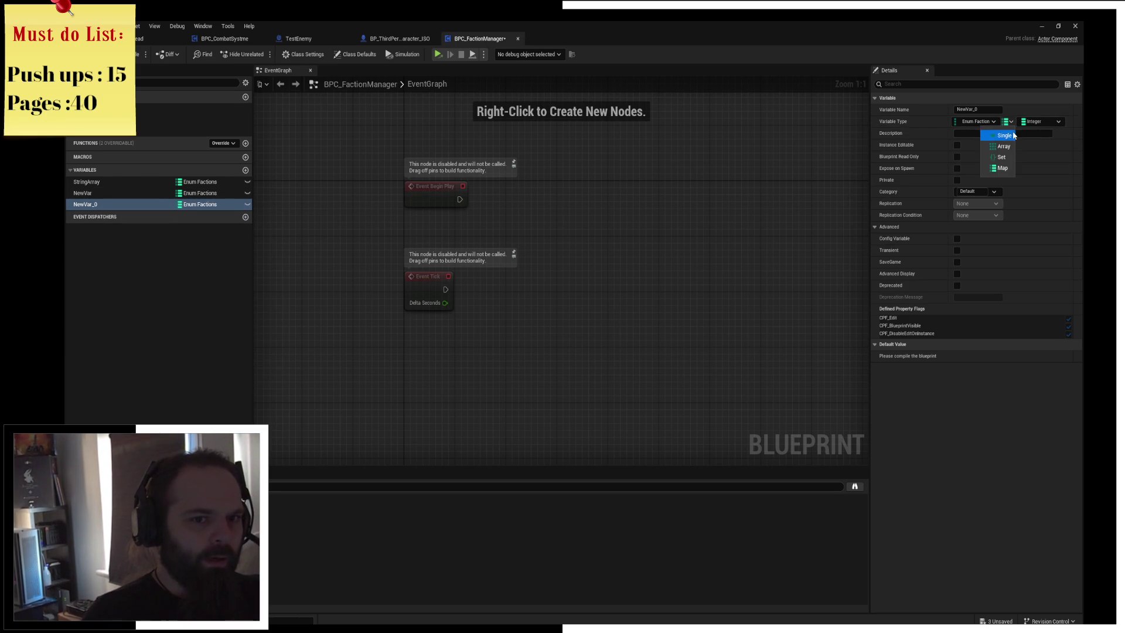
click(1007, 136)
scroll(408, 251, up, 1)
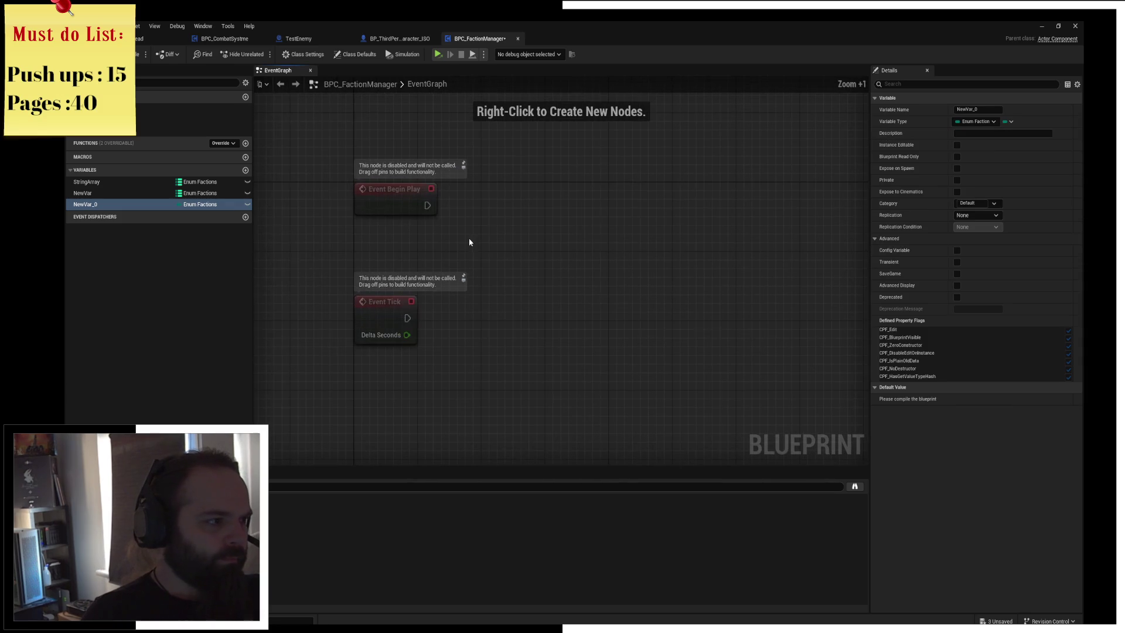
Place a New Var 0 getter and wire it into an array Find Item node
mouse_move(111, 206)
mouse_down()
mouse_move(378, 247)
mouse_move(499, 237)
mouse_up()
text(find)
key(Return)
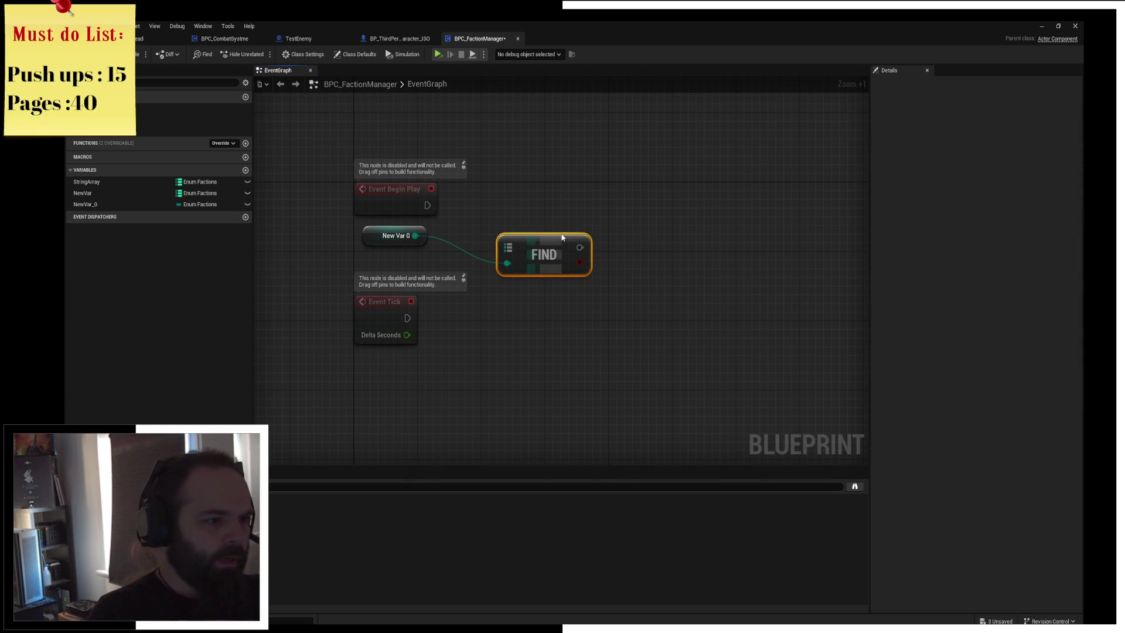
drag(568, 240, 575, 238)
key(Delete)
drag(415, 235, 529, 274)
text(find ar)
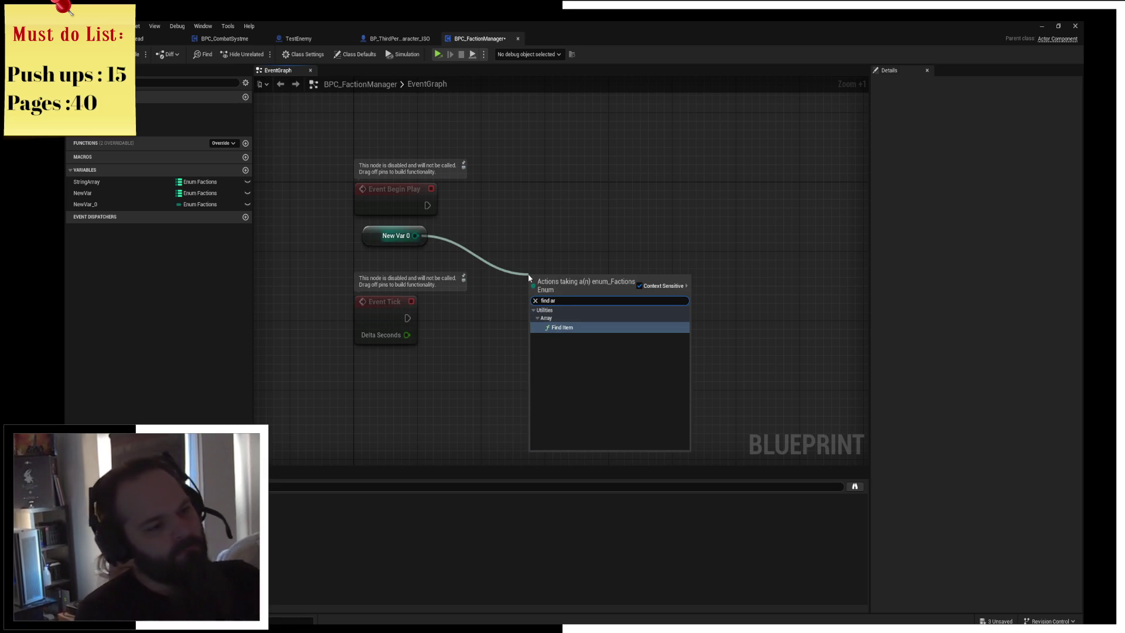
key(Return)
Delete the Event Tick node and tidy the FIND node's position
click(384, 317)
key(Delete)
mouse_move(358, 233)
mouse_down()
mouse_move(397, 253)
mouse_move(413, 304)
mouse_move(444, 327)
mouse_move(437, 317)
mouse_up()
click(515, 263)
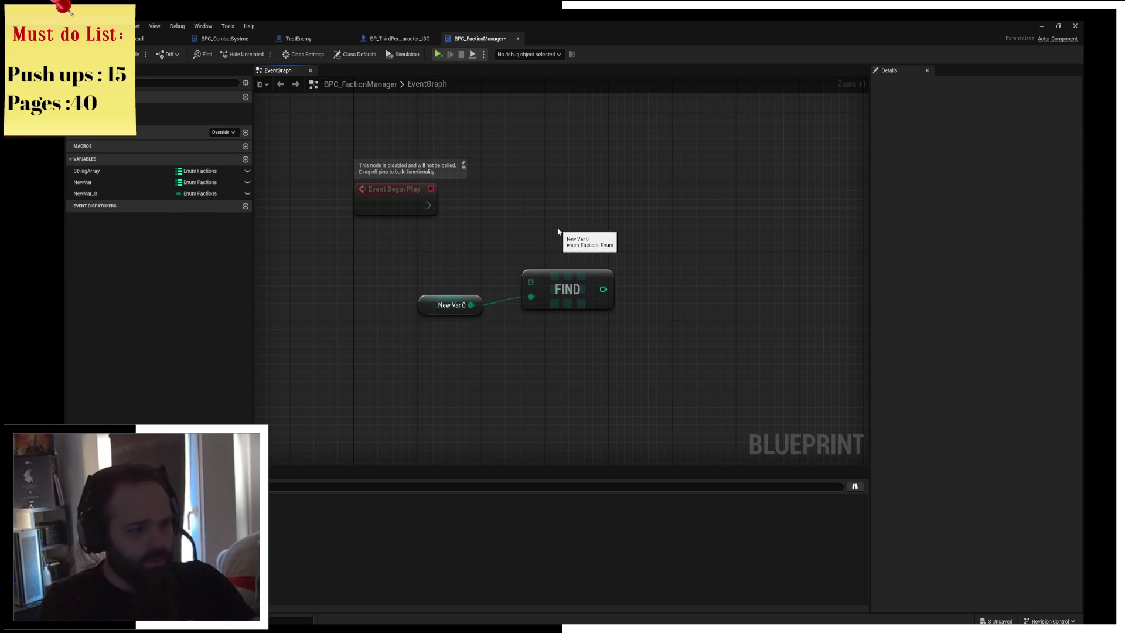
drag(528, 267, 536, 276)
click(524, 243)
Add another new variable to the blueprint and start naming it 'Is'
click(238, 158)
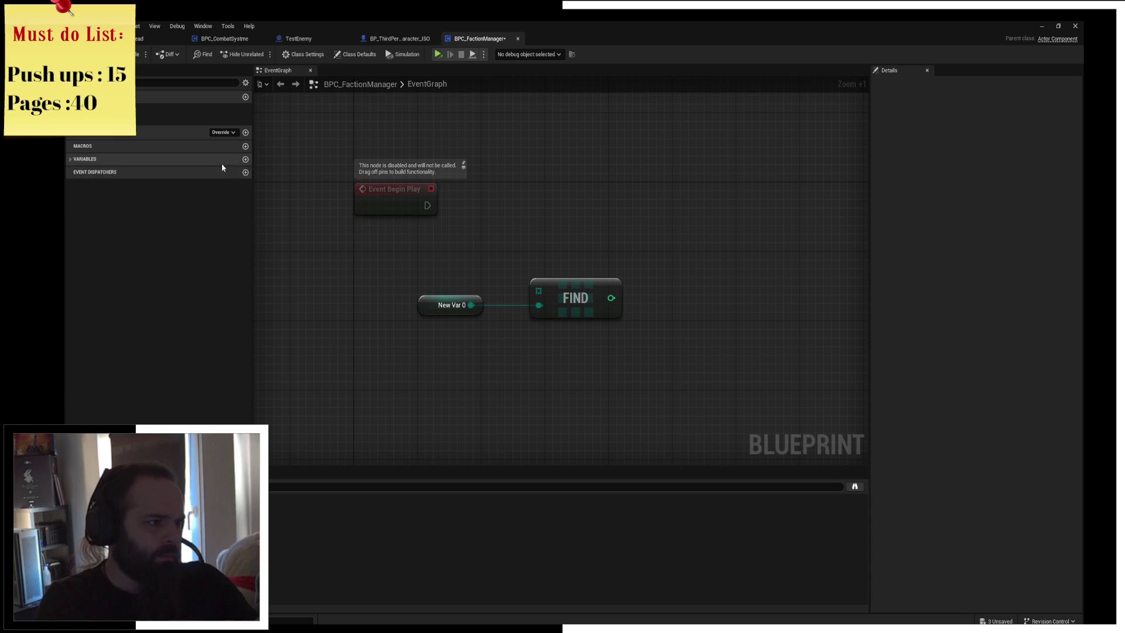
click(237, 159)
click(246, 158)
text(Is)
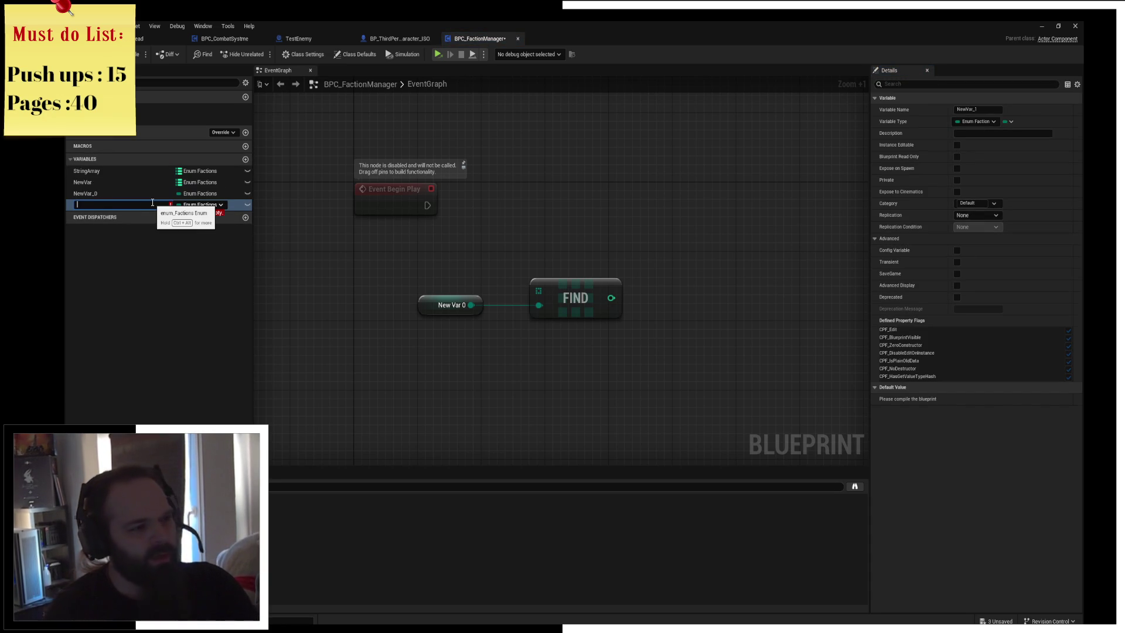
Cancel the variable rename and delete the FIND and New Var 0 nodes from the graph
key(Escape)
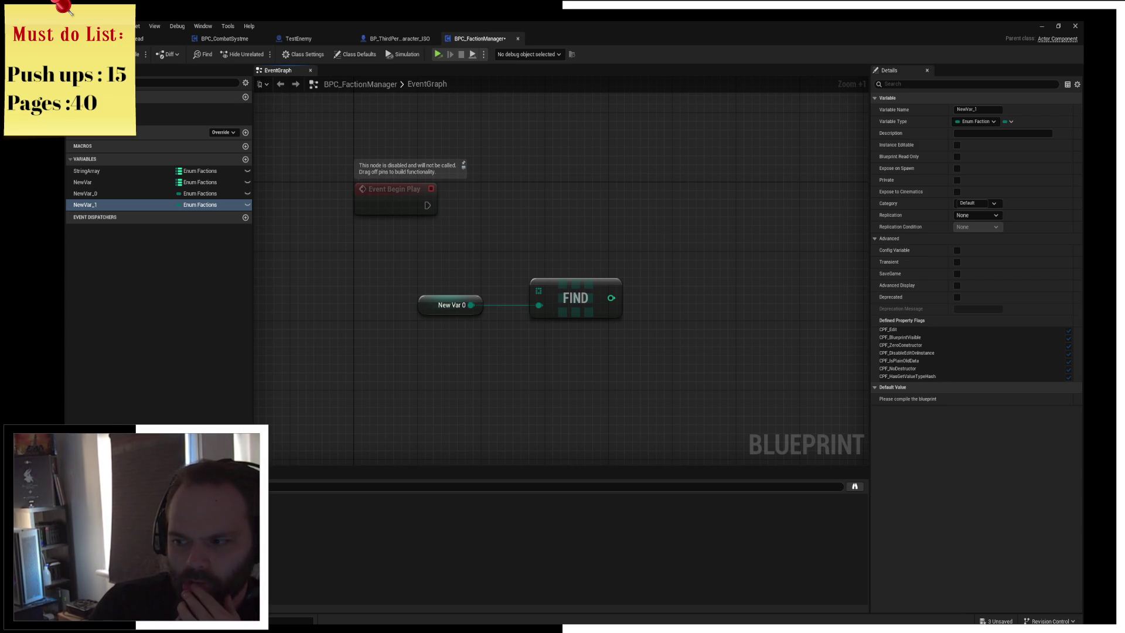
mouse_move(510, 215)
mouse_down()
mouse_move(560, 222)
mouse_move(626, 354)
mouse_up()
key(Delete)
drag(439, 264, 510, 329)
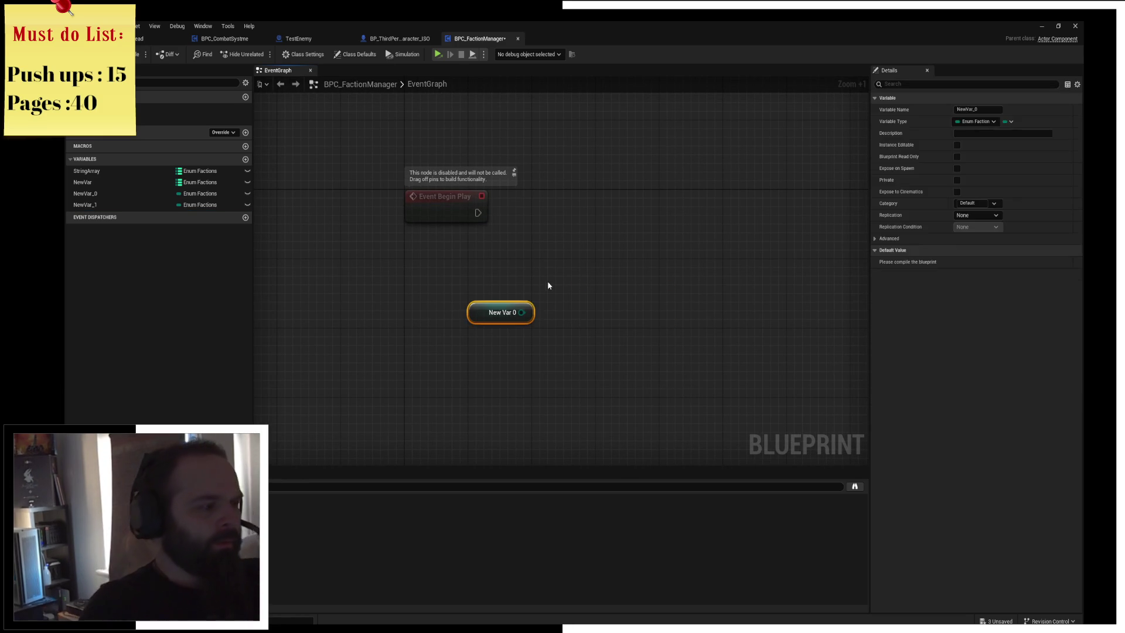
key(Delete)
Delete the NewVar_1 and NewVar_0 variables from My Blueprint
click(97, 205)
key(Delete)
click(90, 193)
key(Delete)
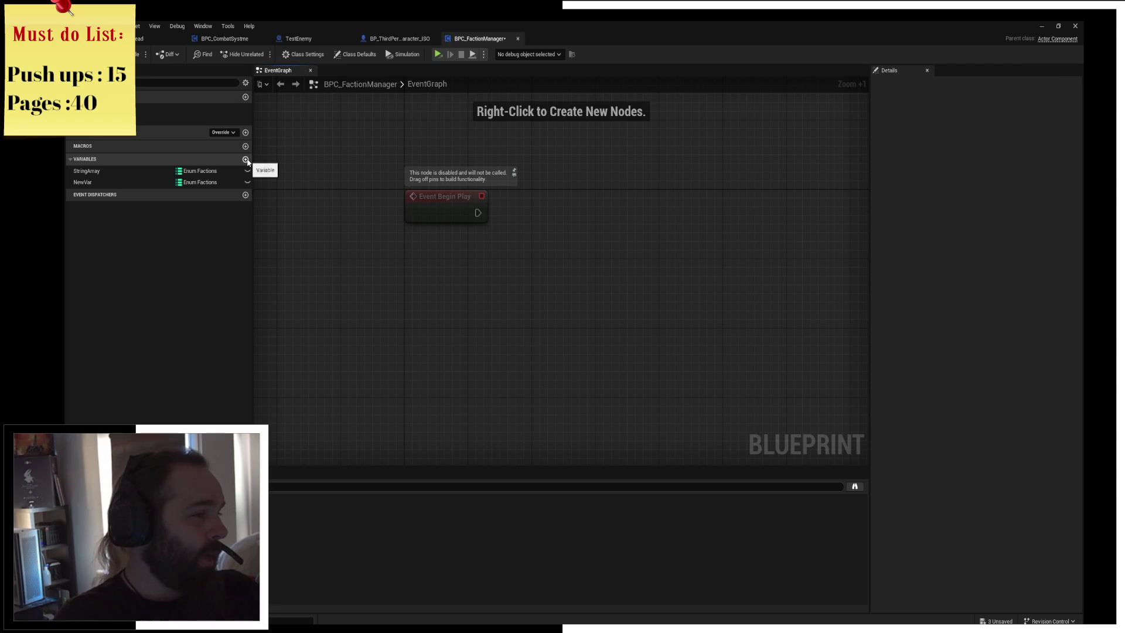
Create NewVar_0 as a map with Enum Factions values and place its getter in the graph
click(245, 158)
click(200, 193)
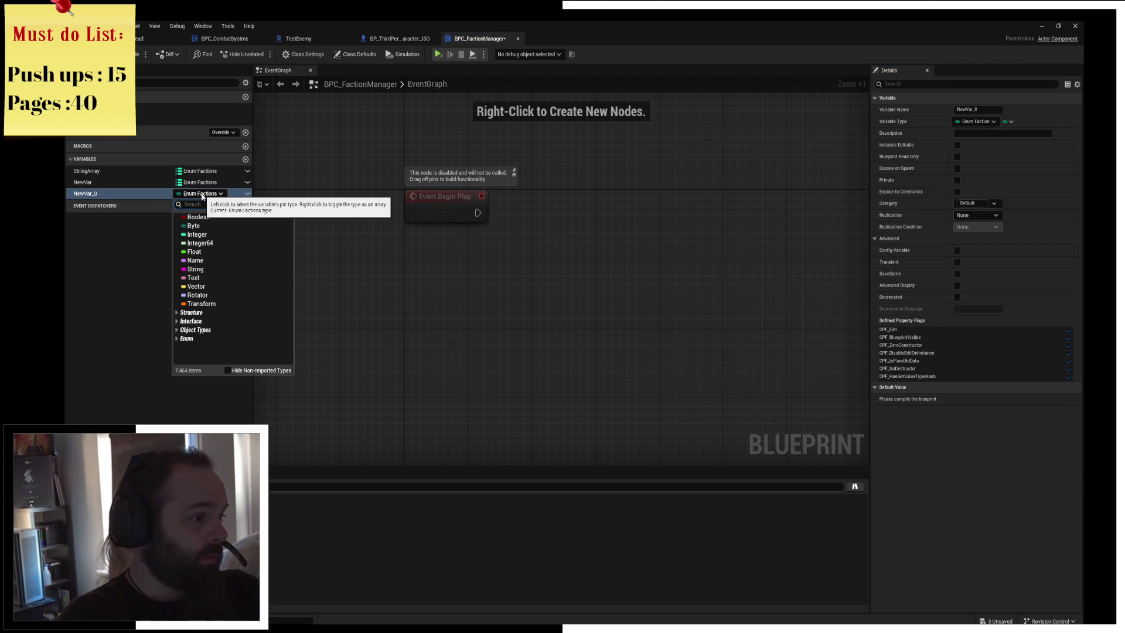
click(1008, 121)
click(1002, 168)
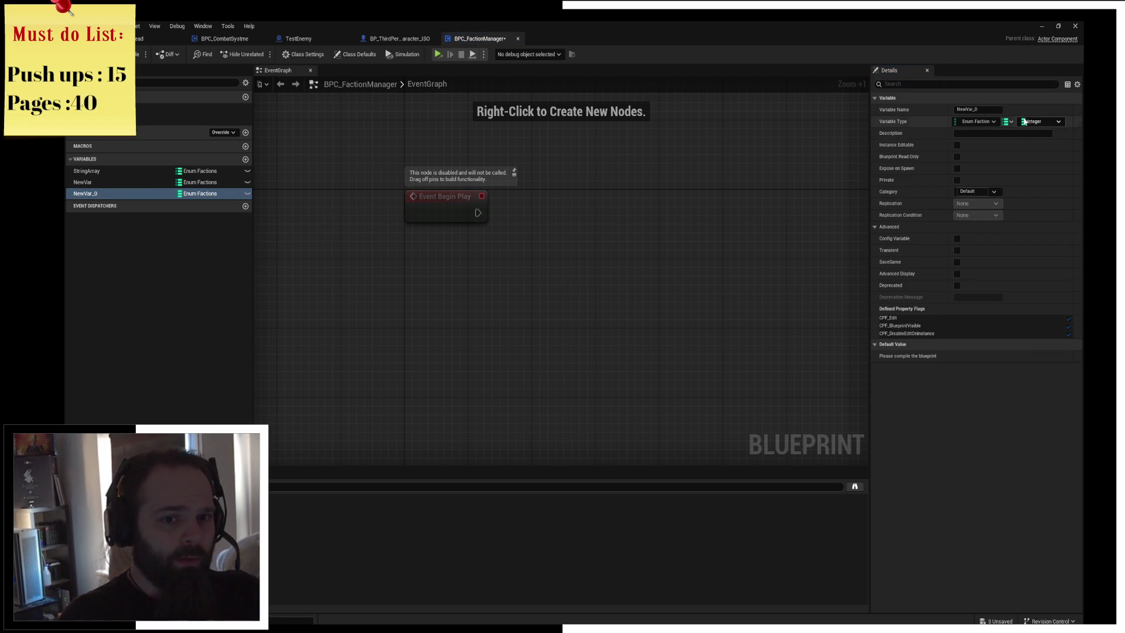
click(1035, 121)
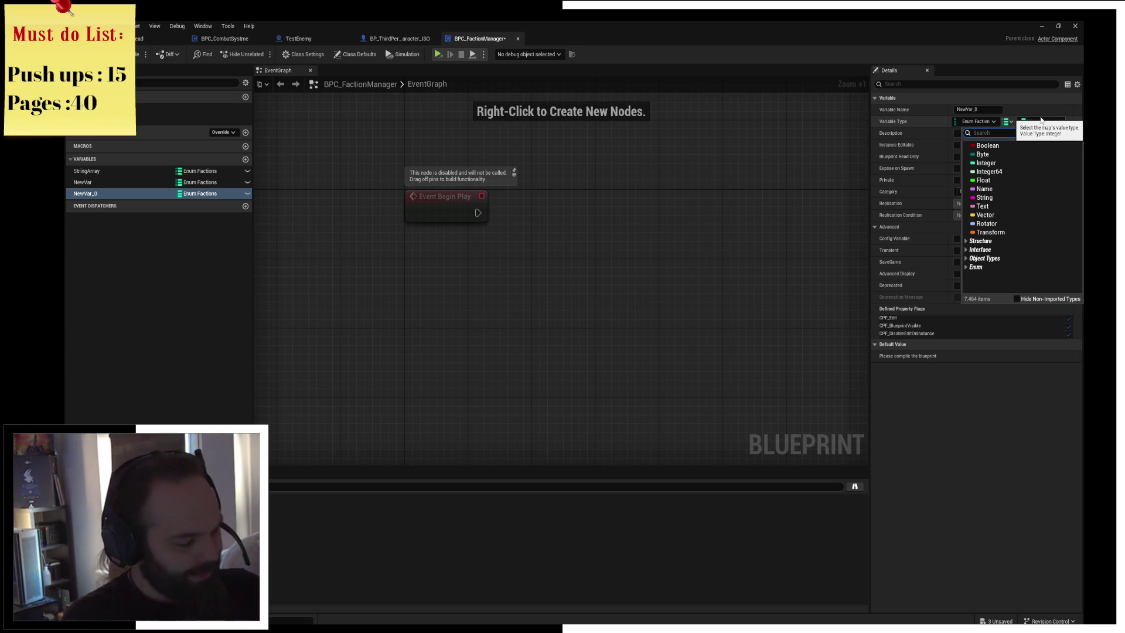
text(factr)
key(BackSpace)
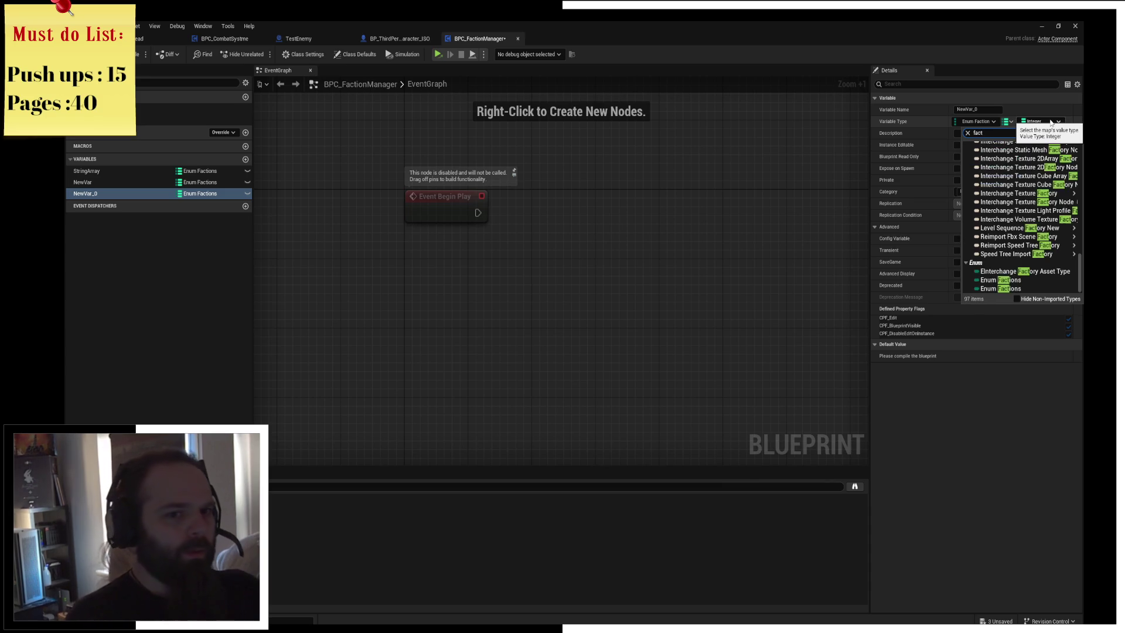
click(1034, 282)
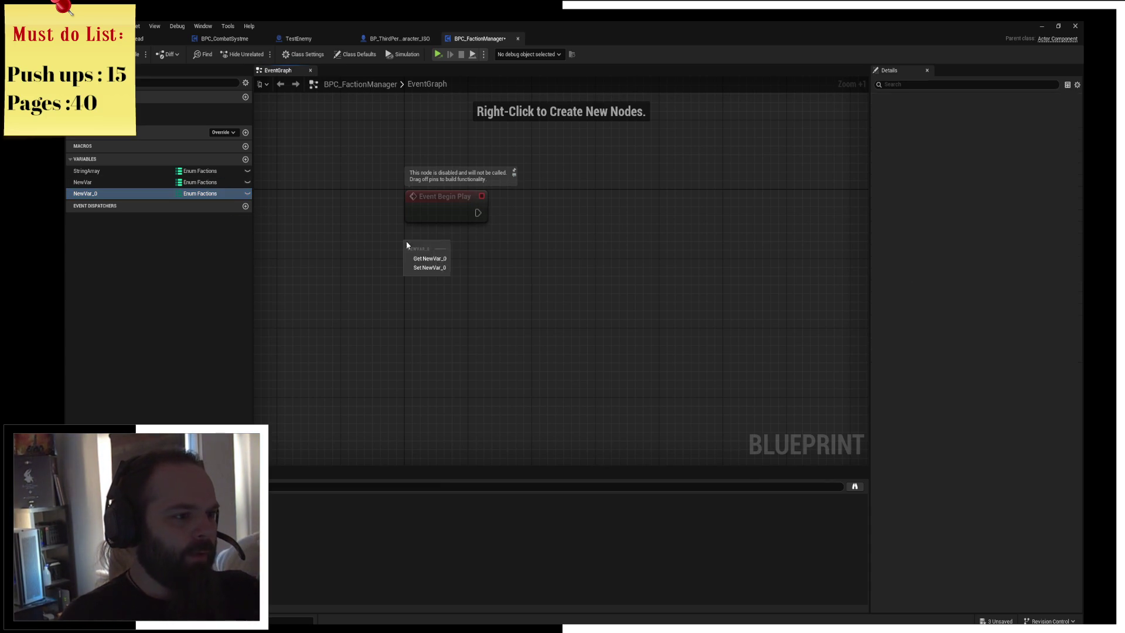
drag(85, 193, 426, 249)
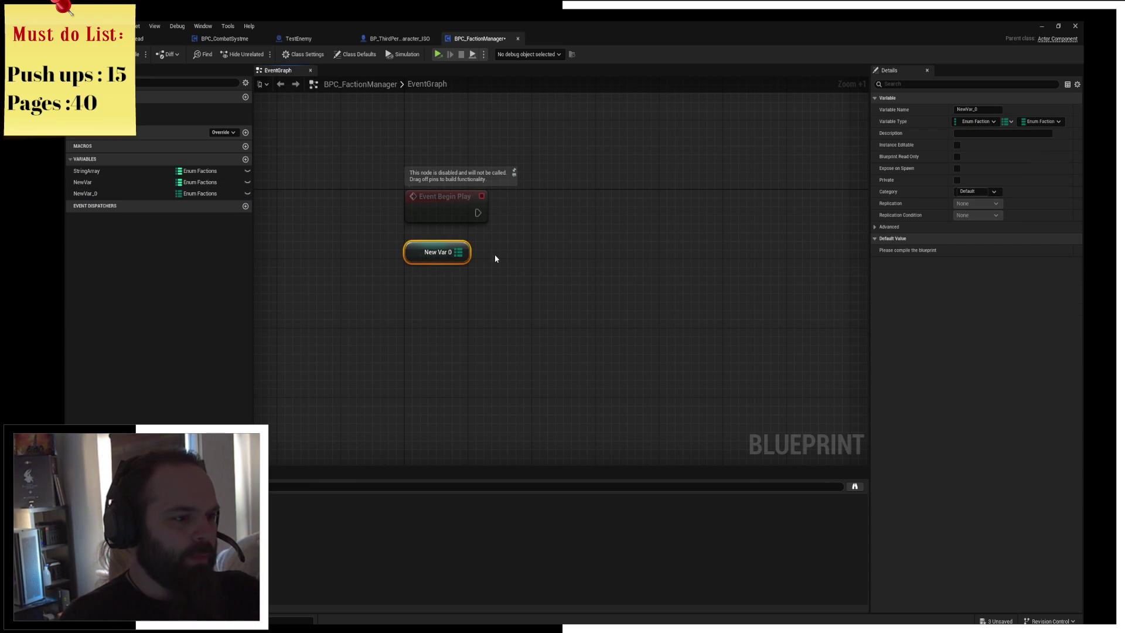
click(565, 240)
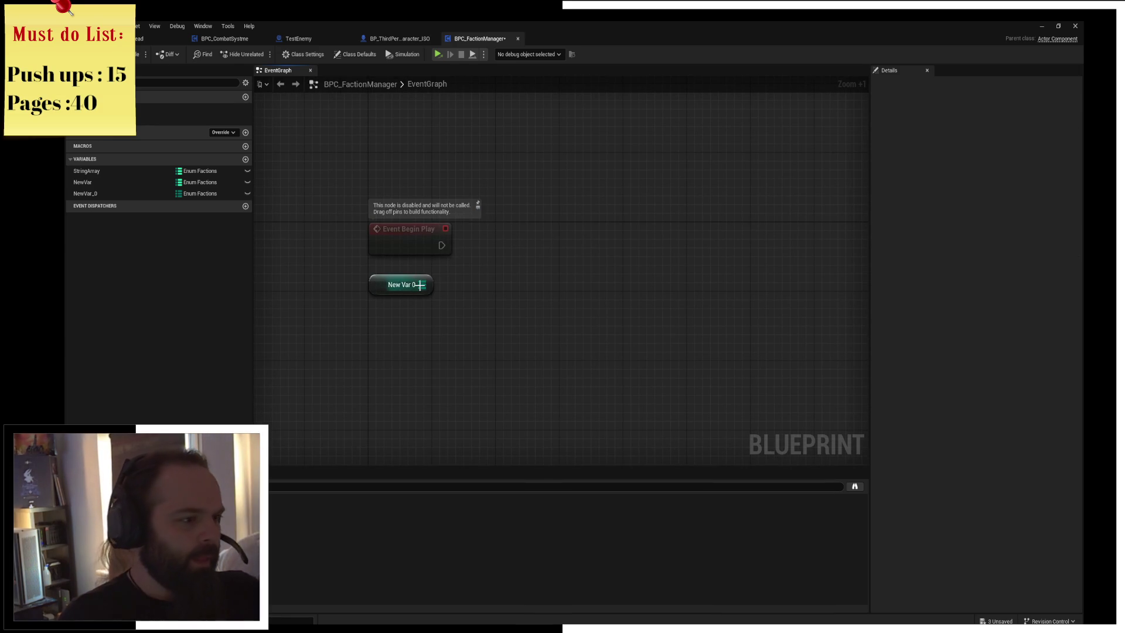
drag(420, 285, 502, 291)
text(add to)
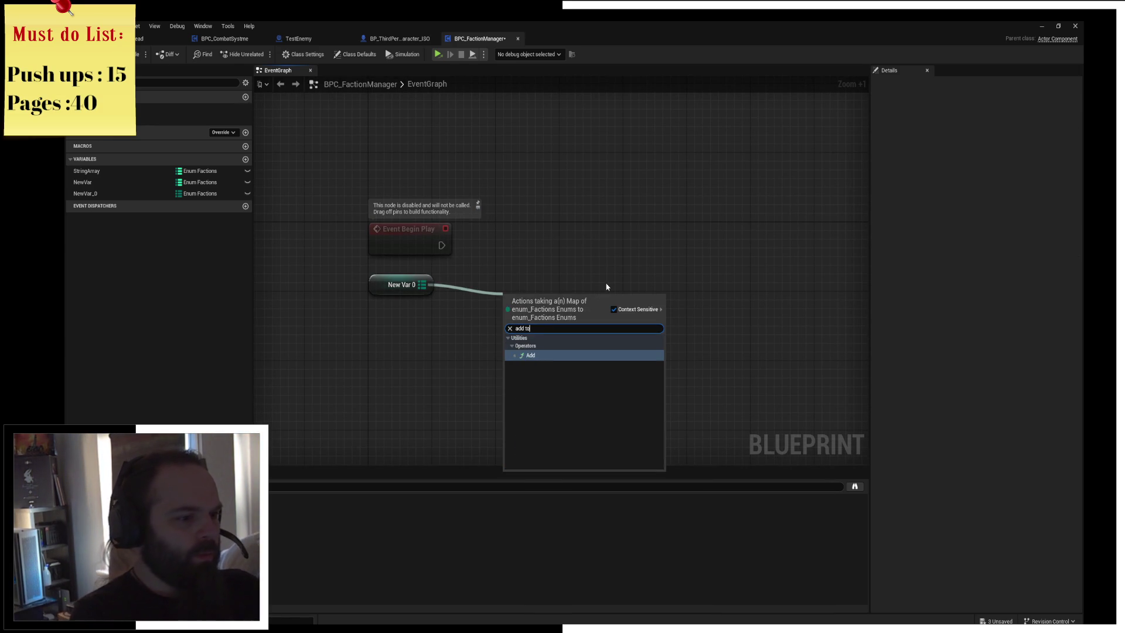
key(Return)
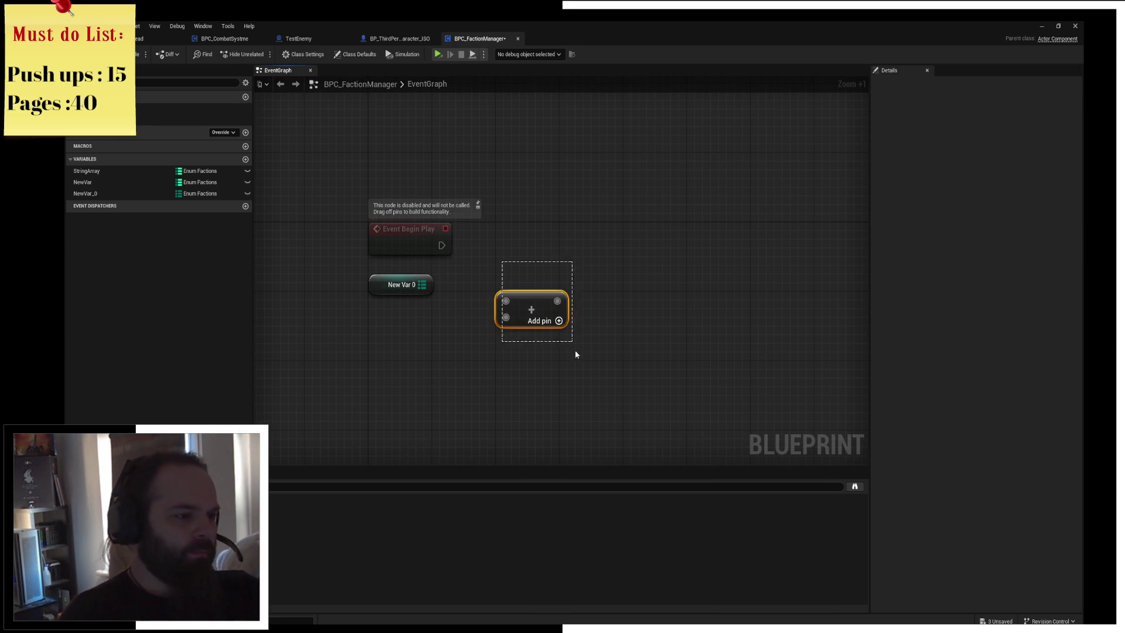
key(Delete)
click(162, 194)
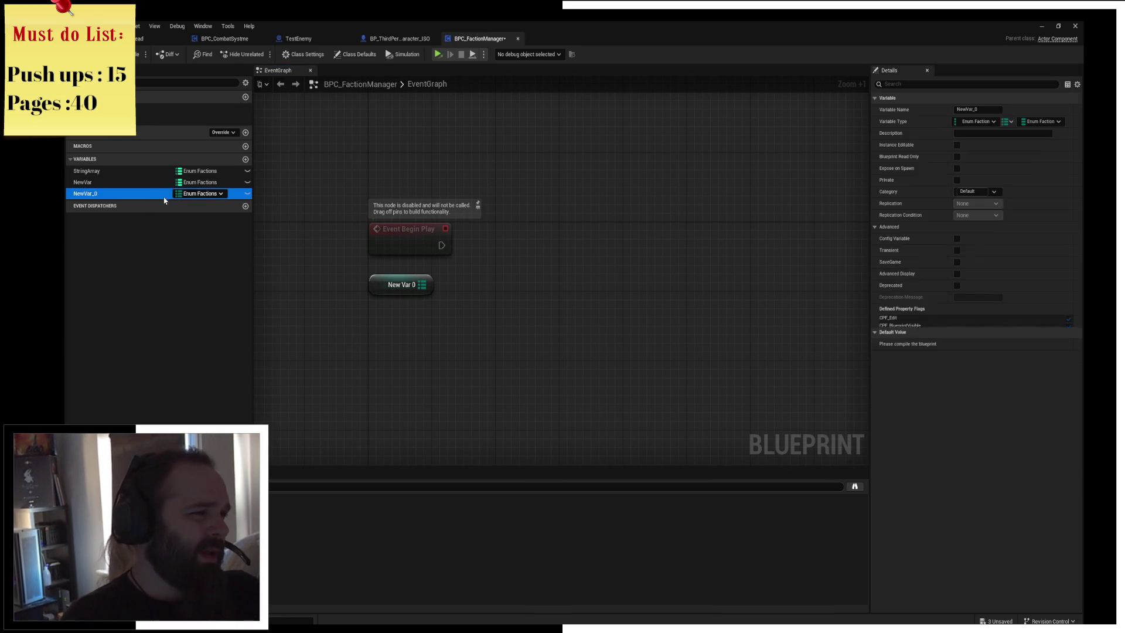
click(401, 285)
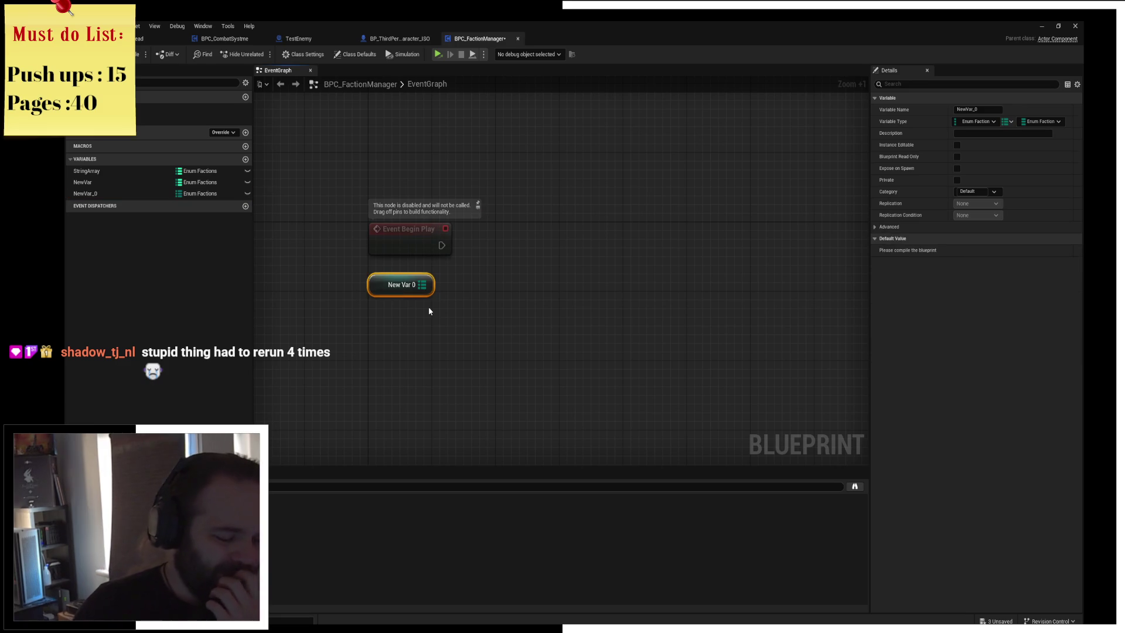
key(Delete)
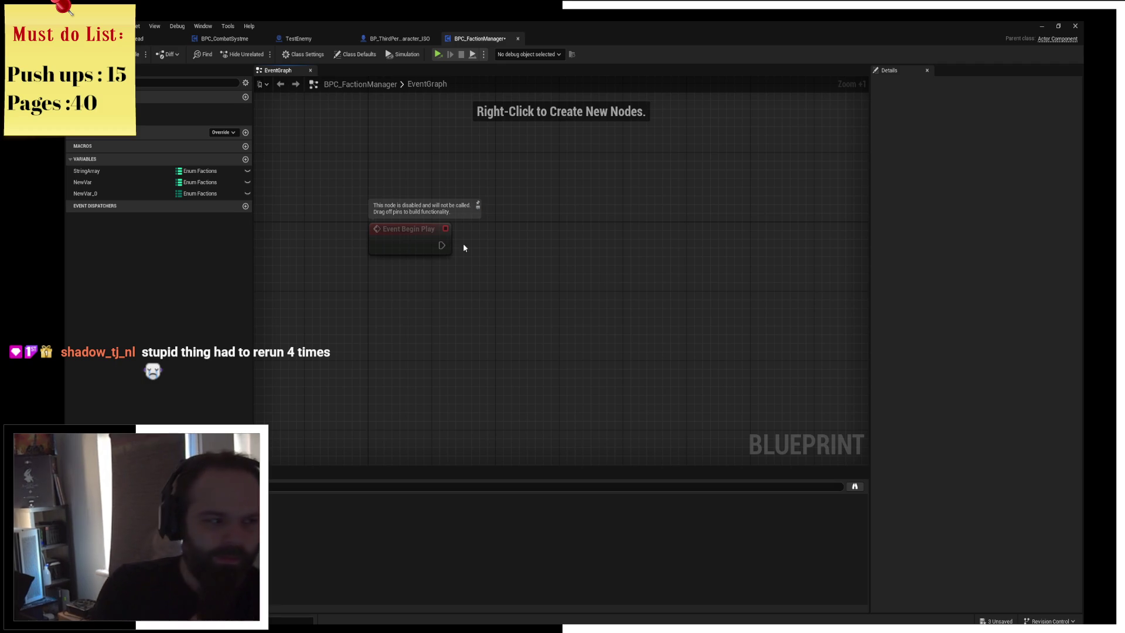
drag(483, 231, 560, 256)
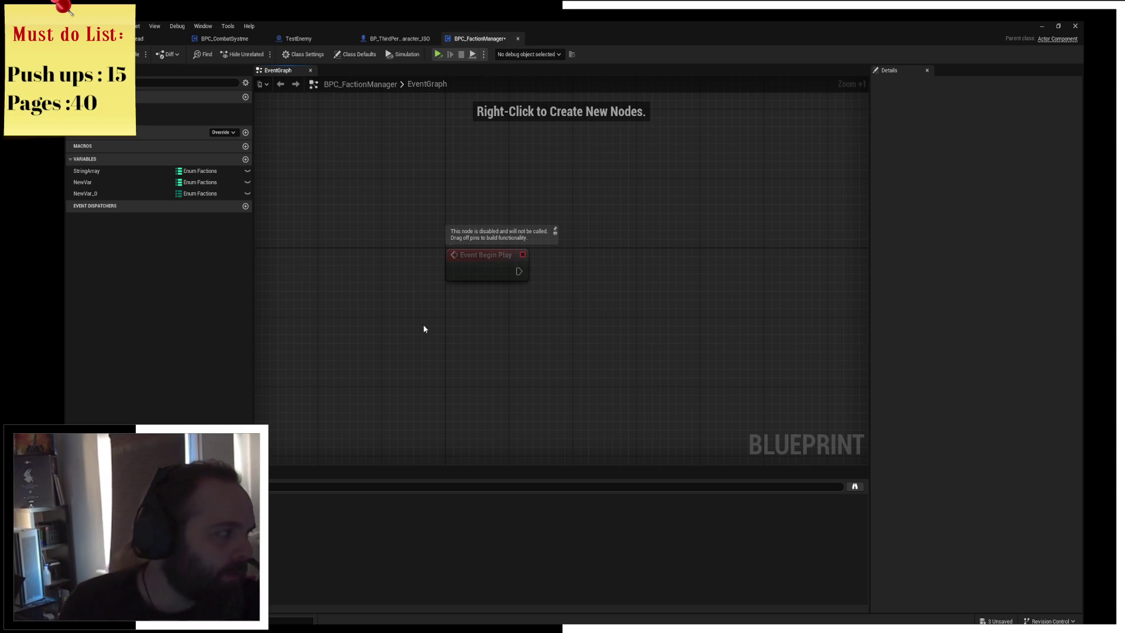
key(alt+Tab)
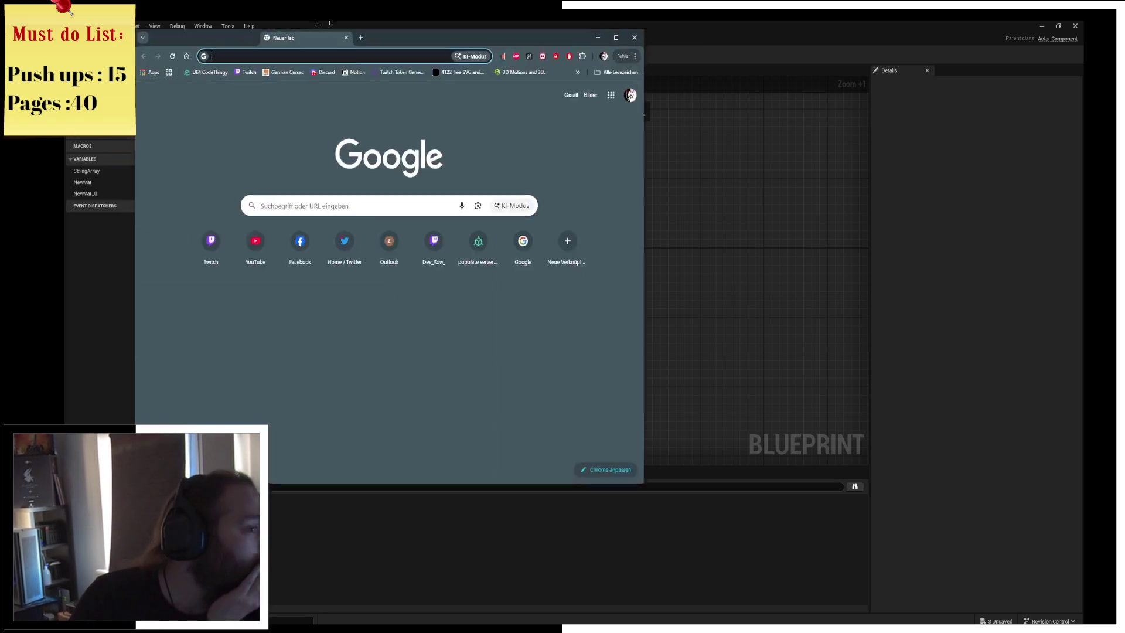
On chatgpt.com, ask how to build an Unreal faction system tracking hostile, friendly or neutral relations
text(chat.openai.com)
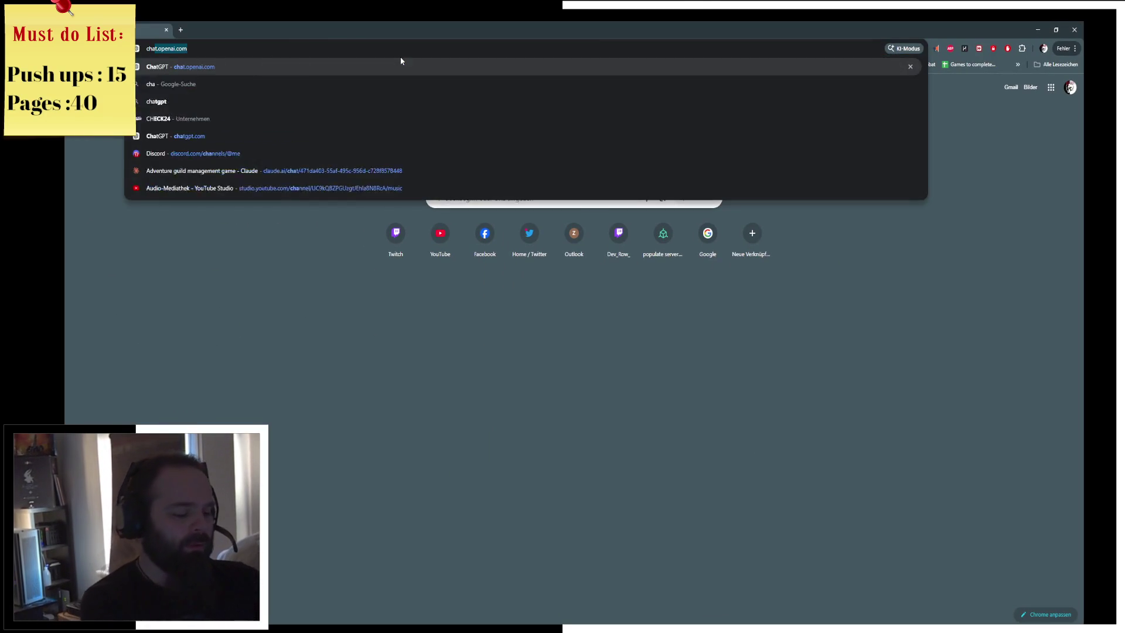
key(Return)
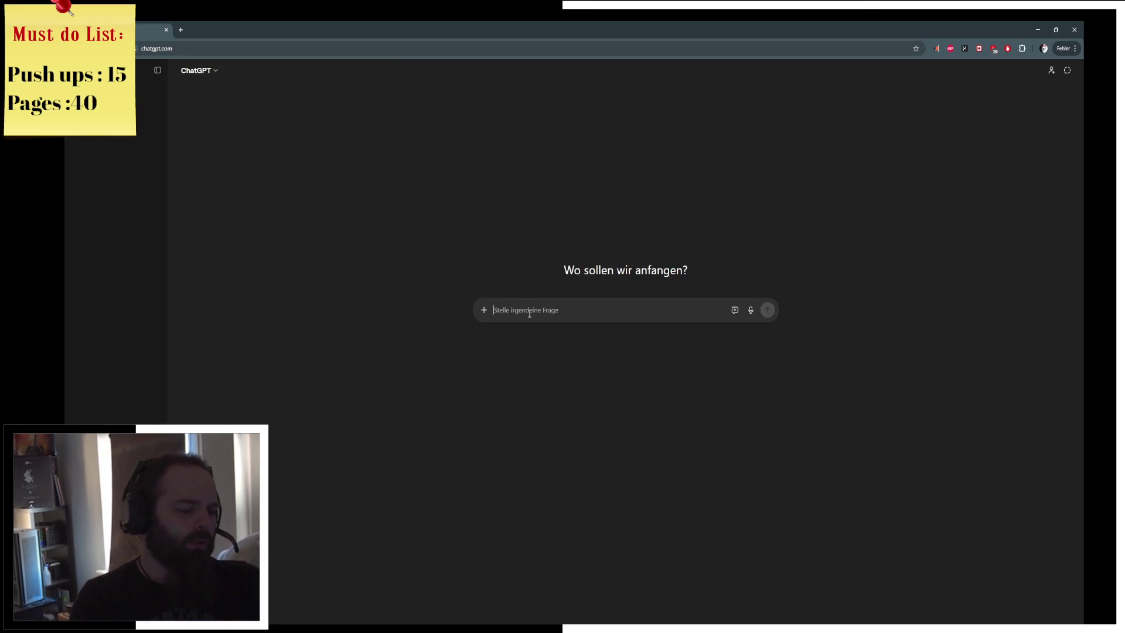
text(I want to make a )
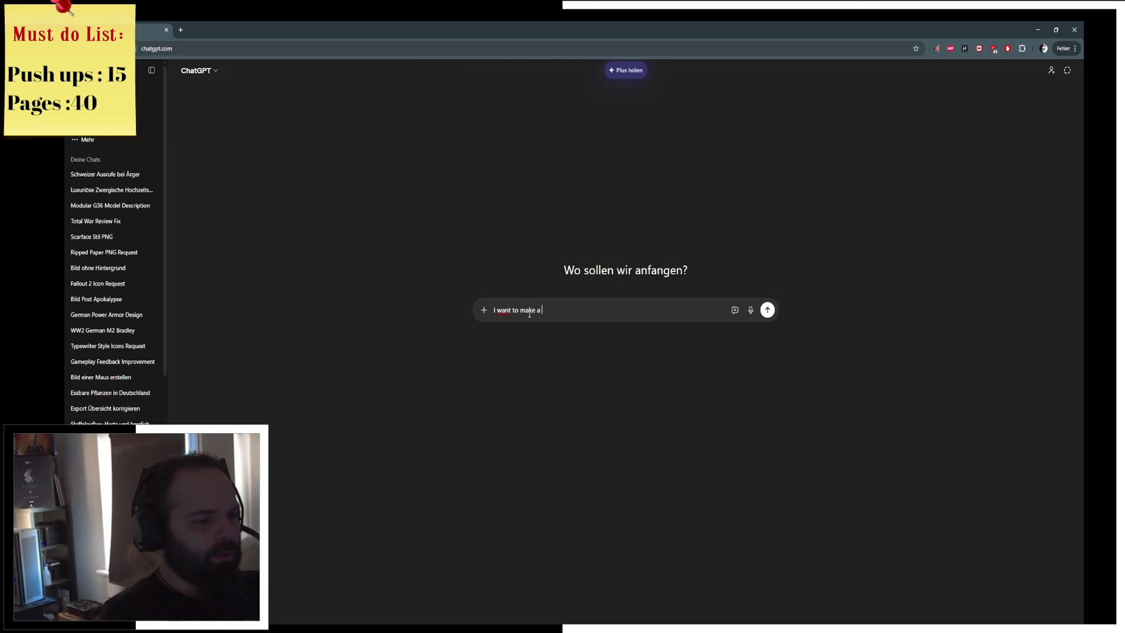
text(faction system in )
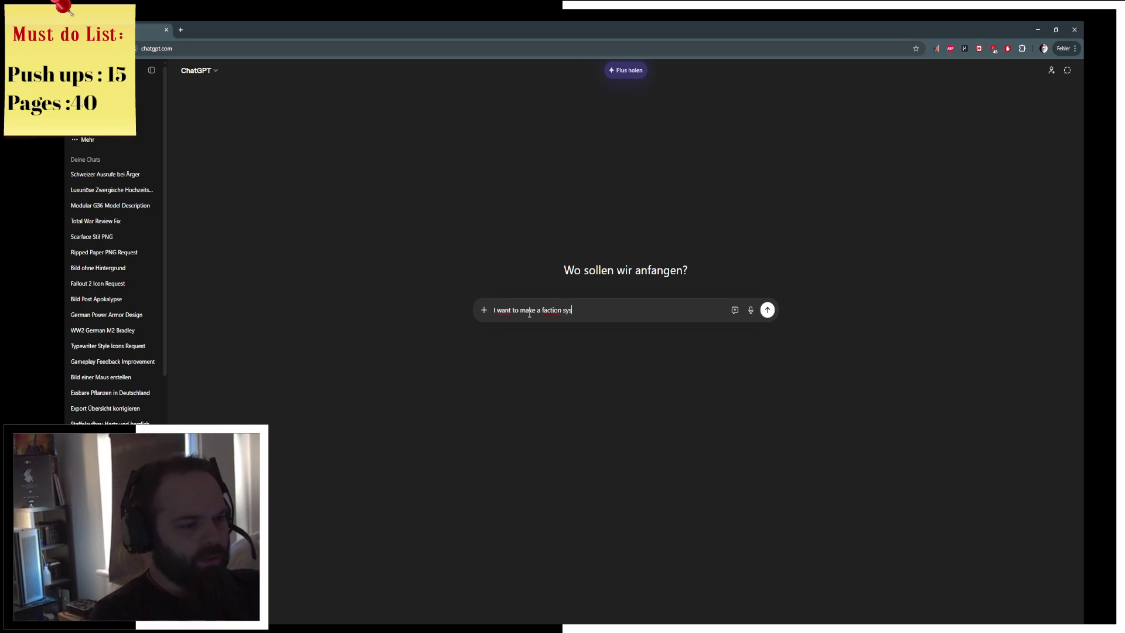
text(Unreal)
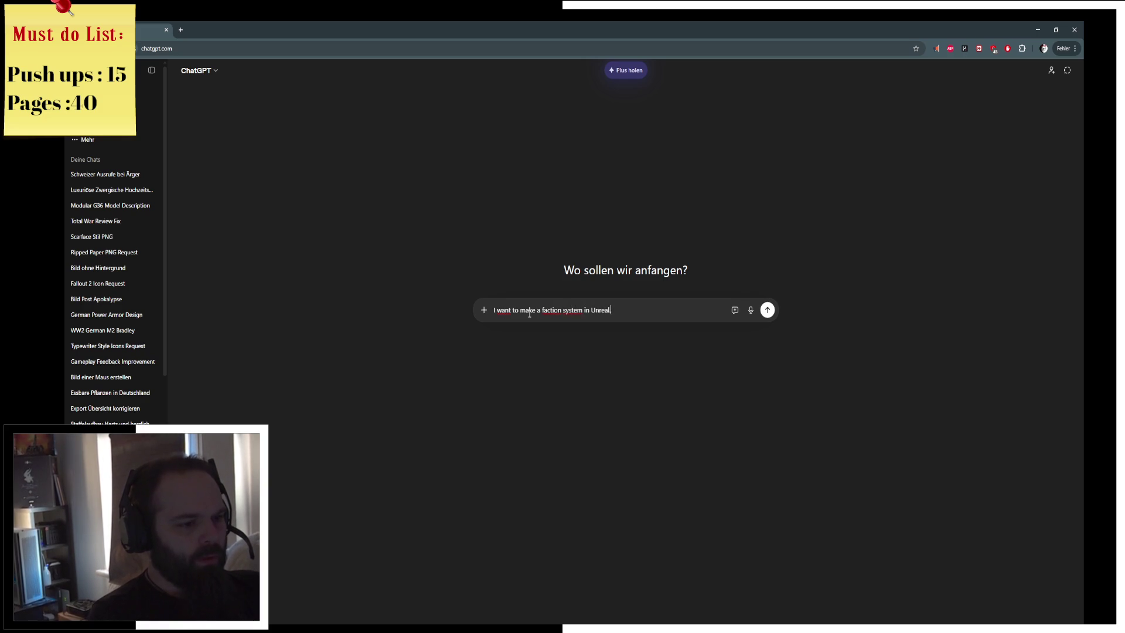
key(shift+Return)
text(tra)
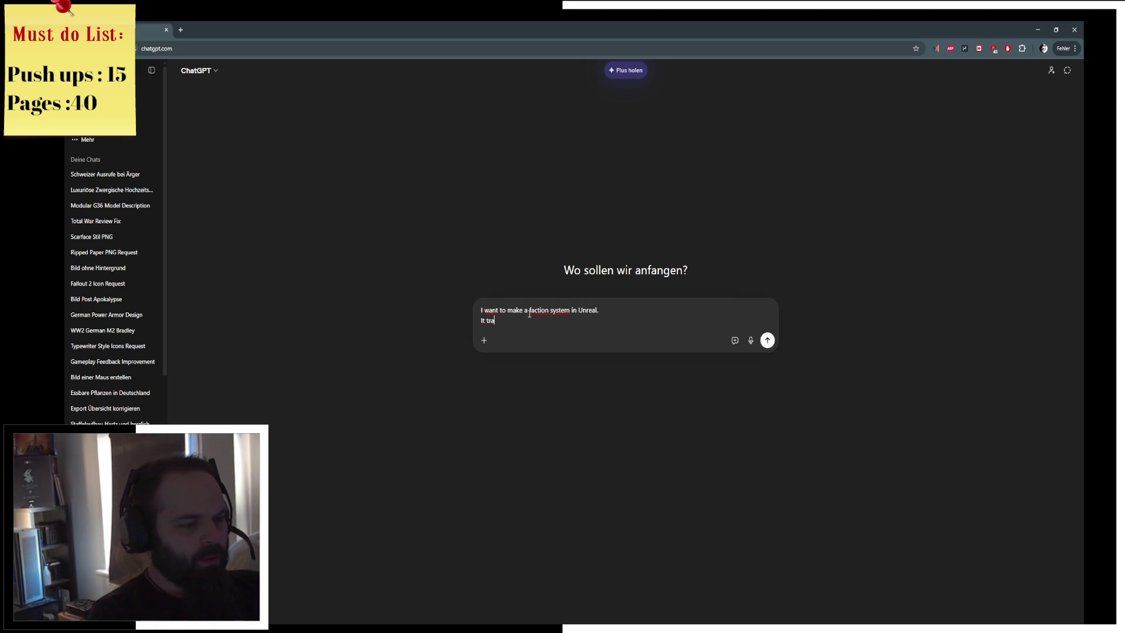
text(cks wich )
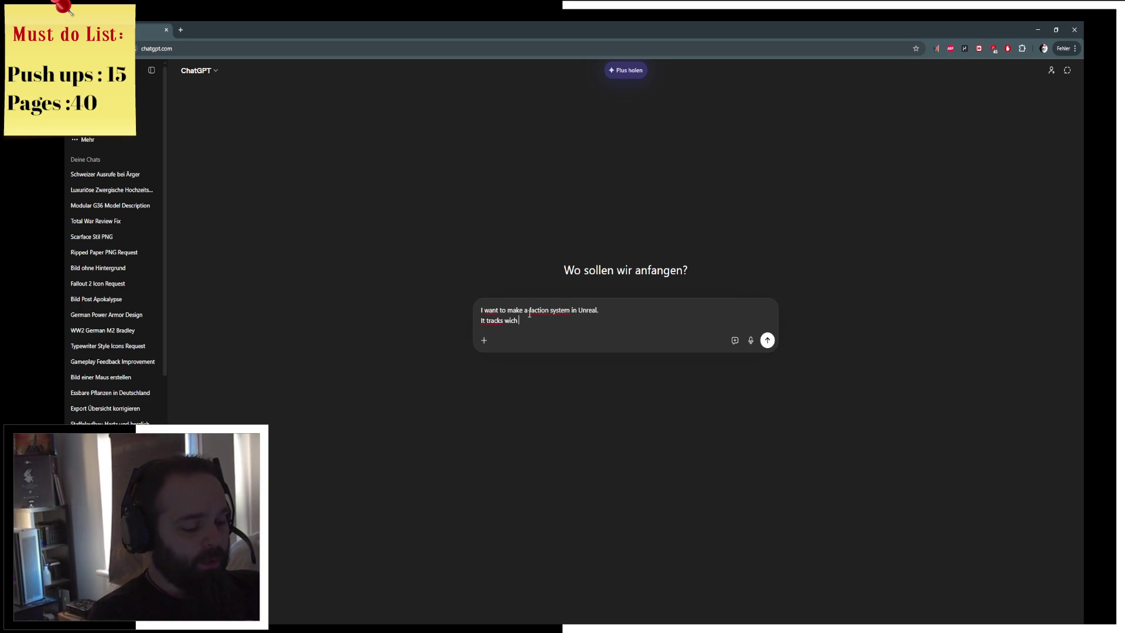
text(faction is )
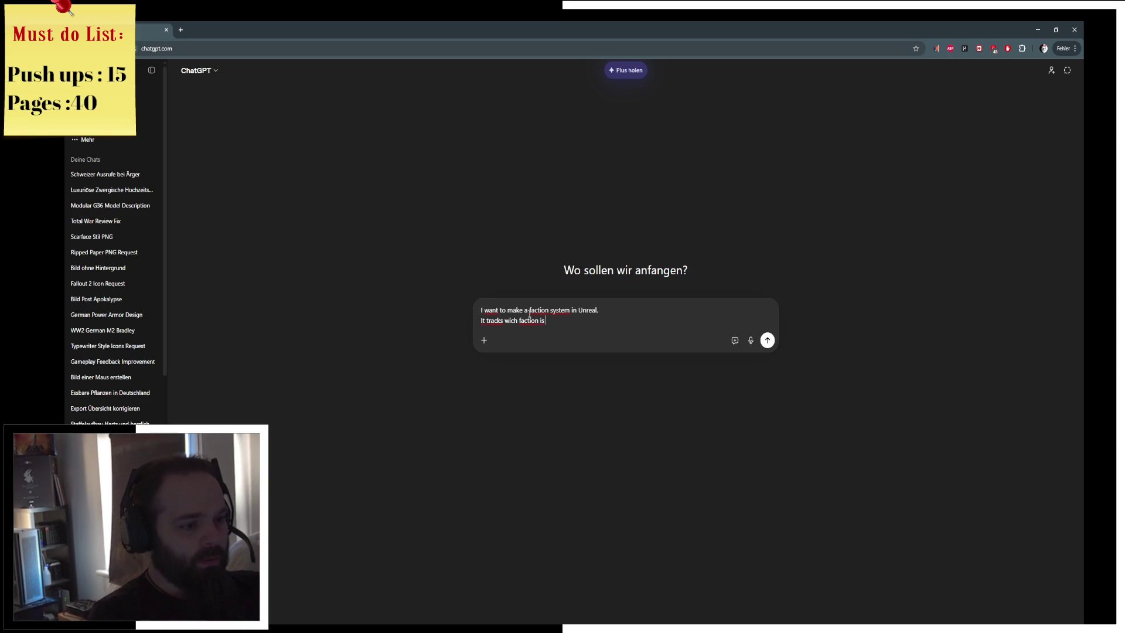
text(hostile,)
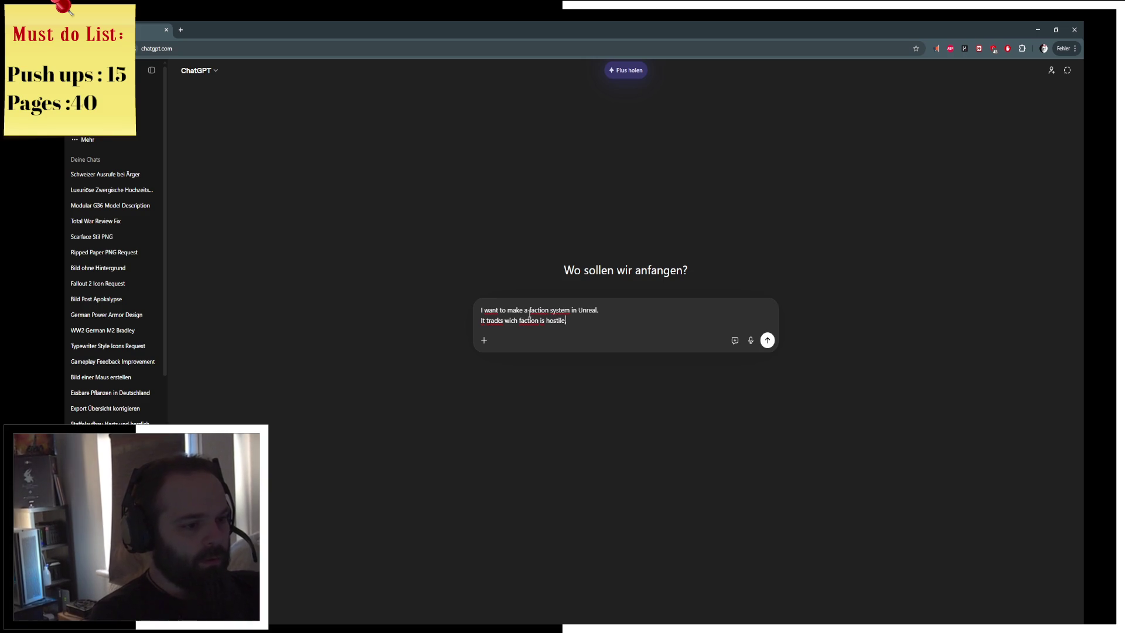
text(friendly or )
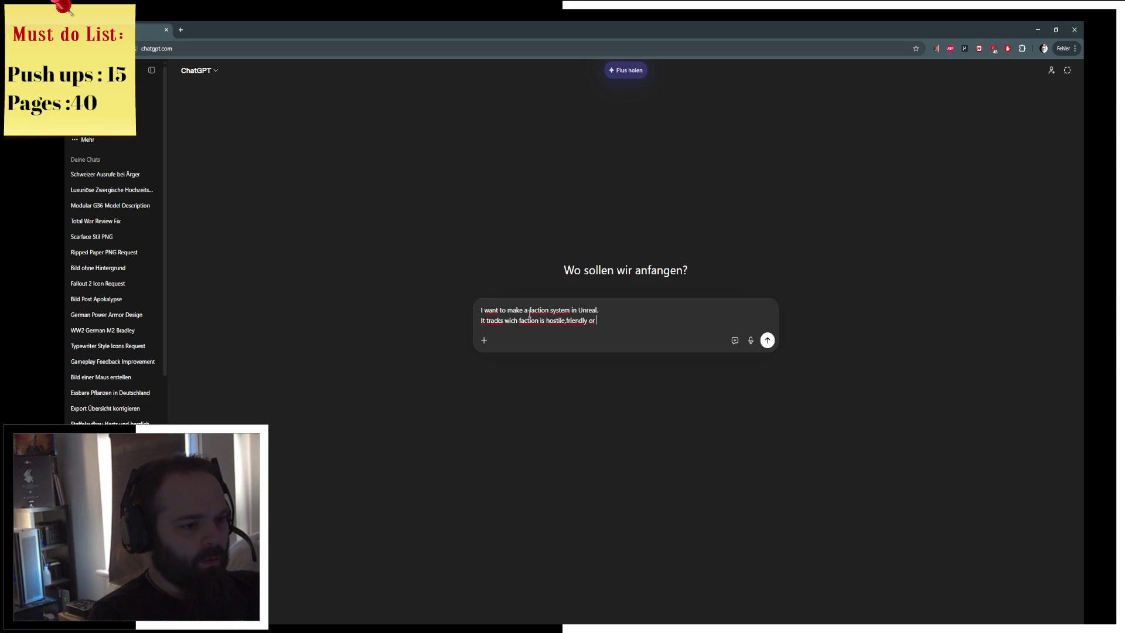
text(neutral )
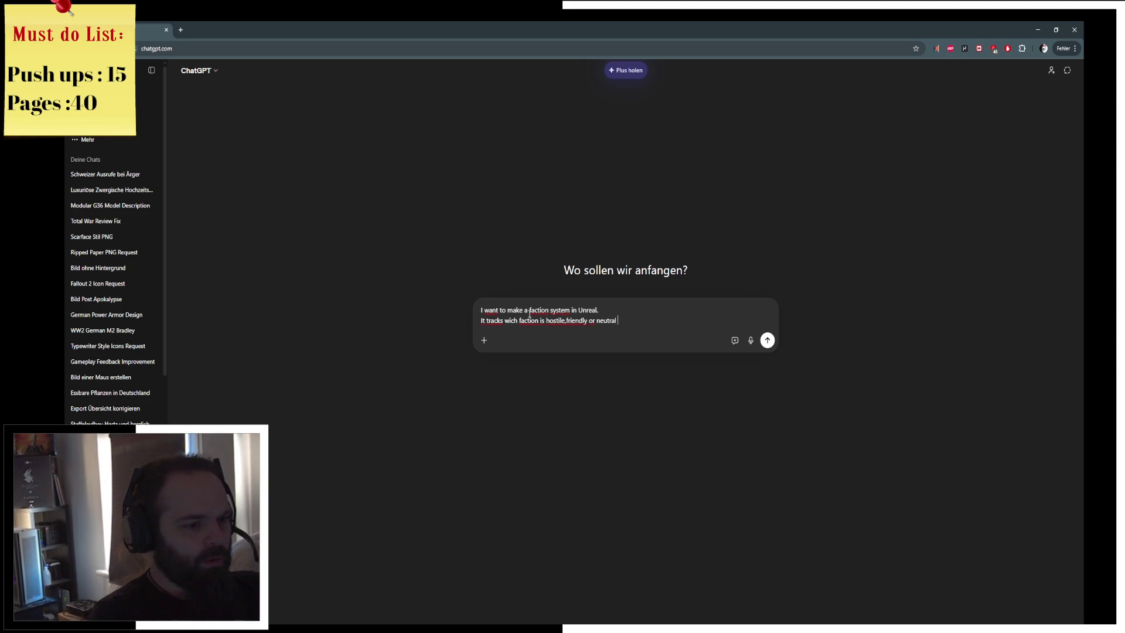
text(to each other)
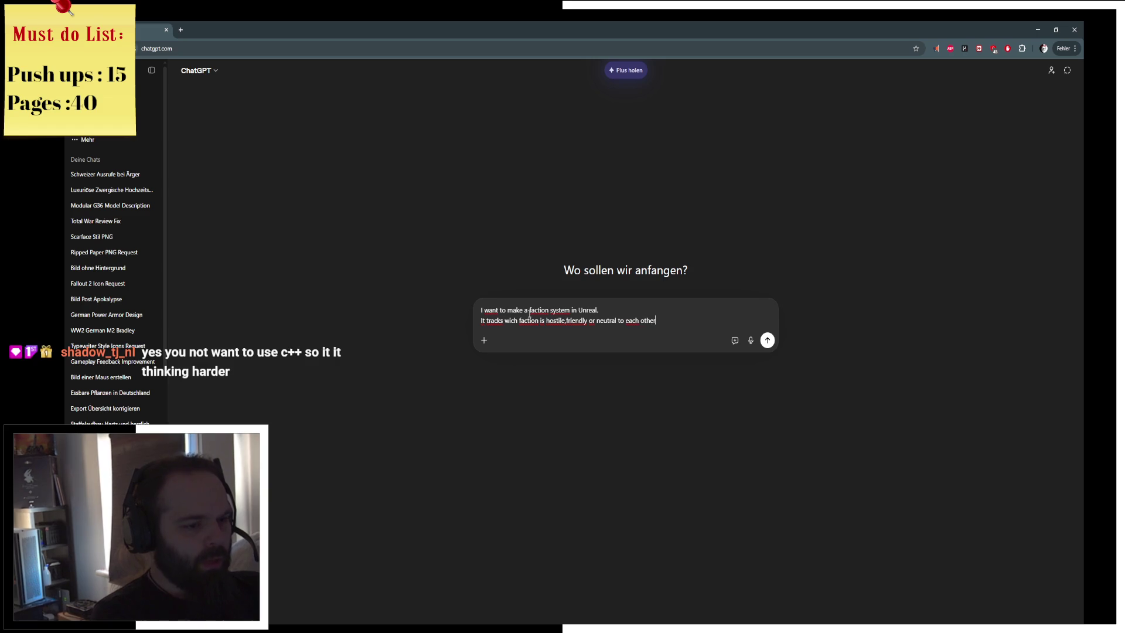
text( HOW)
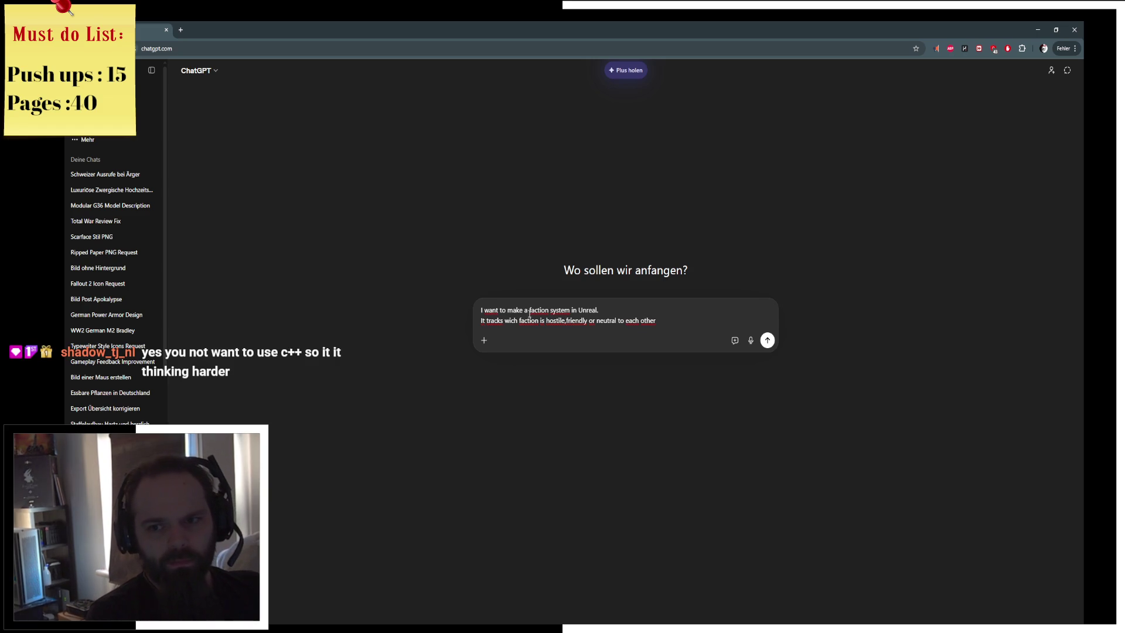
text(?)
key(Return)
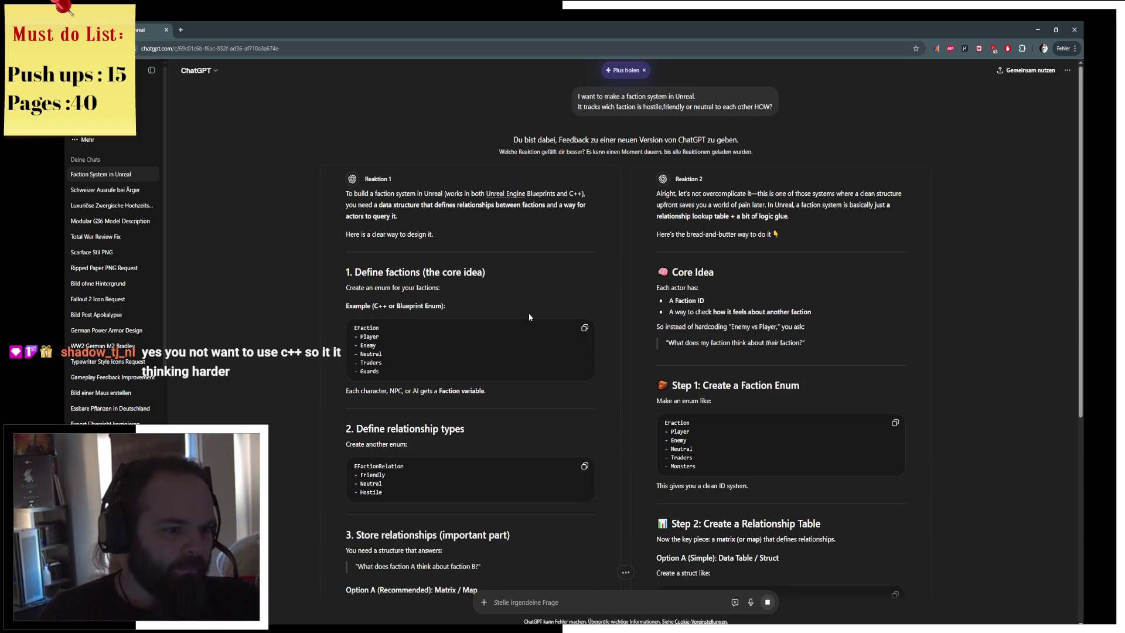
Scroll through both ChatGPT faction-system answers to the end, then return to Unreal Engine
scroll(635, 325, down, 2)
scroll(637, 330, down, 2)
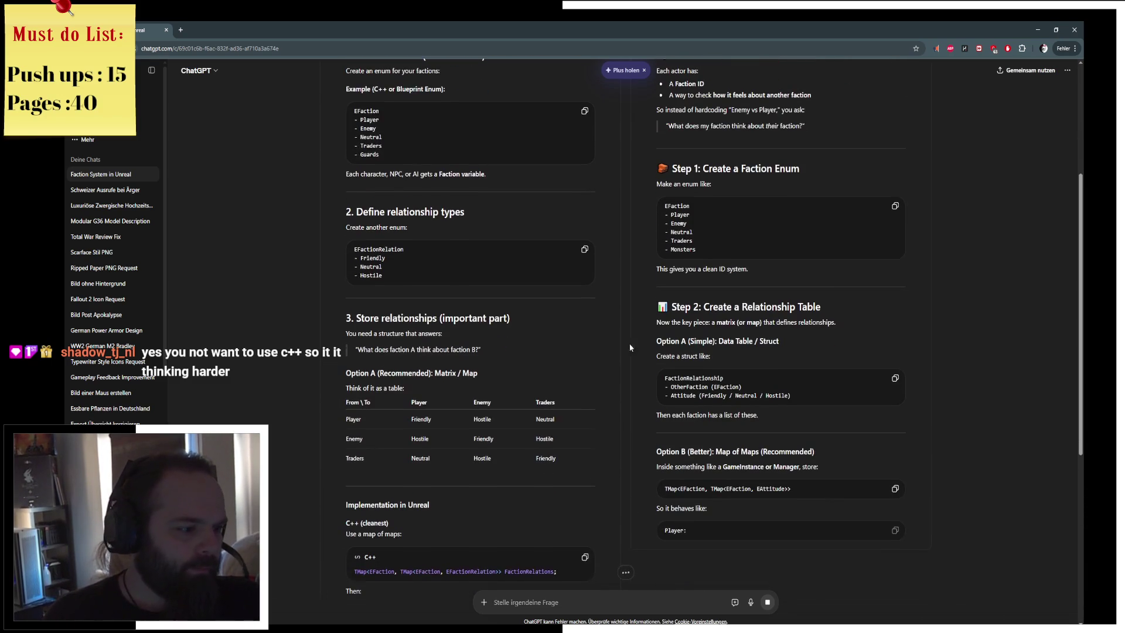
scroll(428, 382, down, 2)
scroll(429, 382, down, 1)
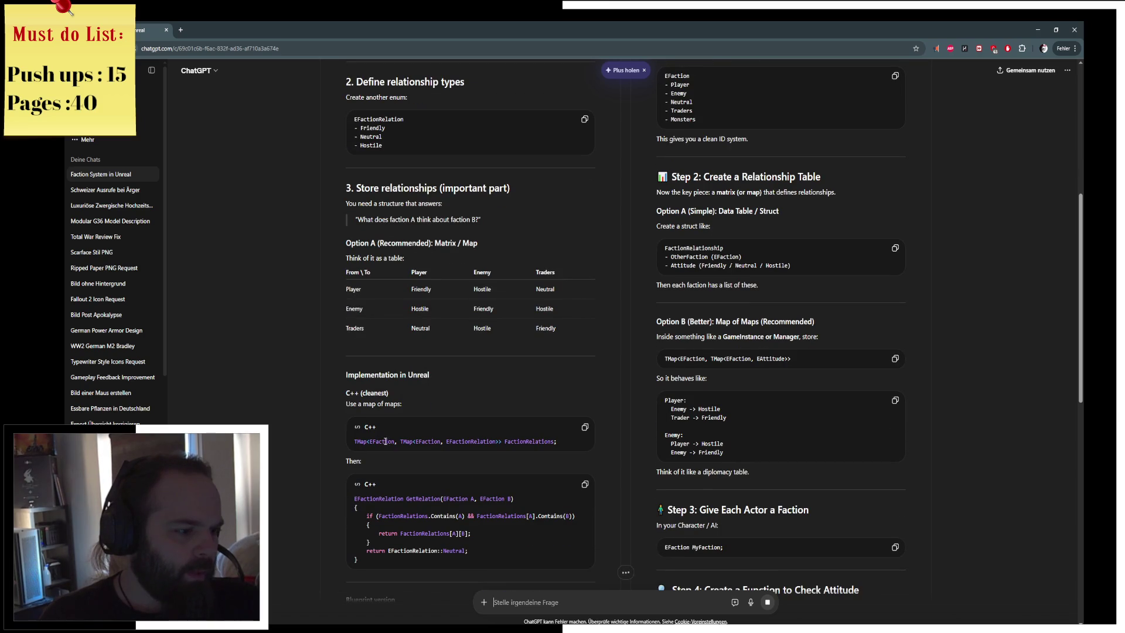
scroll(476, 442, down, 5)
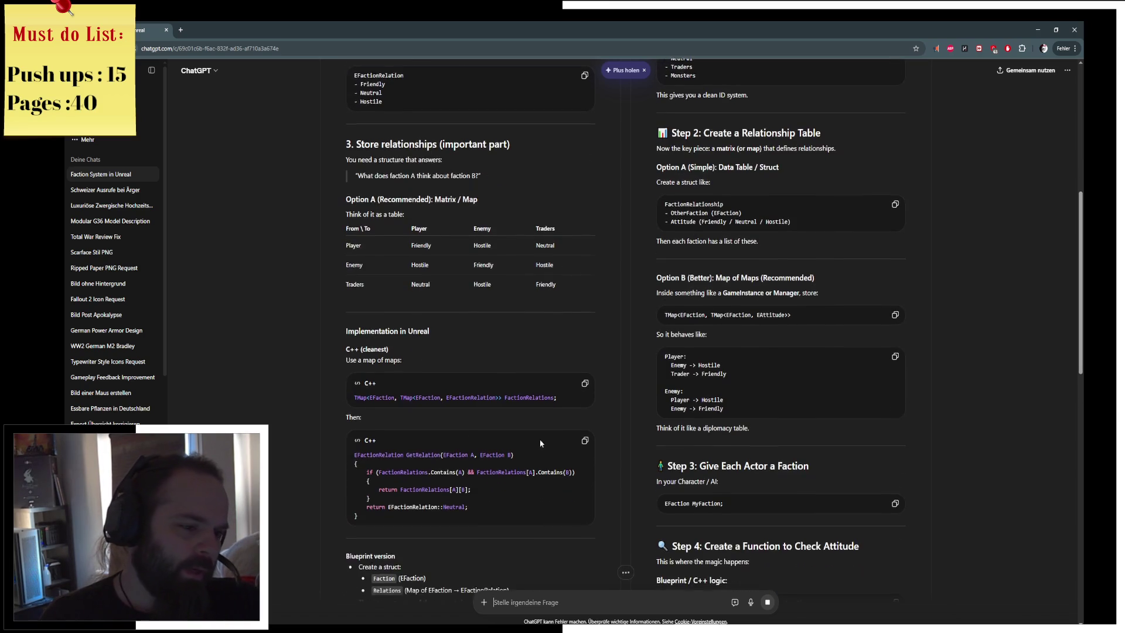
scroll(543, 442, down, 5)
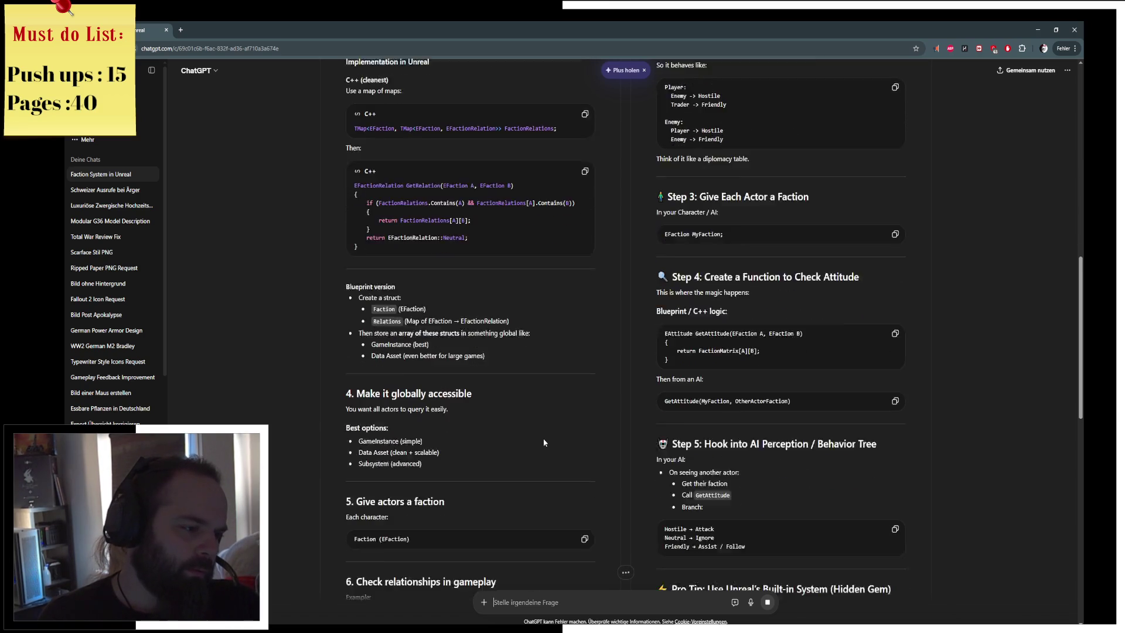
scroll(544, 443, down, 5)
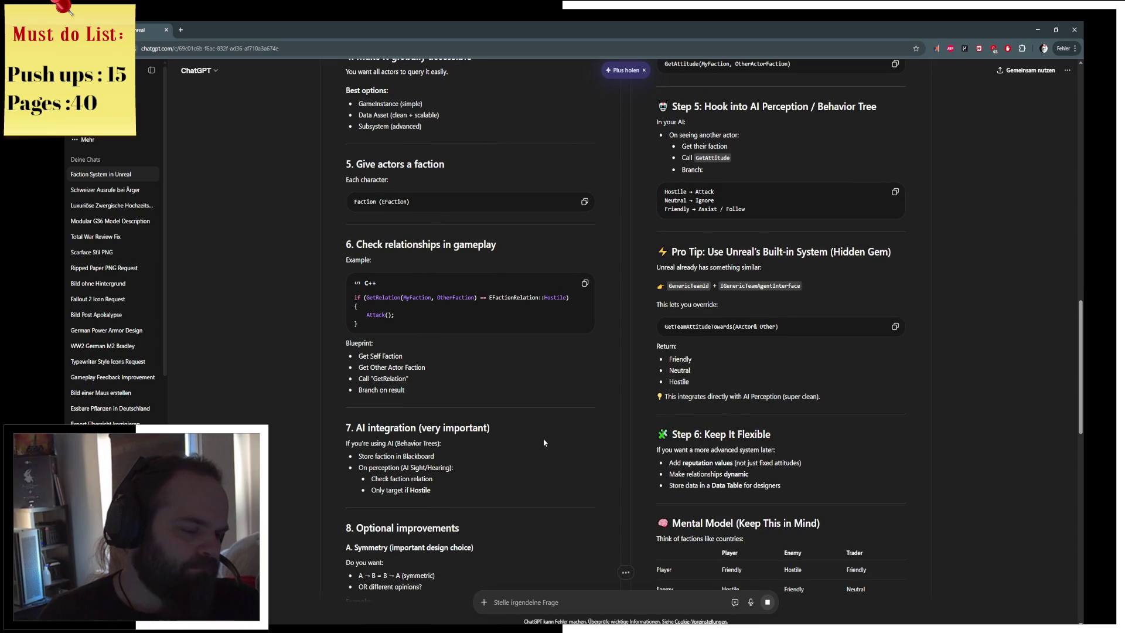
scroll(543, 442, down, 2)
scroll(543, 442, down, 7)
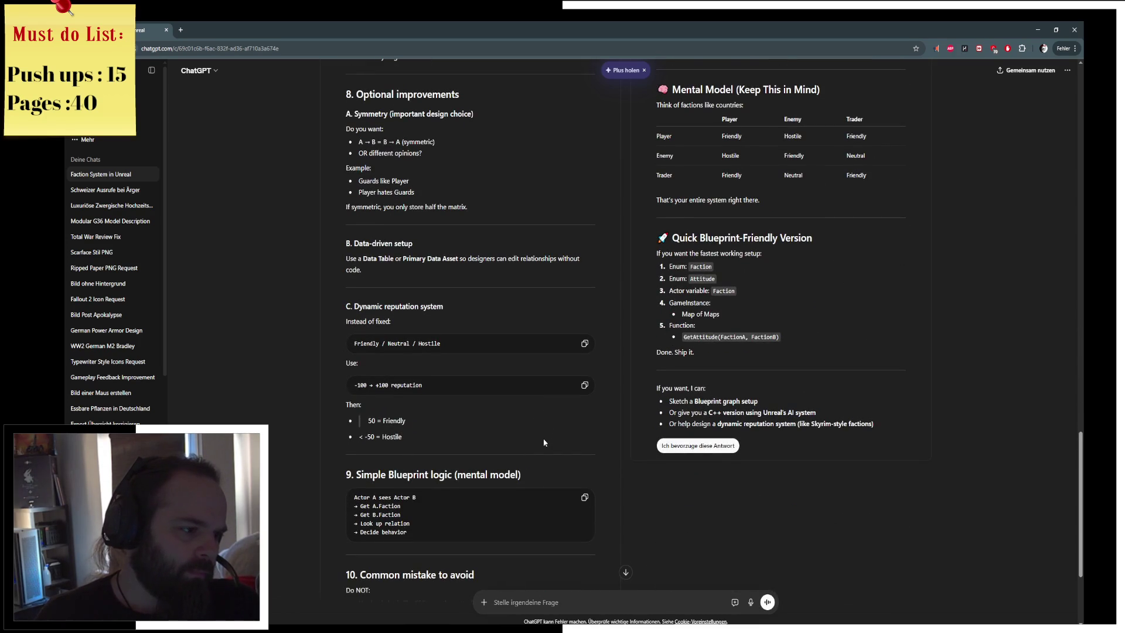
scroll(543, 442, down, 3)
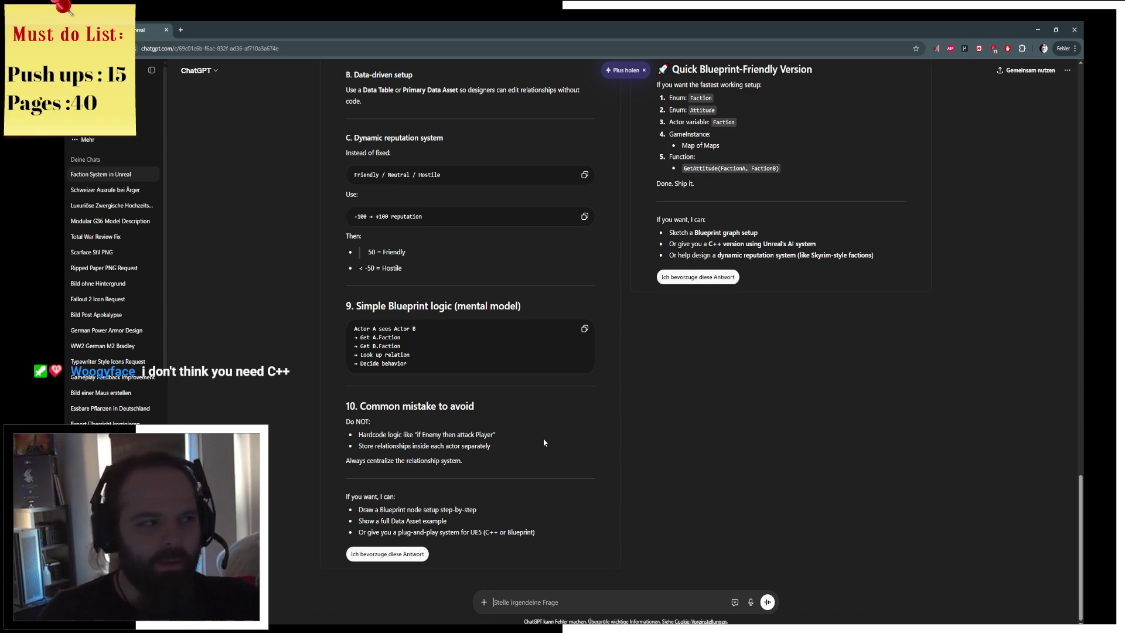
key(alt+Tab)
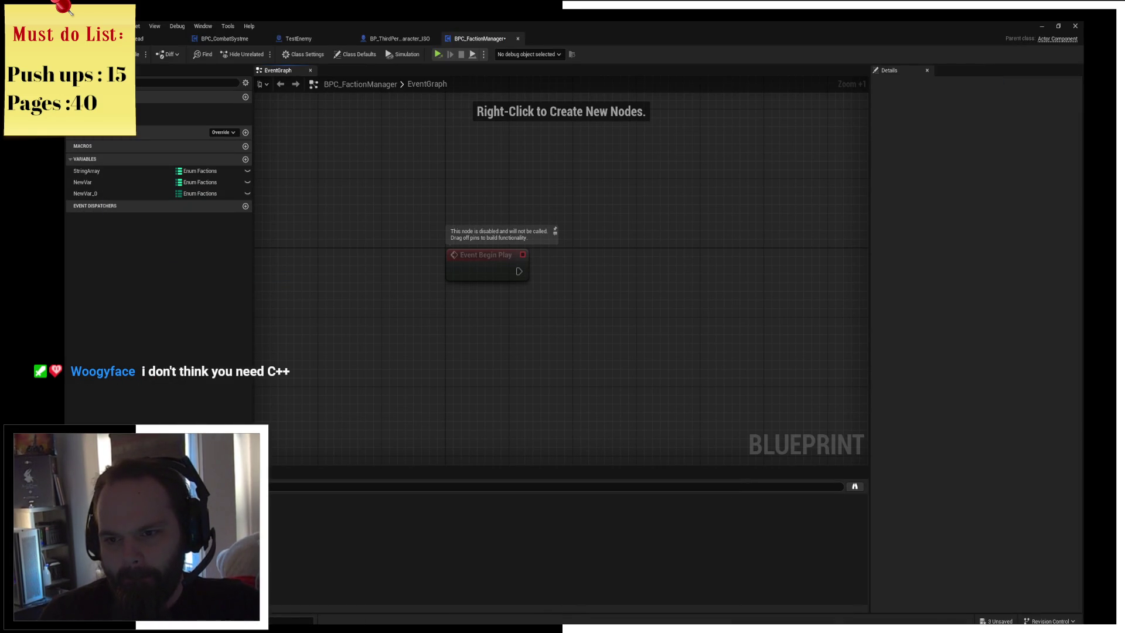
Pan the event graph, show NewVar_0's properties, then switch to the Pokémon type chart search
drag(386, 192, 445, 195)
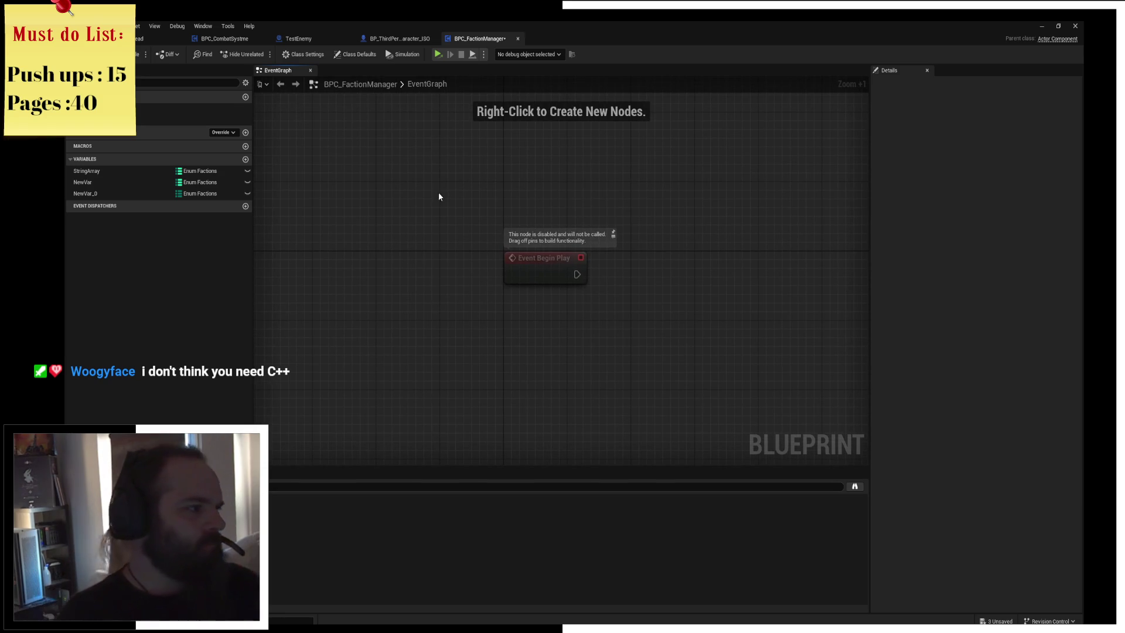
click(141, 192)
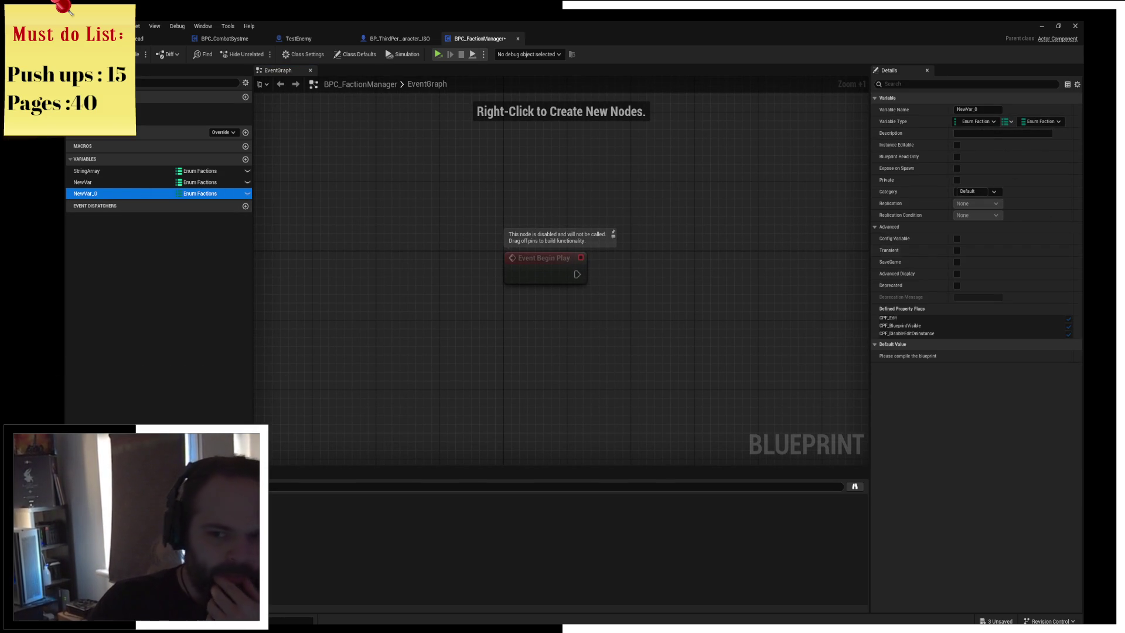
key(alt+Tab)
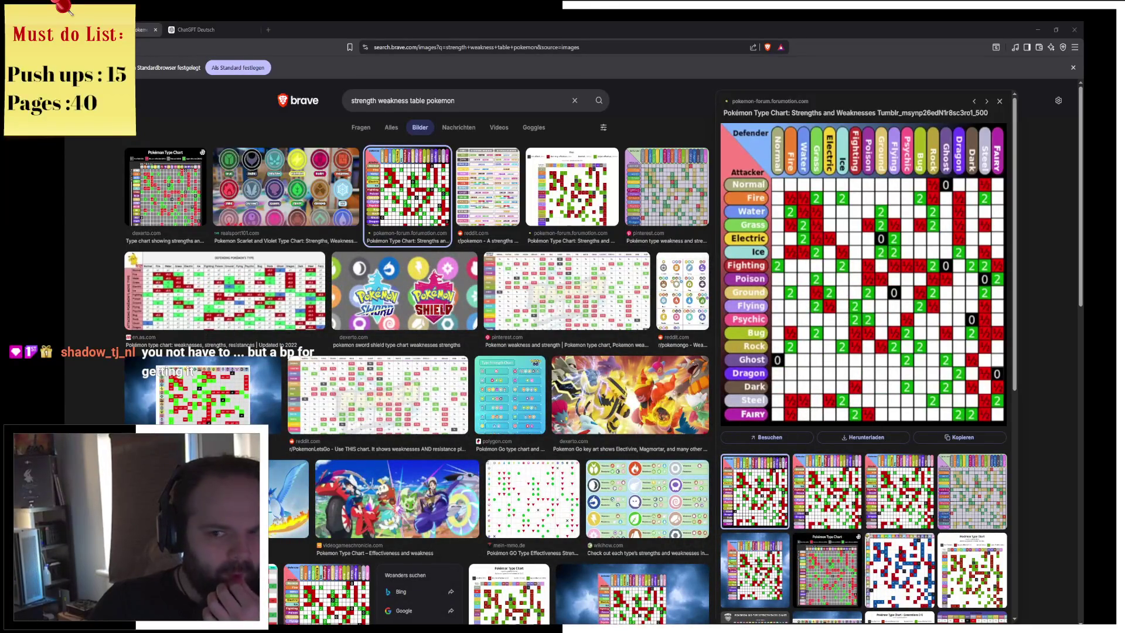
key(alt+Tab)
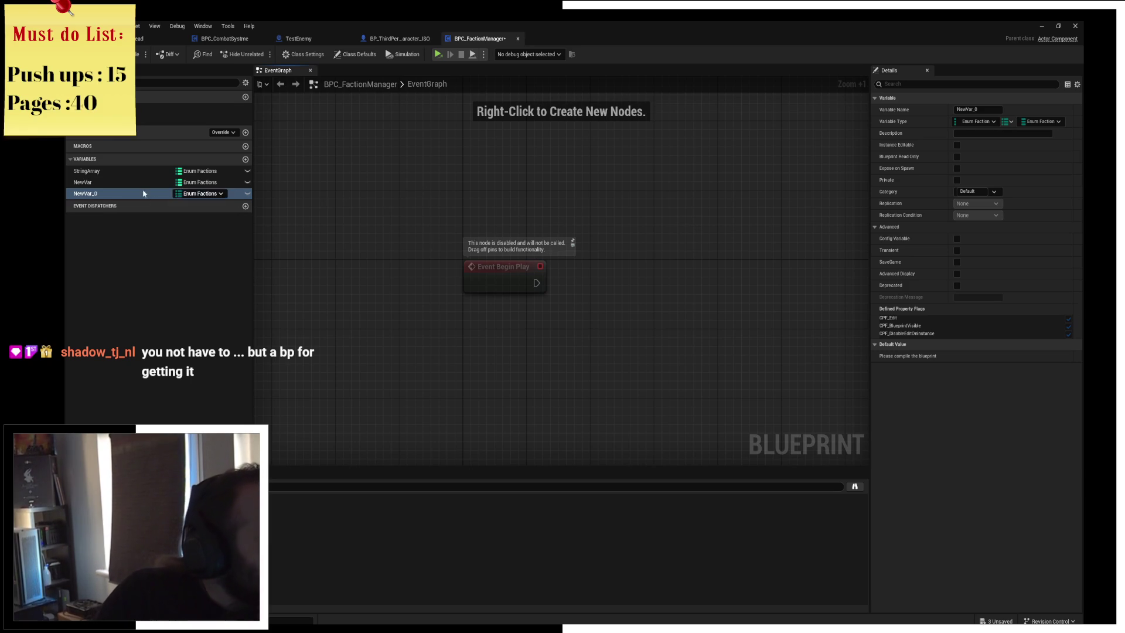
Change StringArray's container from Map to an Enum Factions Array and place its getter in the graph
click(138, 174)
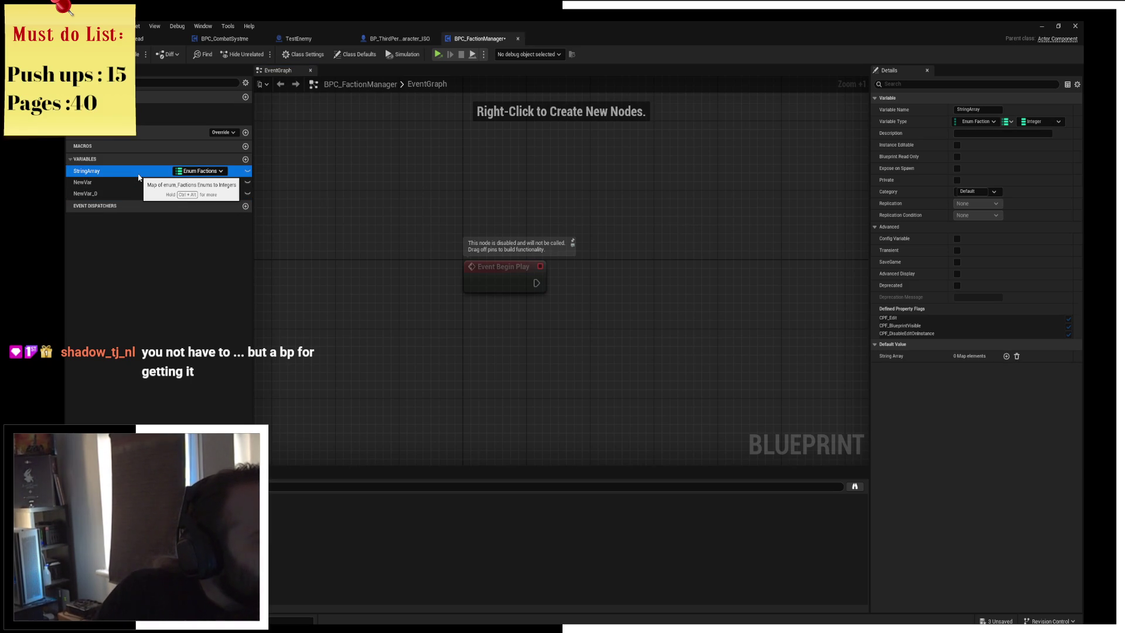
mouse_move(484, 198)
mouse_down()
mouse_move(411, 186)
mouse_move(482, 229)
mouse_up()
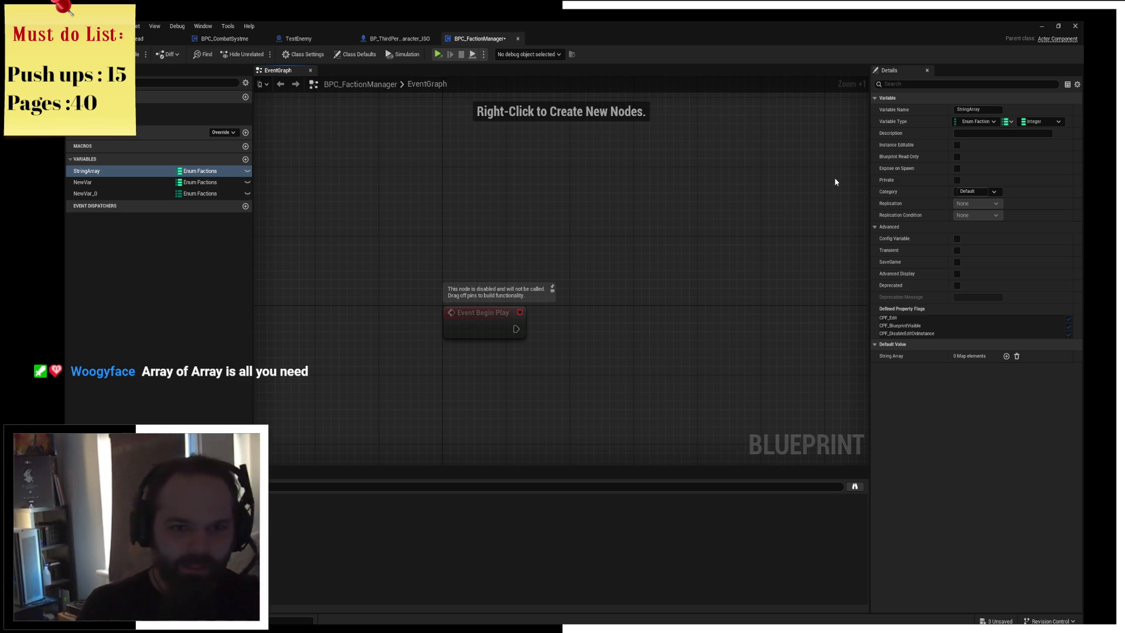
drag(586, 234, 564, 181)
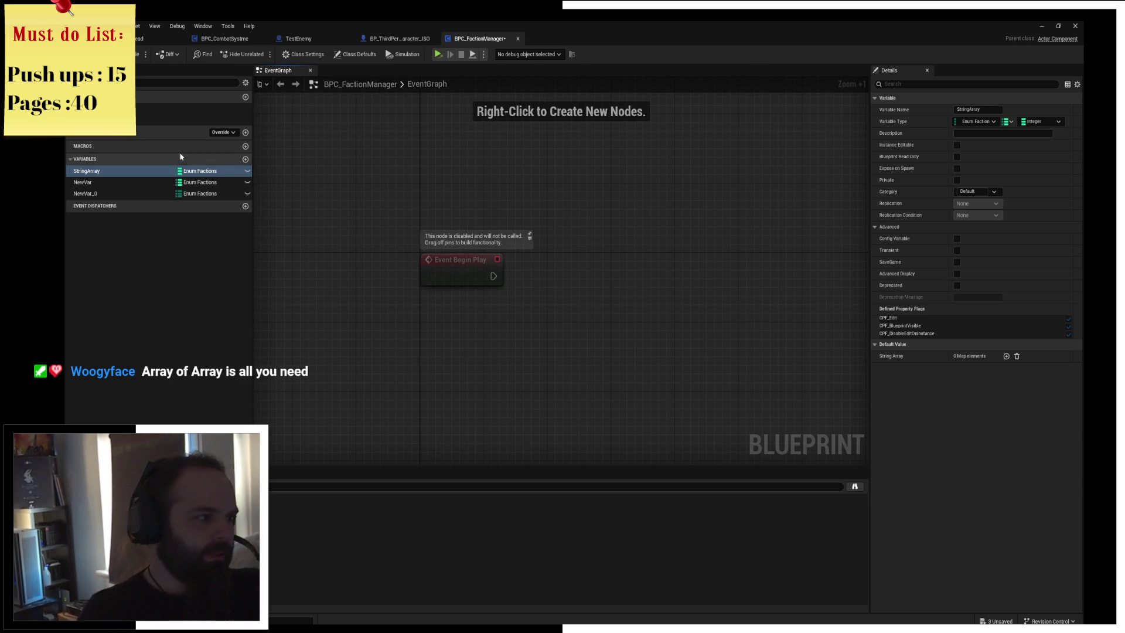
click(1008, 122)
click(1003, 147)
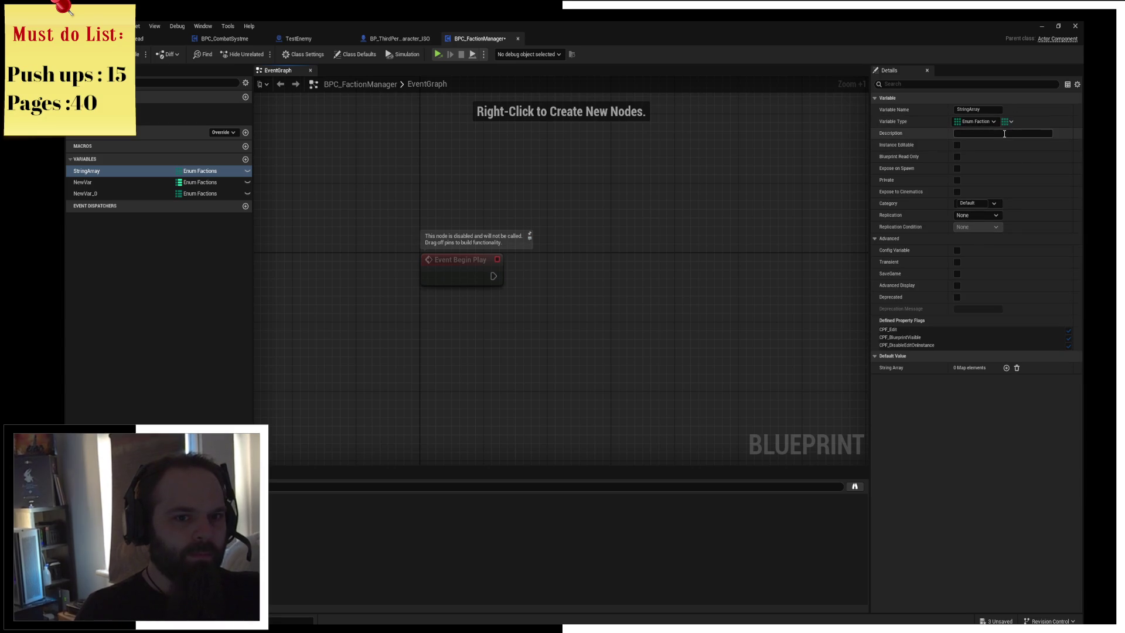
mouse_move(124, 173)
mouse_down()
mouse_move(419, 327)
mouse_move(540, 305)
mouse_up()
click(437, 334)
text(add to)
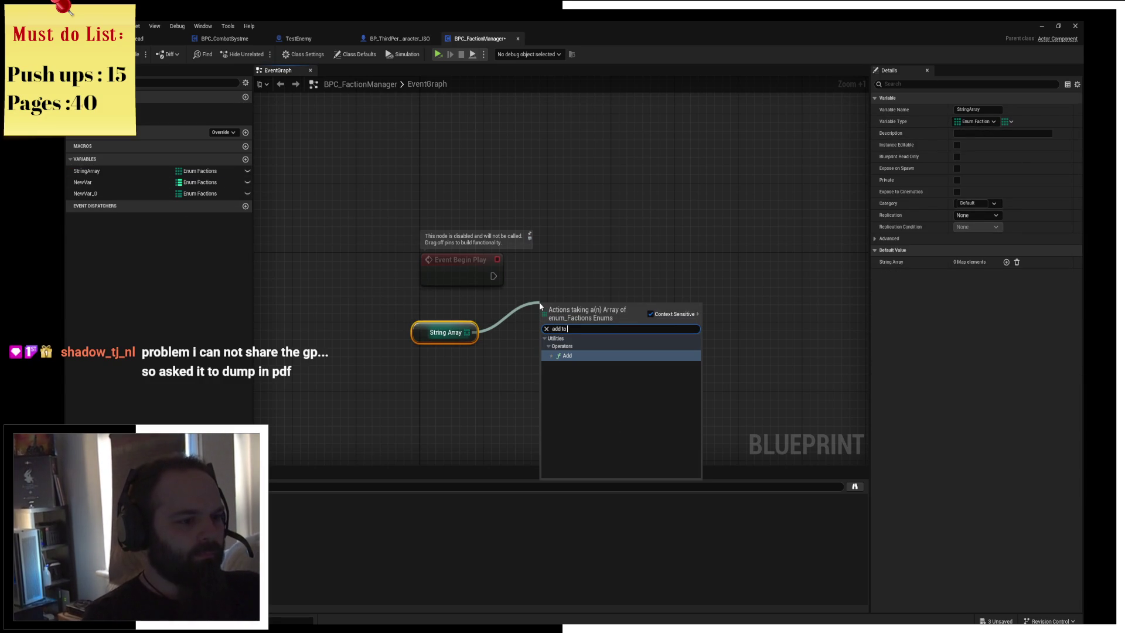
text( array)
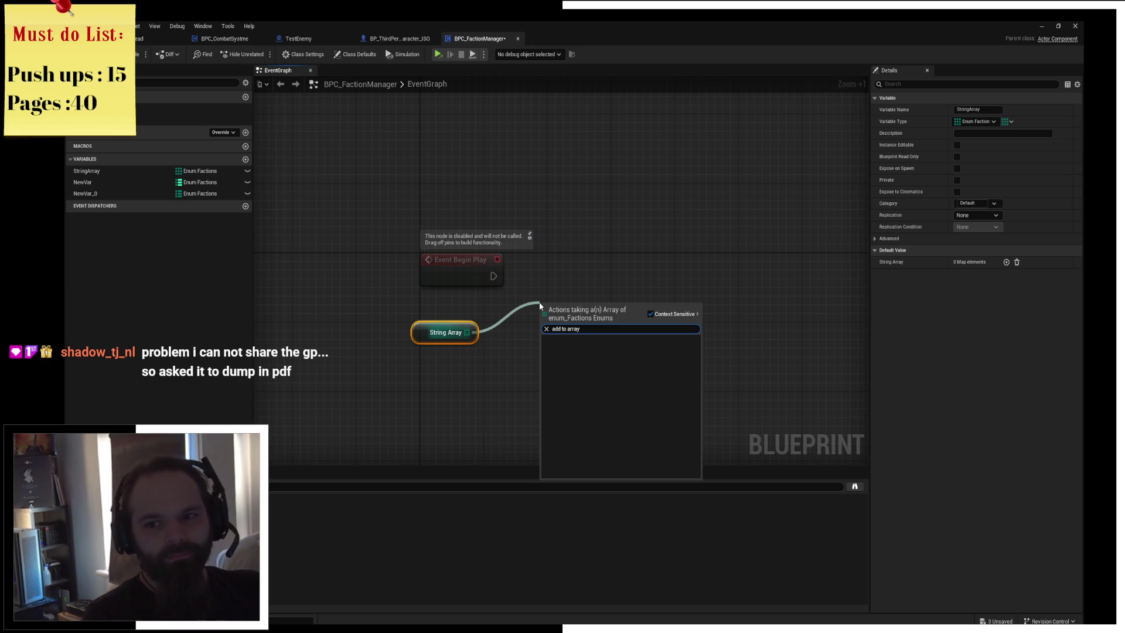
key(ctrl+a)
key(BackSpace)
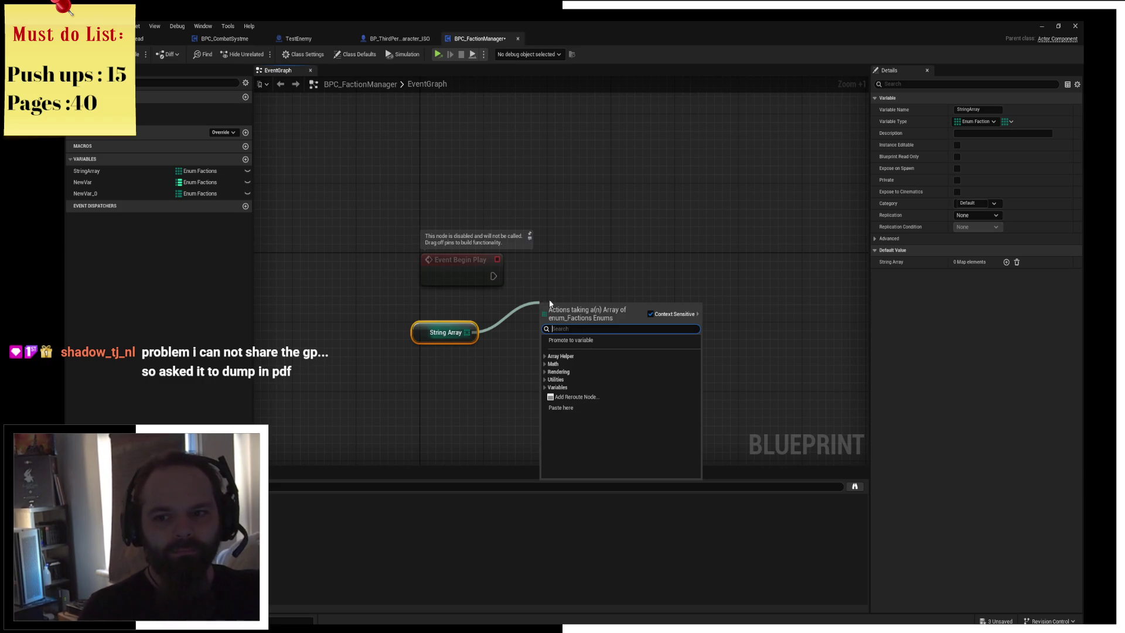
click(563, 291)
click(460, 332)
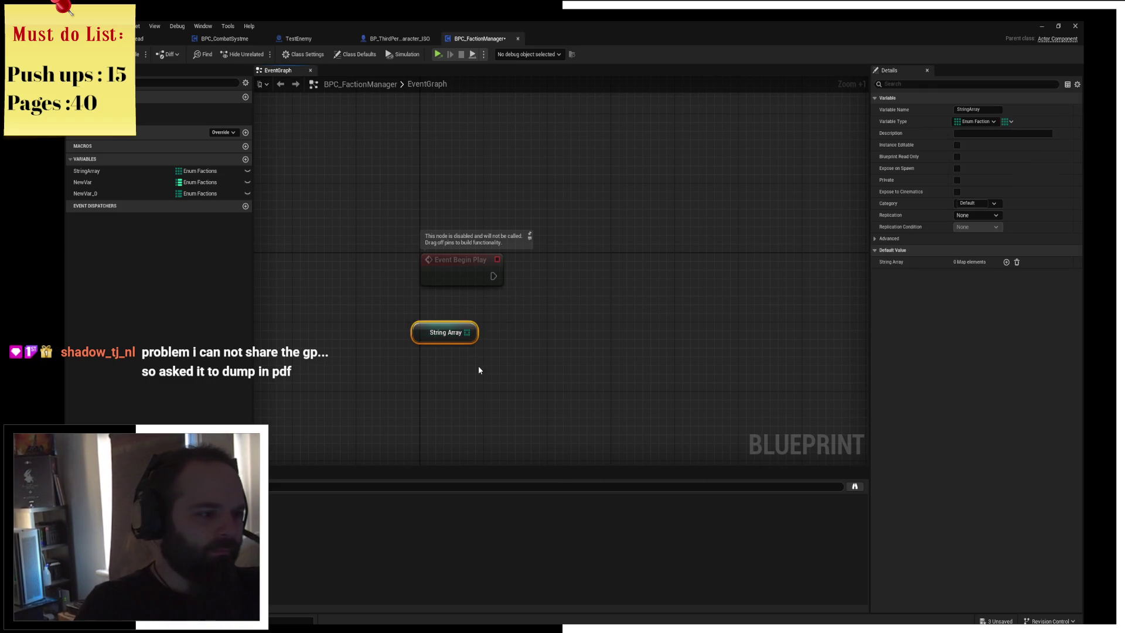
mouse_move(421, 328)
mouse_down()
mouse_move(445, 242)
mouse_move(429, 189)
mouse_move(584, 217)
mouse_up()
text(array)
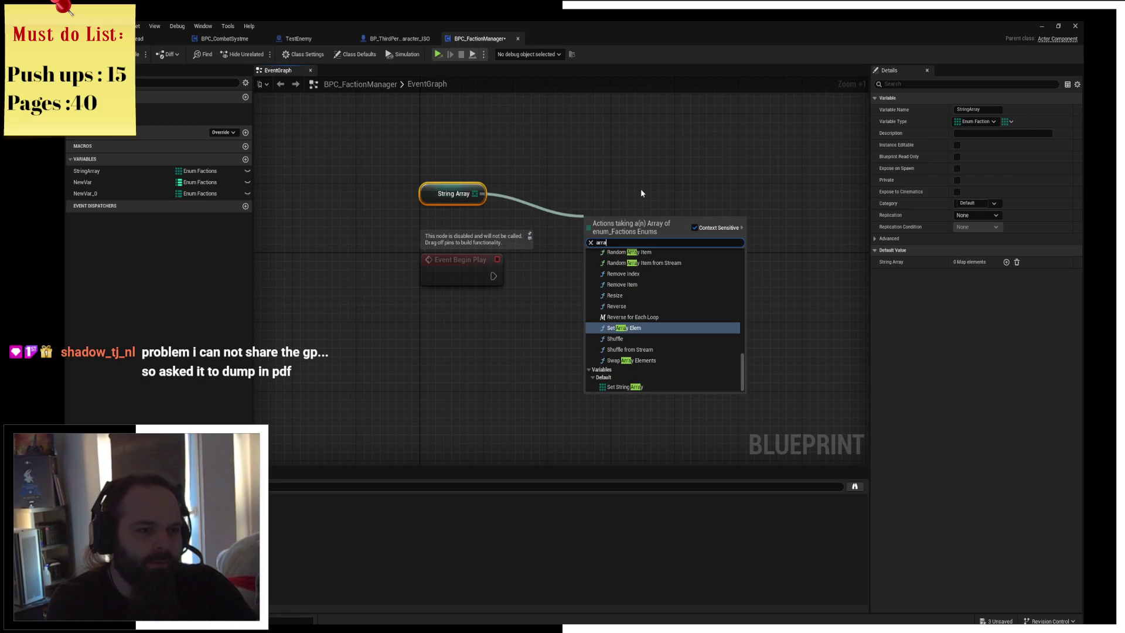
key(Escape)
key(Delete)
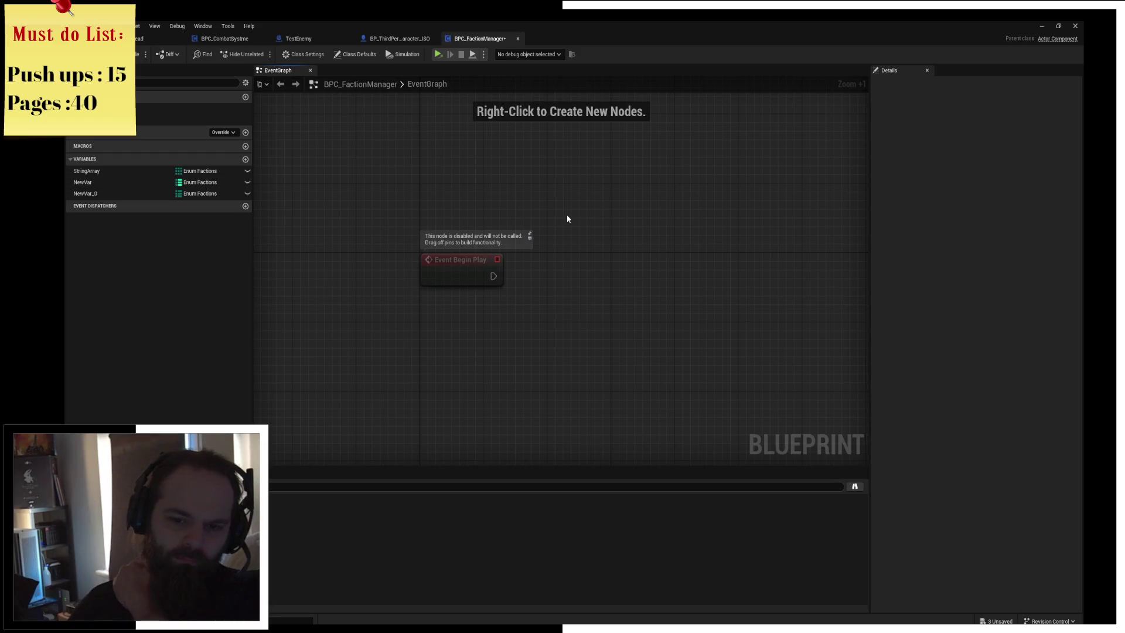
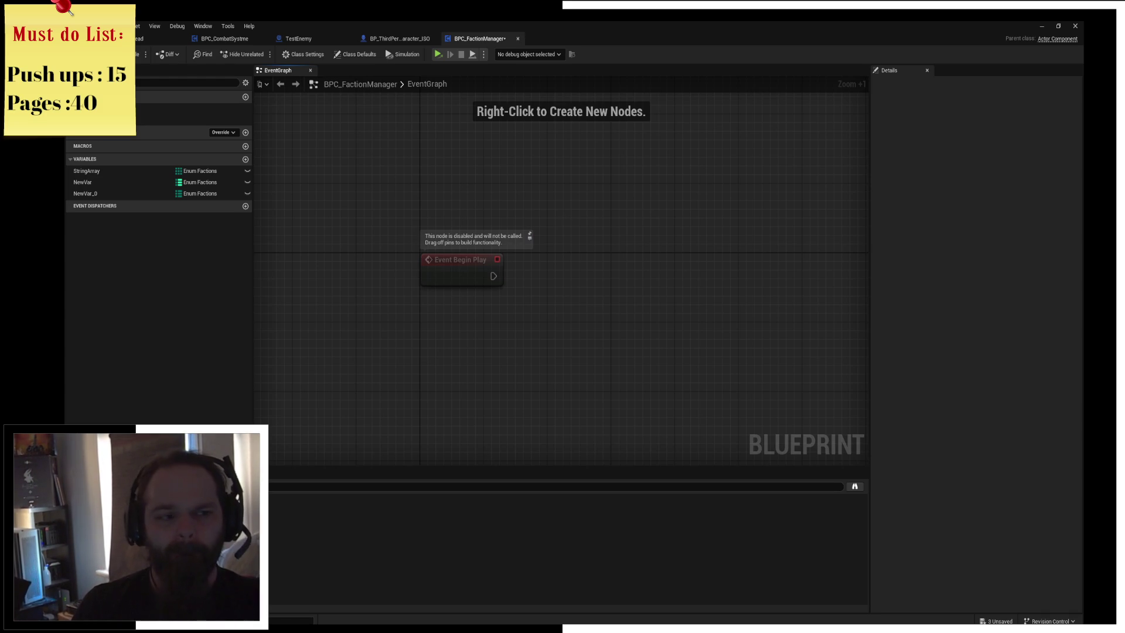
Save the BPC_FactionManager blueprint
drag(533, 246, 490, 210)
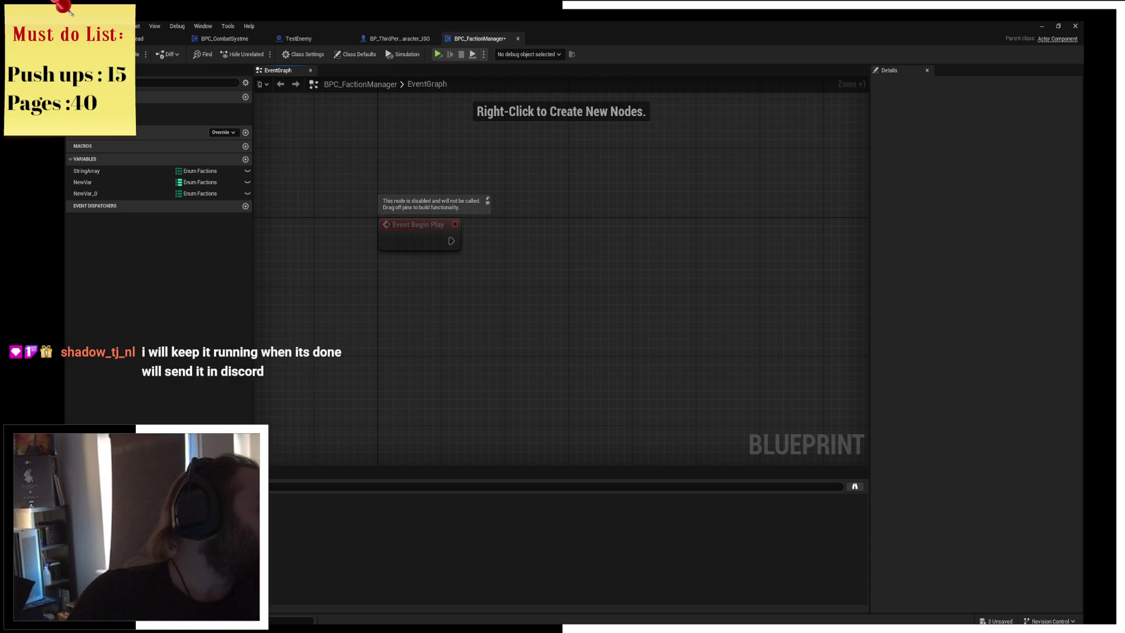
drag(509, 255, 483, 267)
click(360, 231)
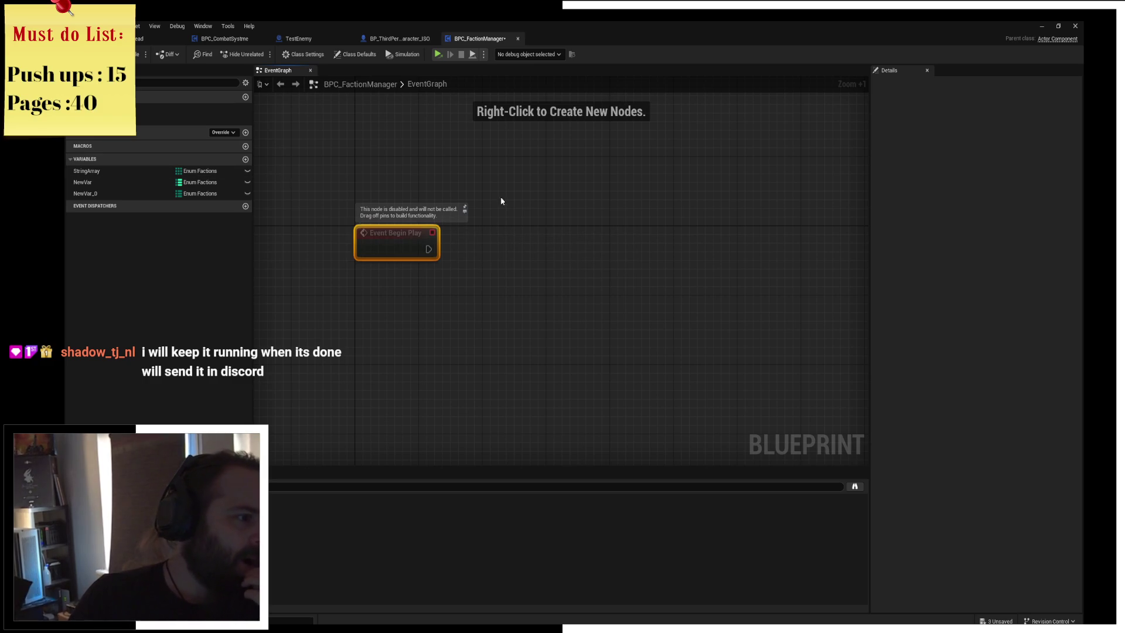
click(142, 54)
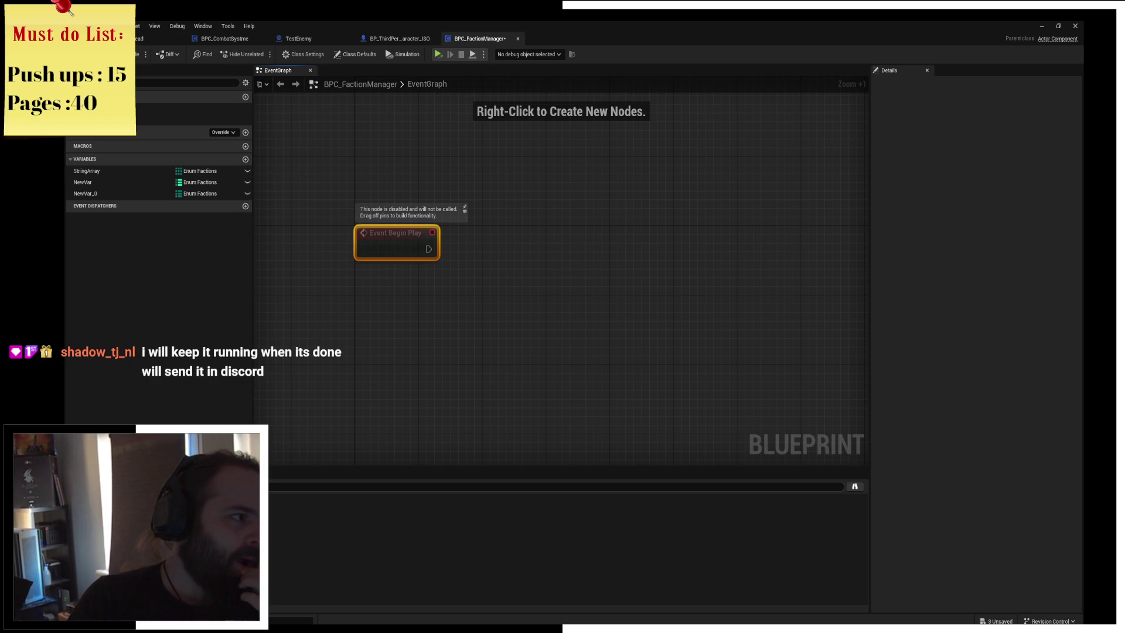
Delete the NewVar_0, NewVar and StringArray variables and add one new variable
click(100, 193)
key(Delete)
key(Delete)
click(94, 170)
key(Delete)
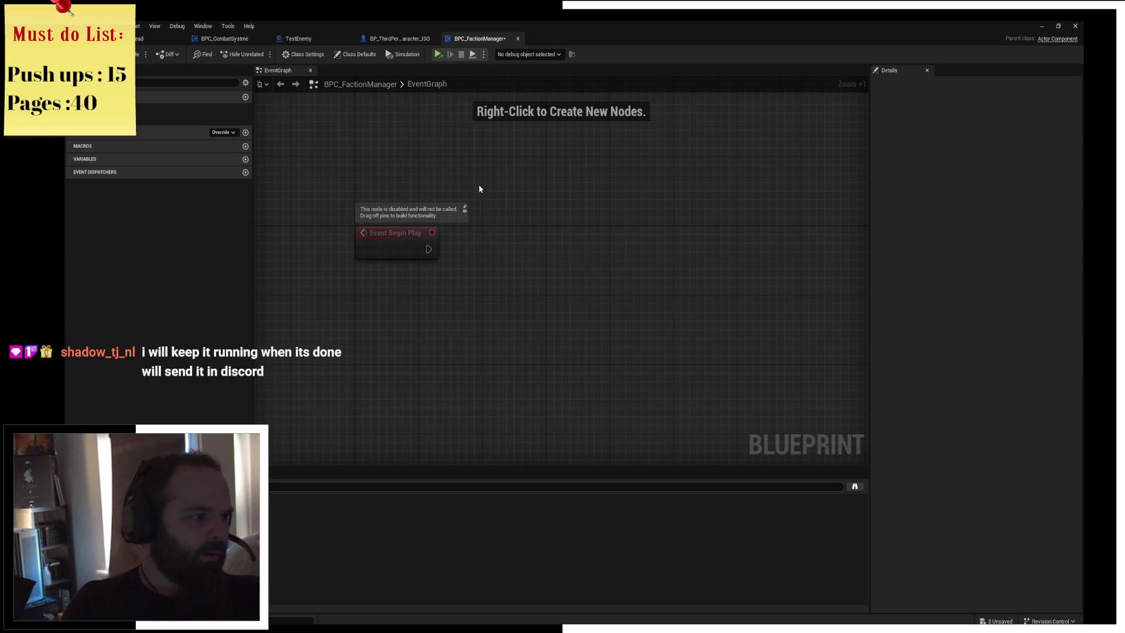
click(245, 159)
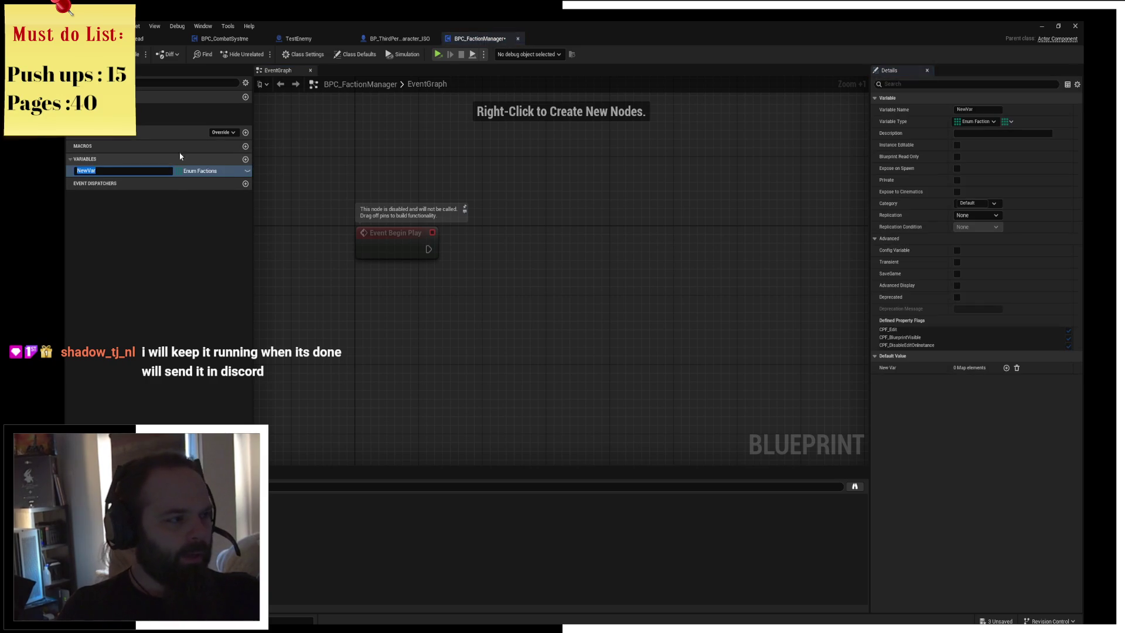
click(154, 35)
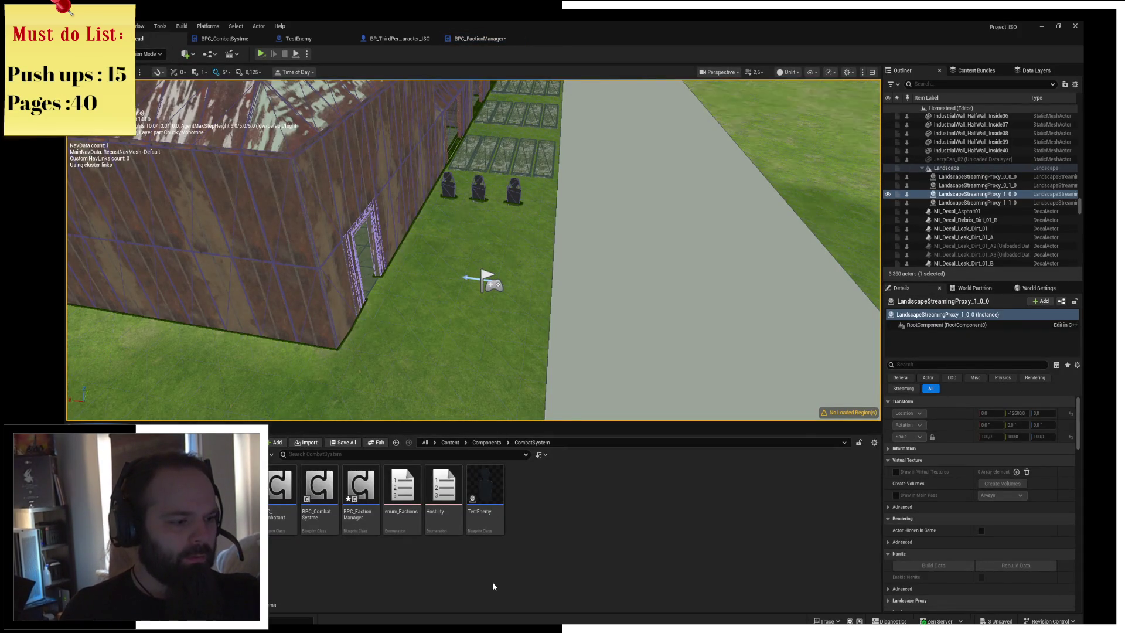
Start creating a Data Asset from the Content Browser, then cancel it
right_click(540, 525)
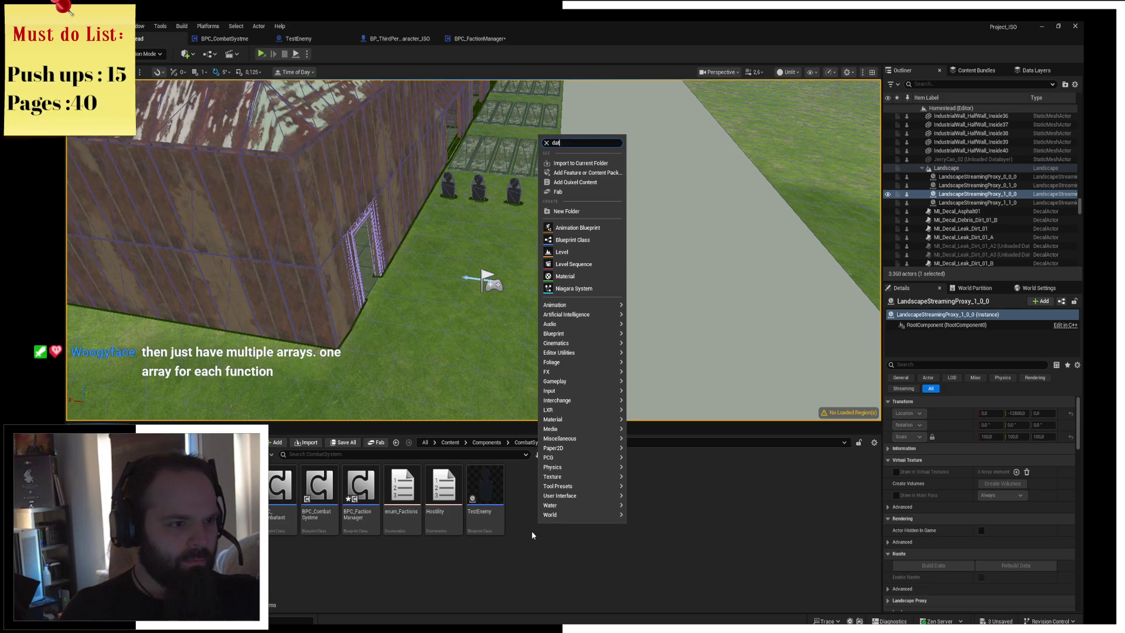
text(data asse)
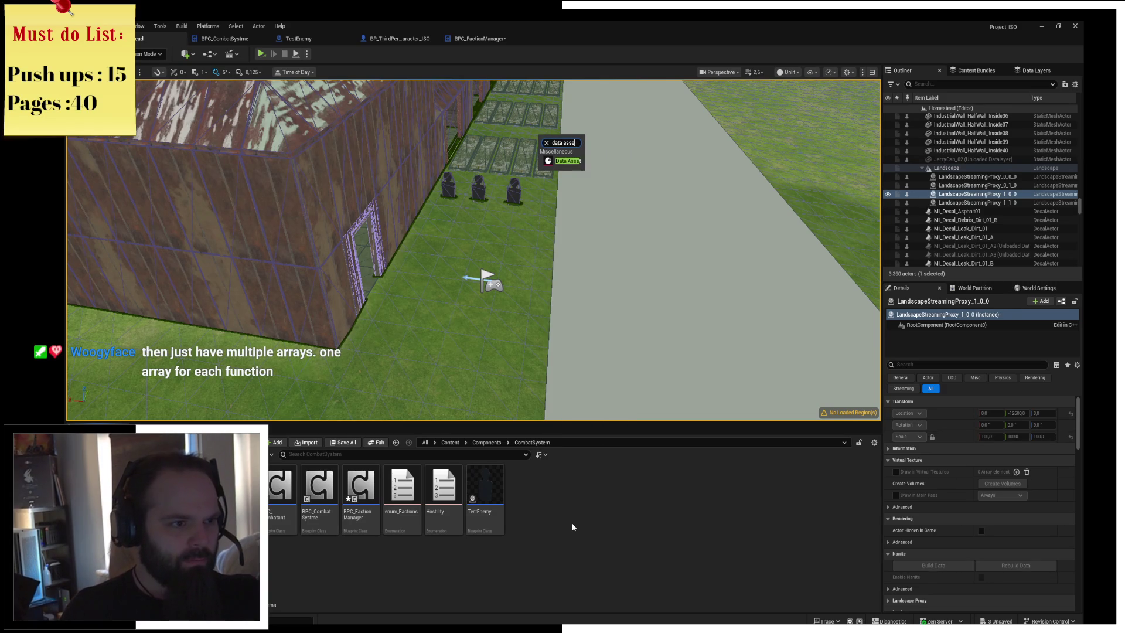
key(Return)
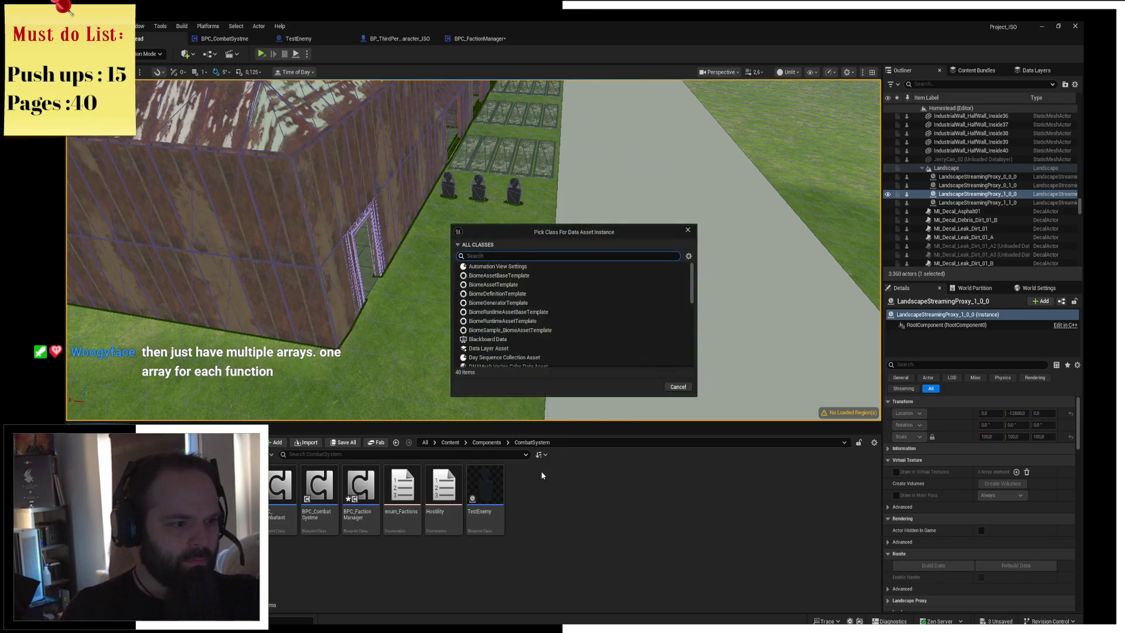
key(Escape)
key(Escape)
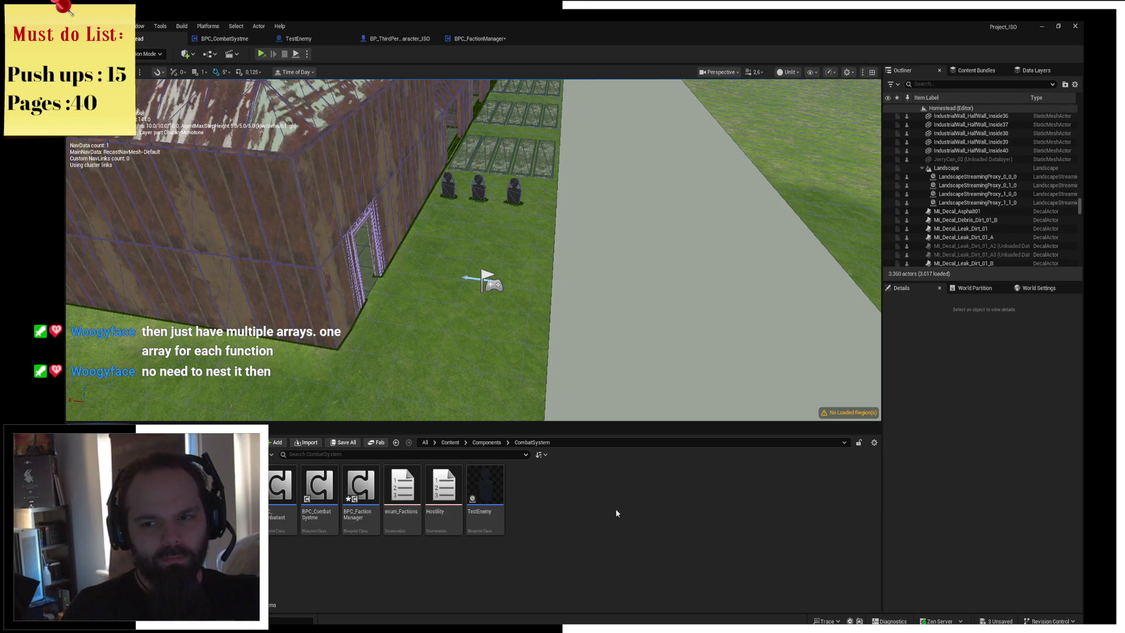
Create a new Blueprint Class with PrimaryDataAsset as its parent class
right_click(560, 502)
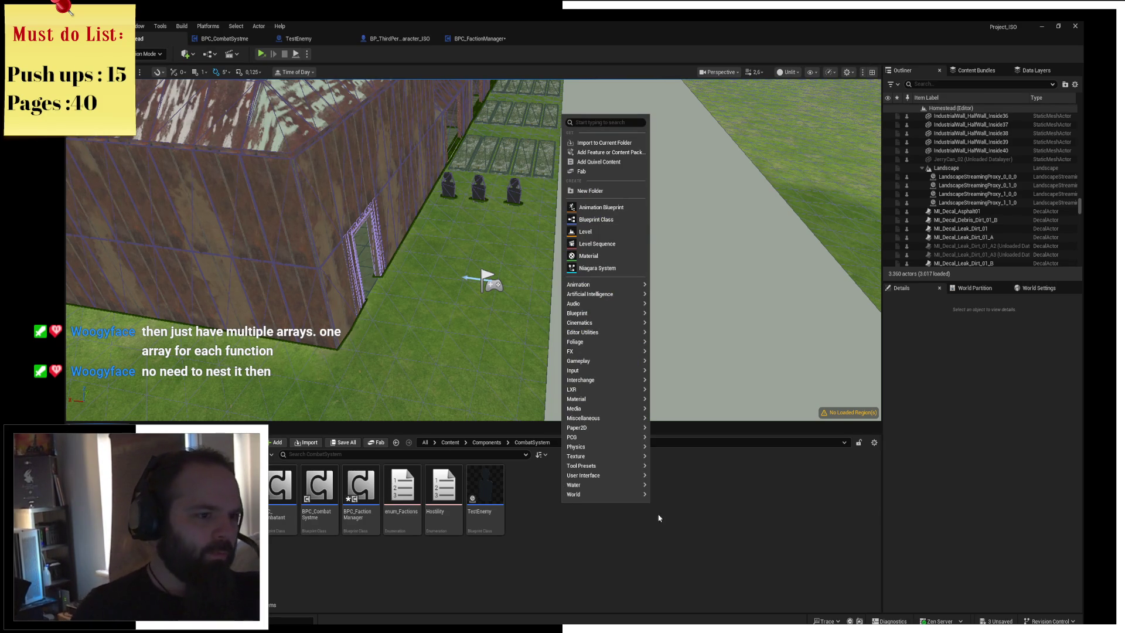
click(596, 219)
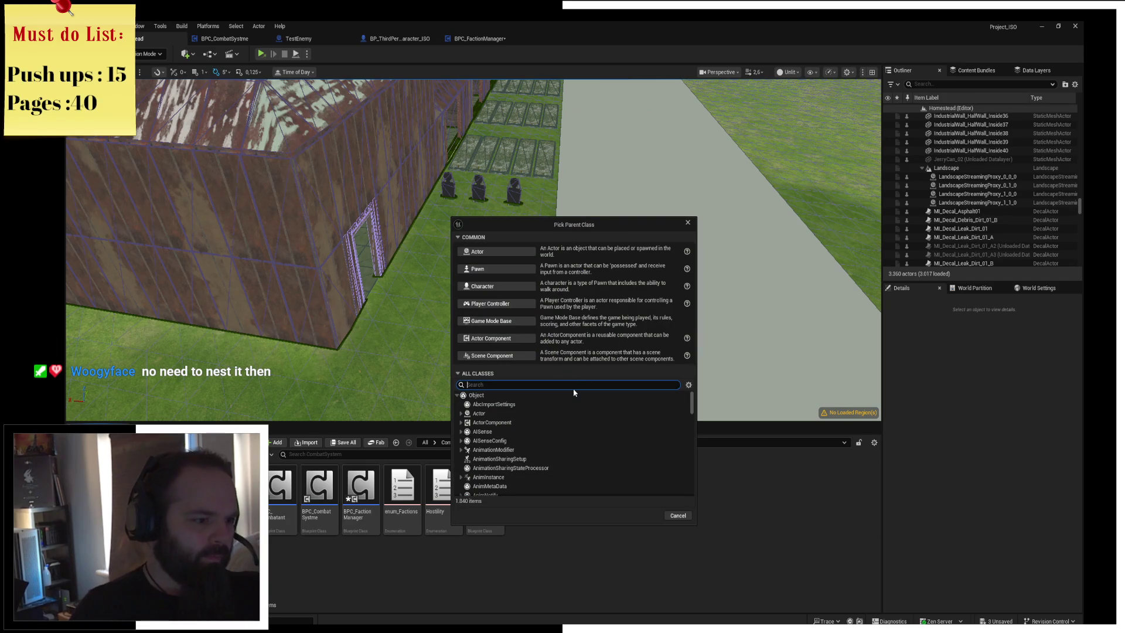
text(primary)
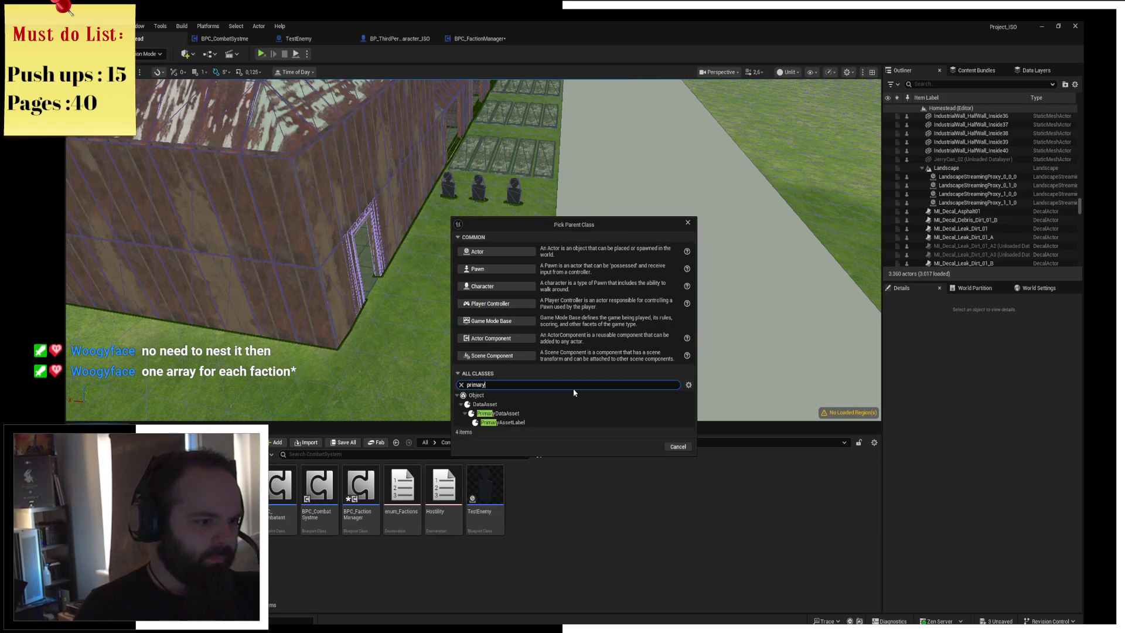
click(543, 411)
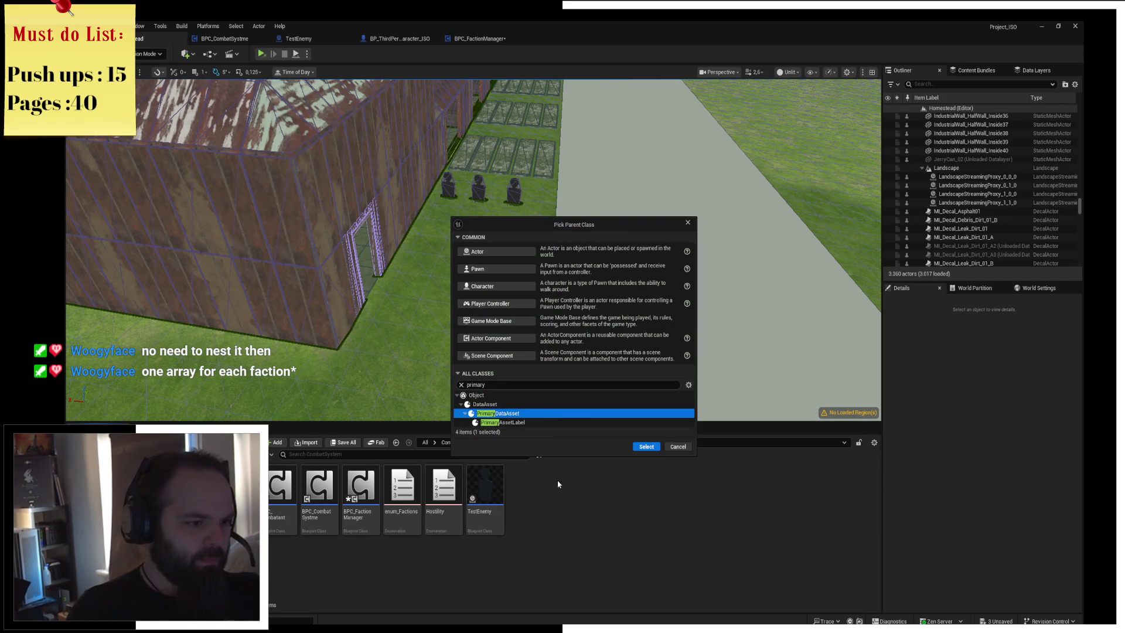
click(645, 447)
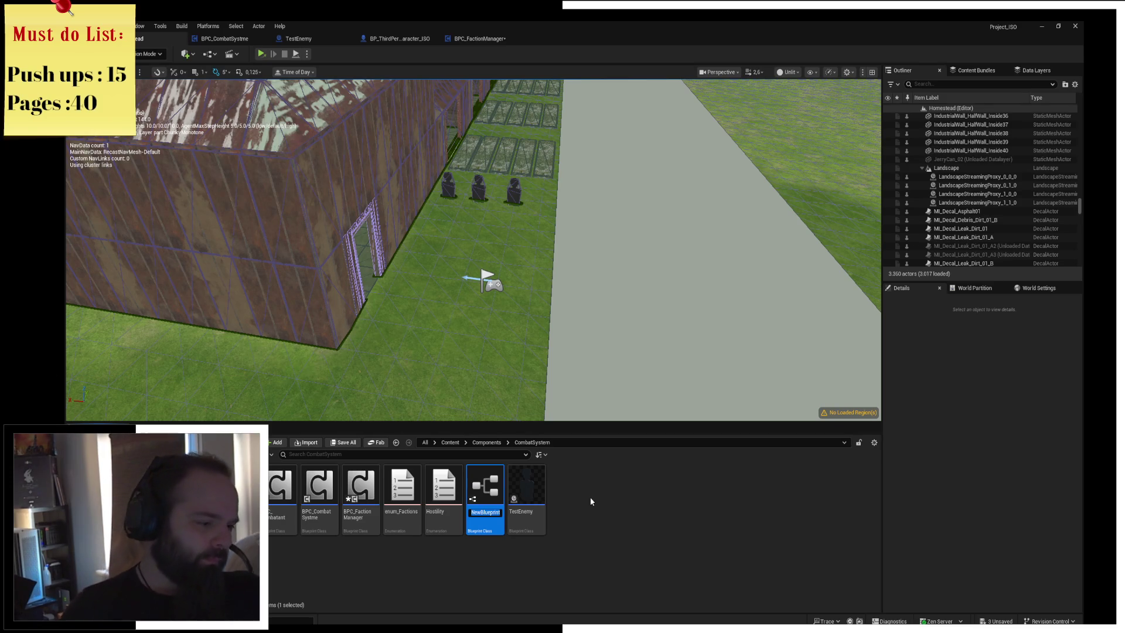
Rename the NewBlueprint asset to PDA_Faction
text(primary)
key(BackSpace)
key(BackSpace)
key(BackSpace)
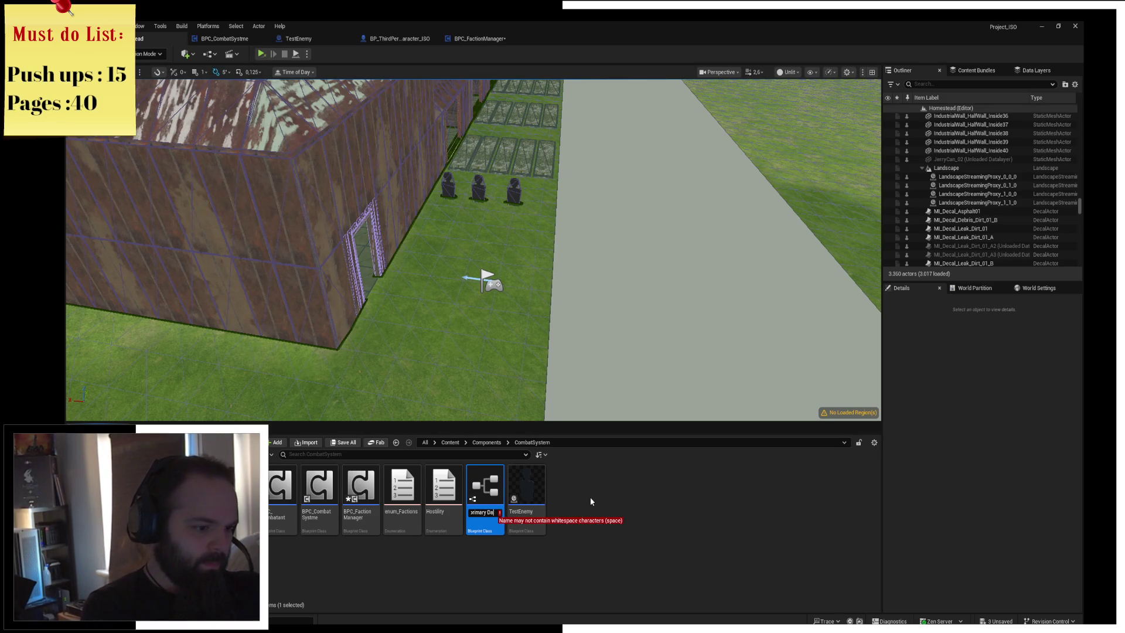
text(PDA_Faction)
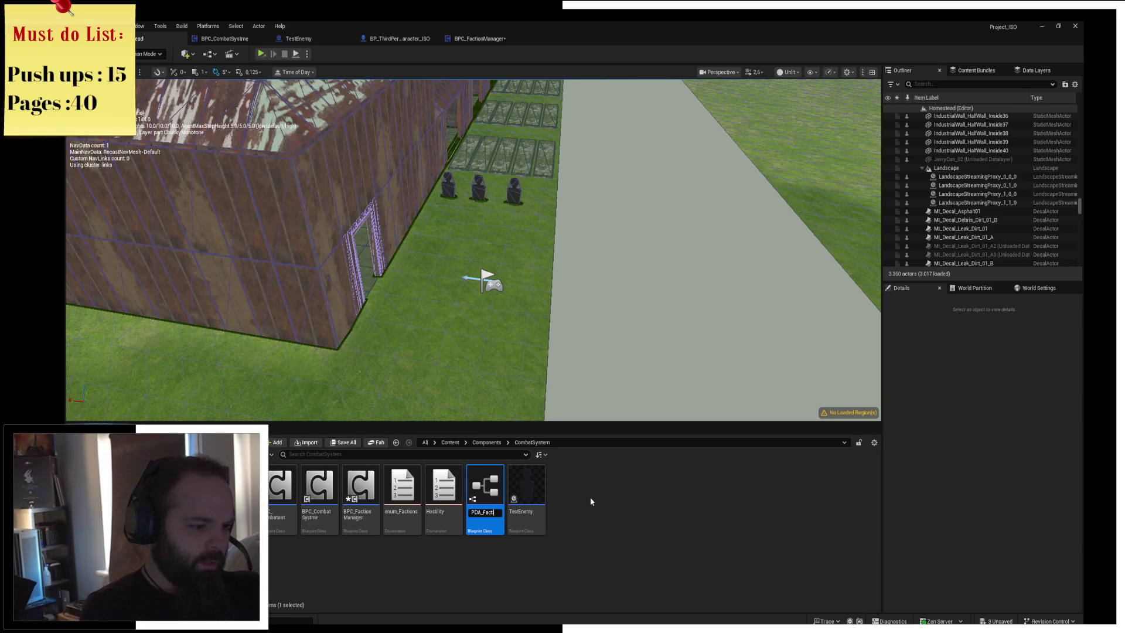
key(Return)
key(Return)
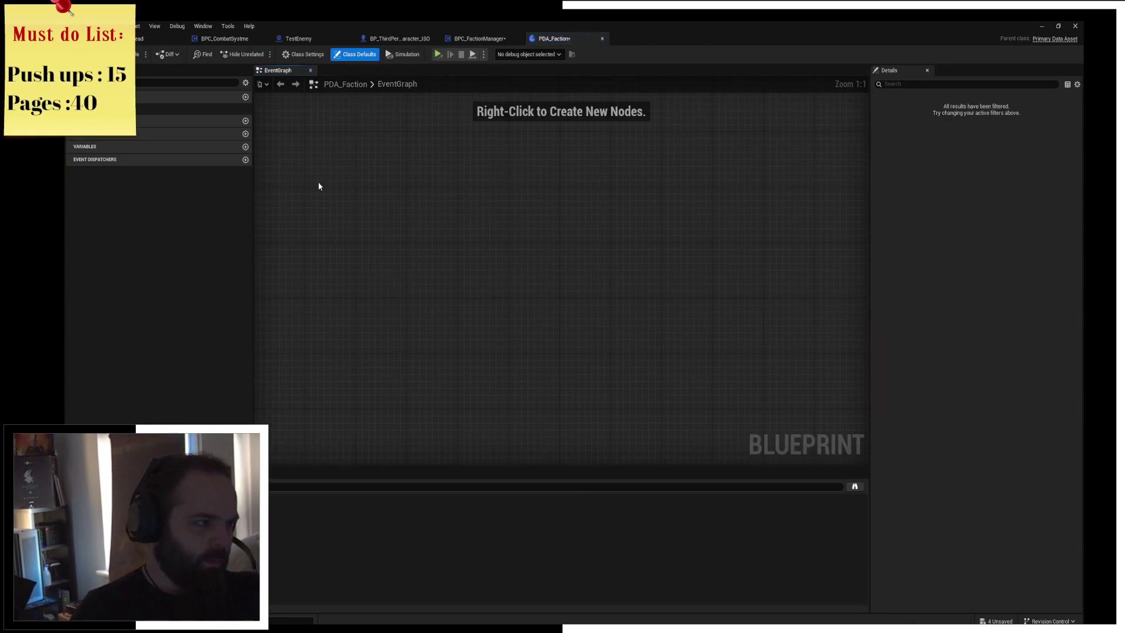
Add two variables to PDA_Faction and set the first one's type to Enum Factions
click(246, 147)
click(245, 146)
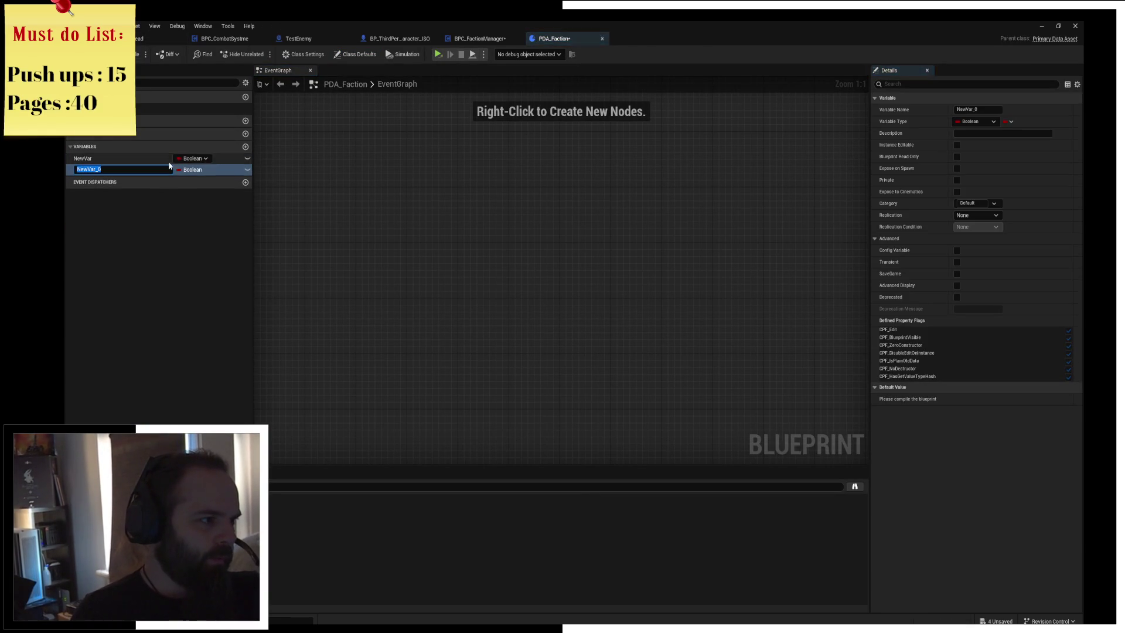
click(192, 159)
text(faction)
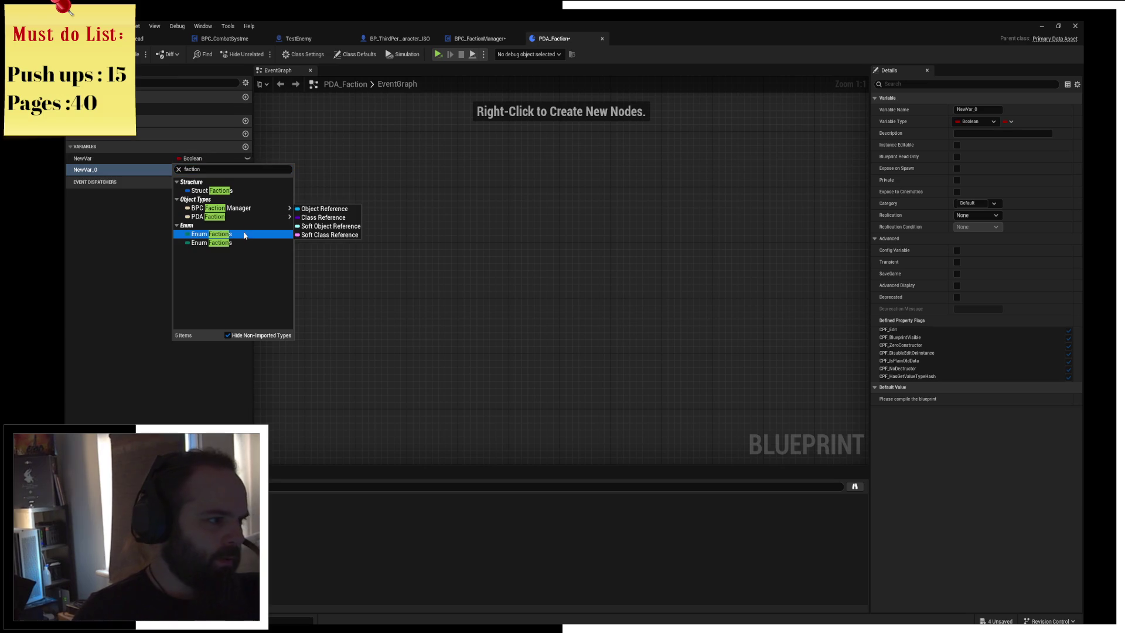
click(228, 234)
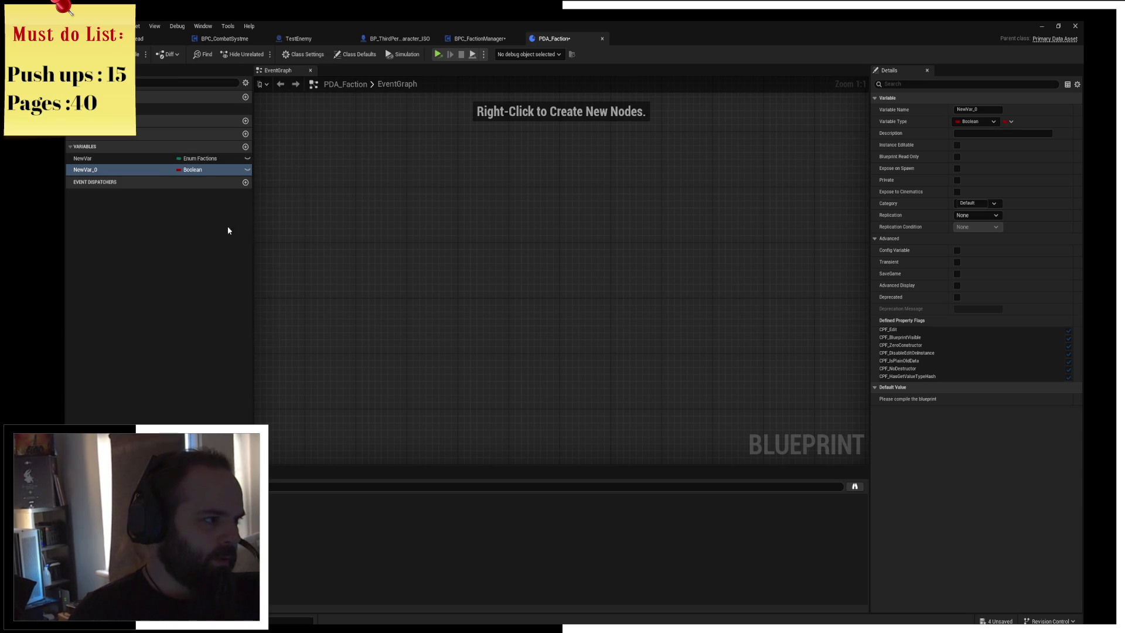
click(98, 159)
click(97, 159)
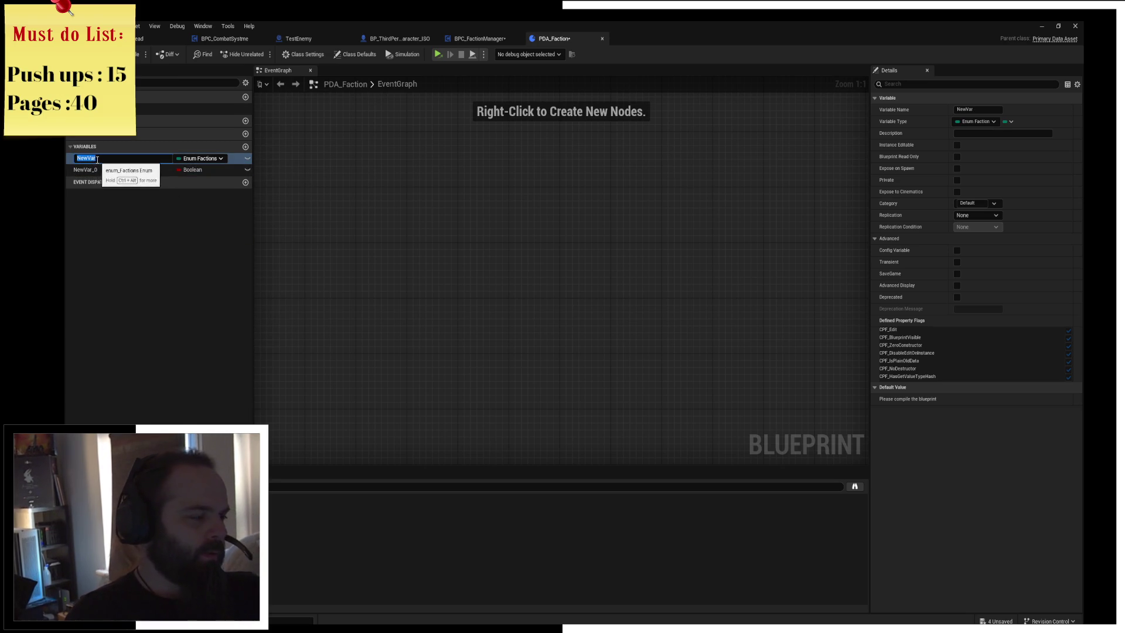
key(Return)
click(172, 212)
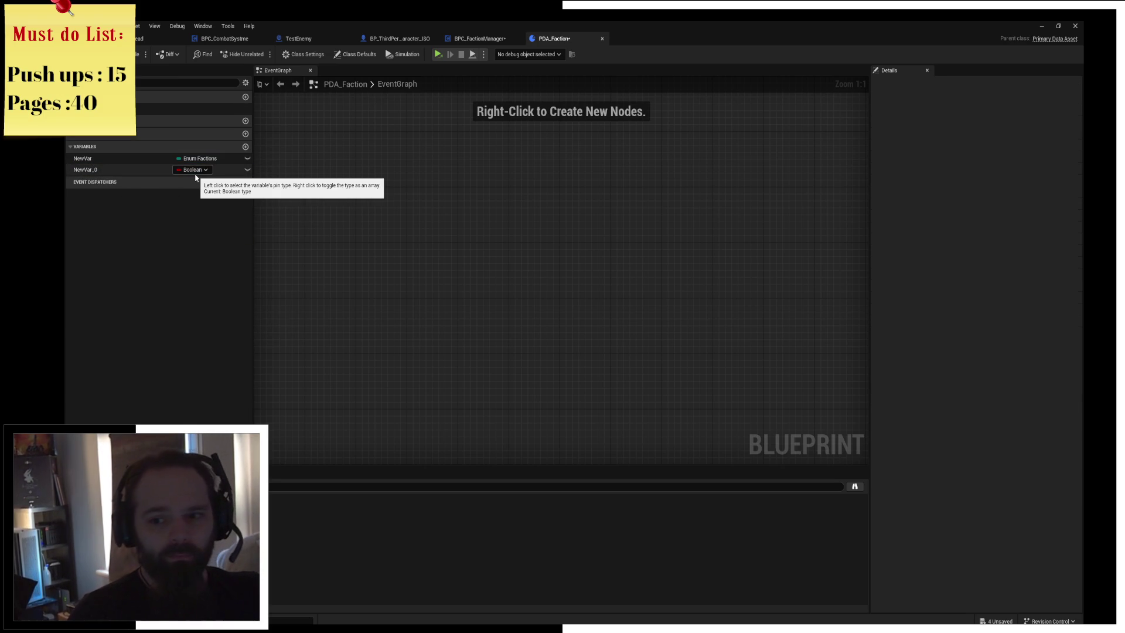
Delete the extra Boolean variable and rename the enum variable to Faction
click(141, 170)
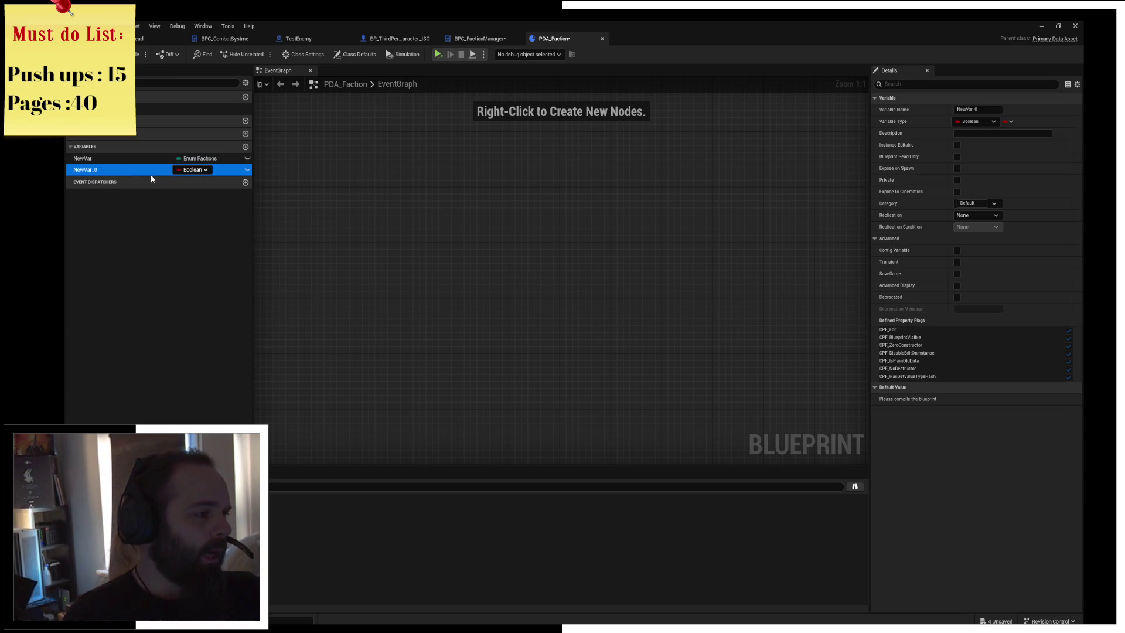
key(Delete)
click(140, 159)
click(113, 159)
text(FD)
key(BackSpace)
key(BackSpace)
text(Faction)
key(Return)
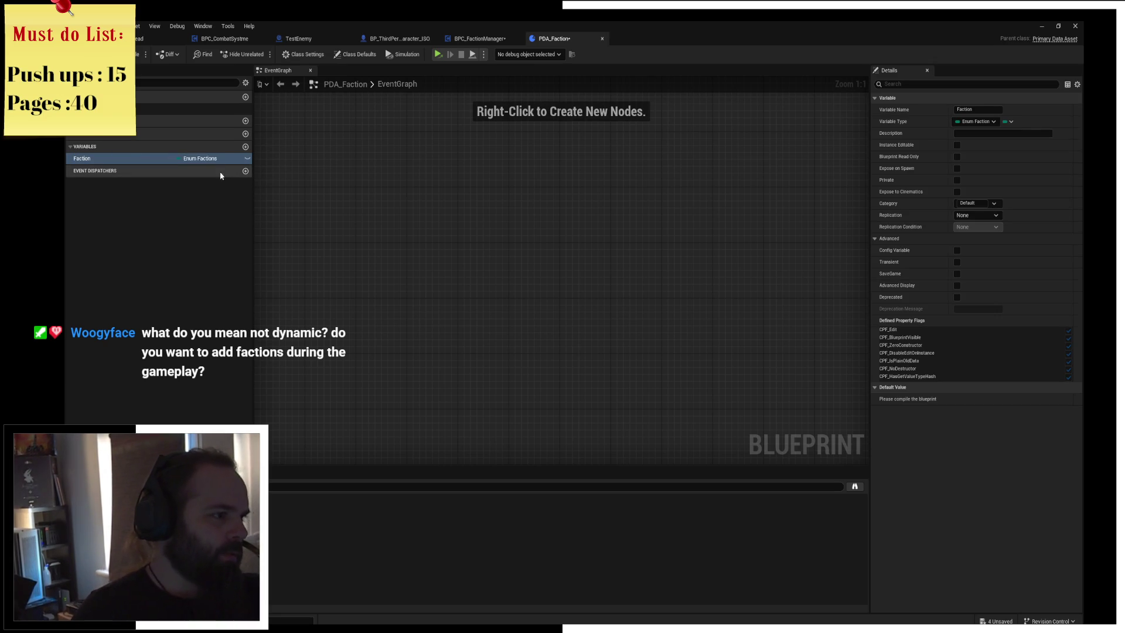
click(245, 147)
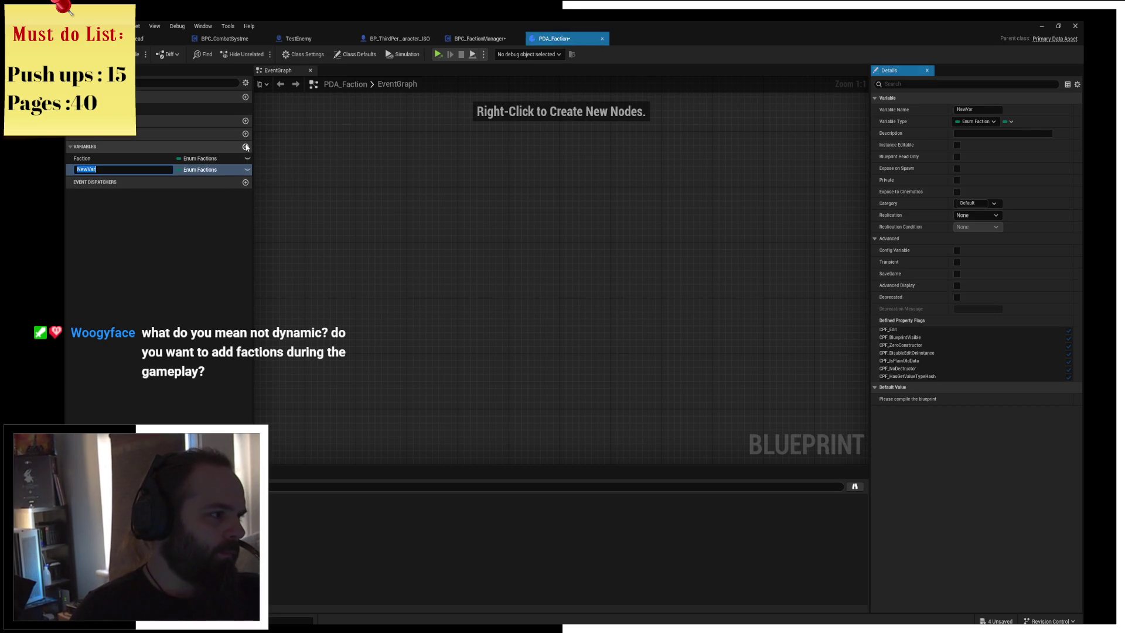
Make the new variable an Enum Factions array and add two more such variables
click(202, 170)
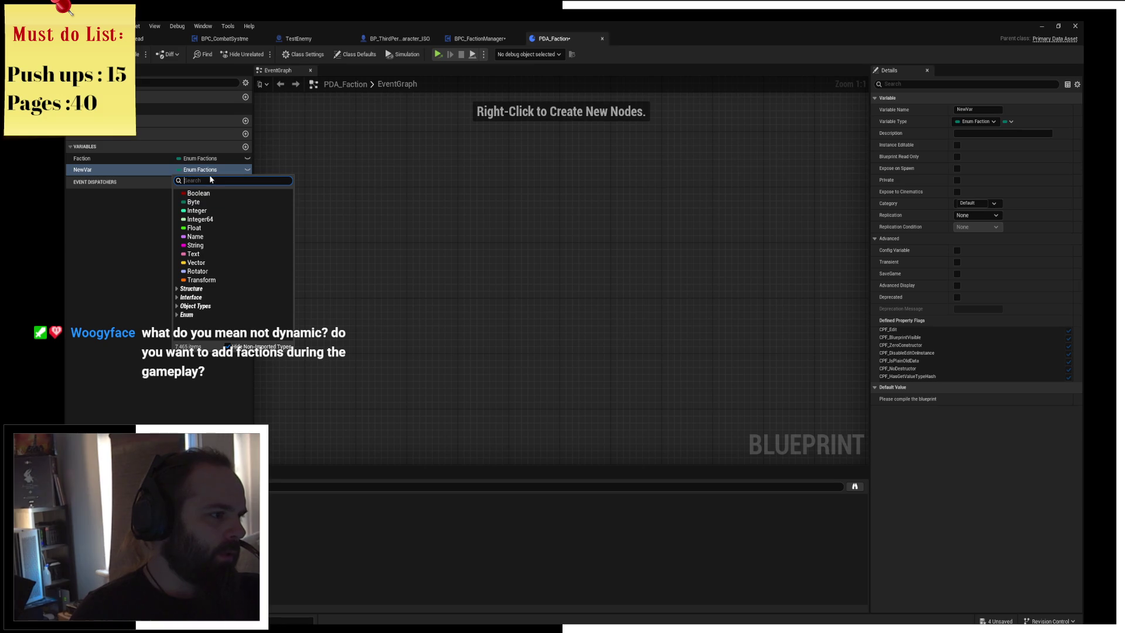
click(1011, 121)
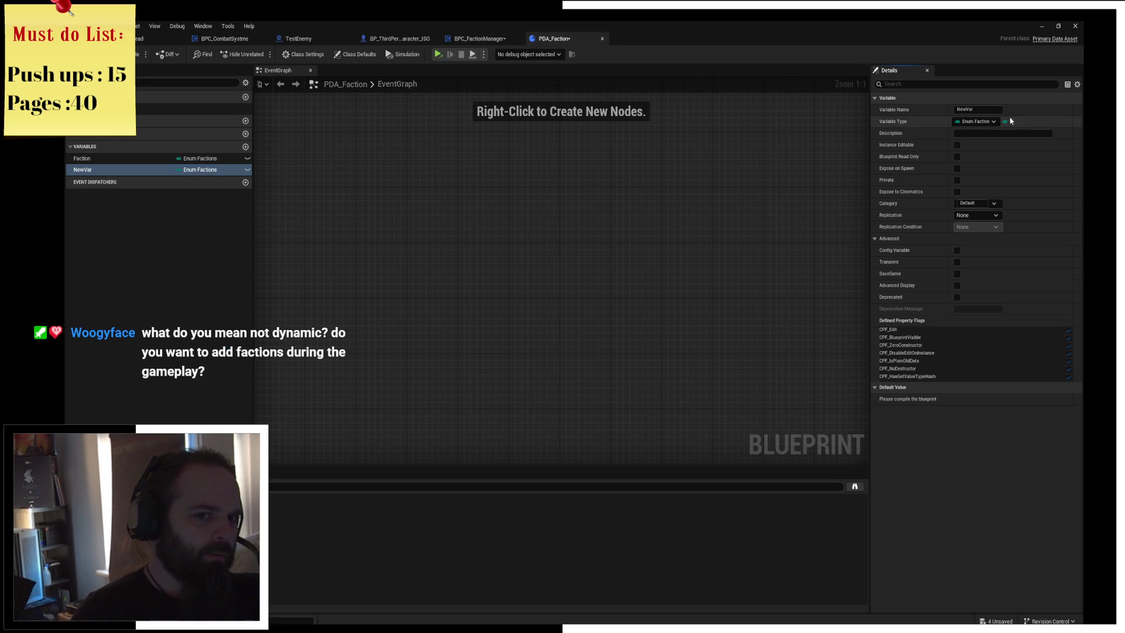
click(1011, 121)
click(1004, 148)
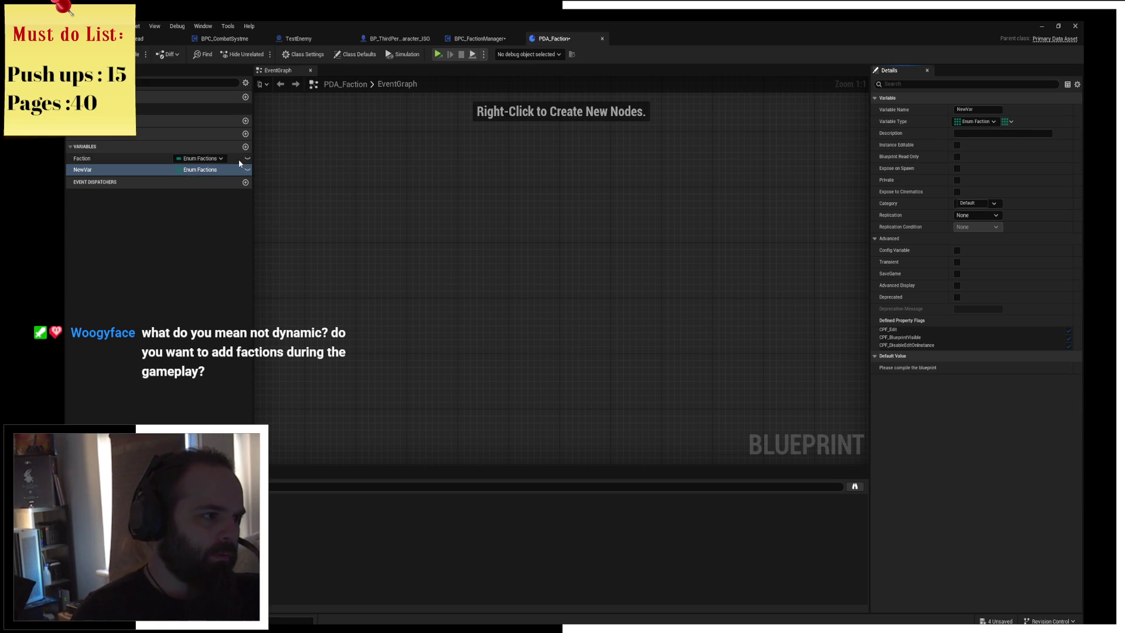
click(246, 147)
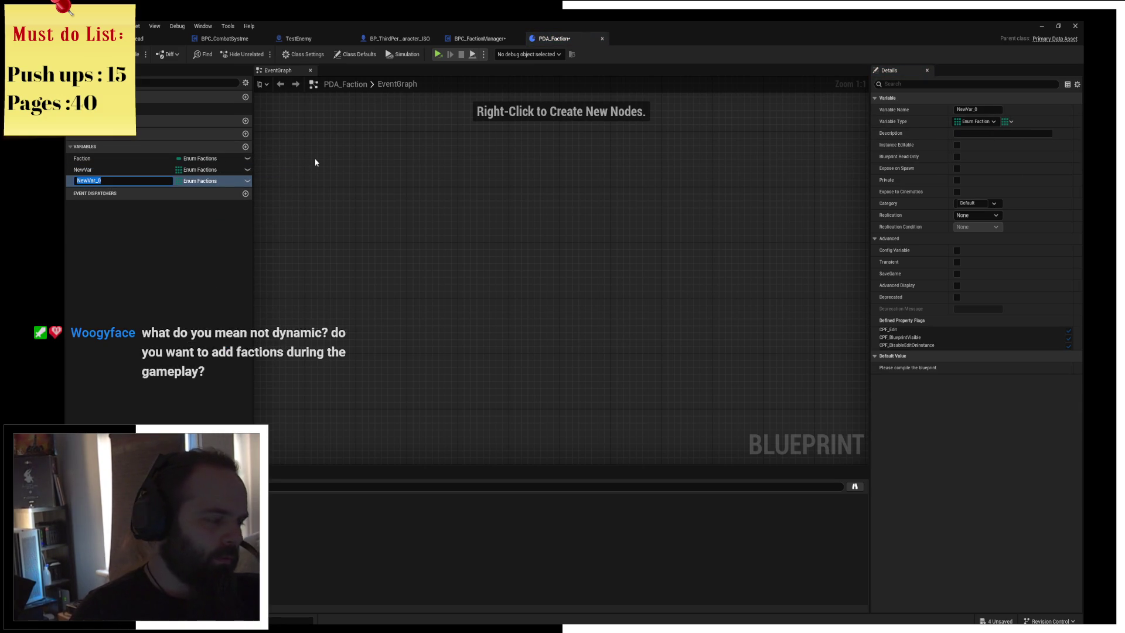
click(245, 146)
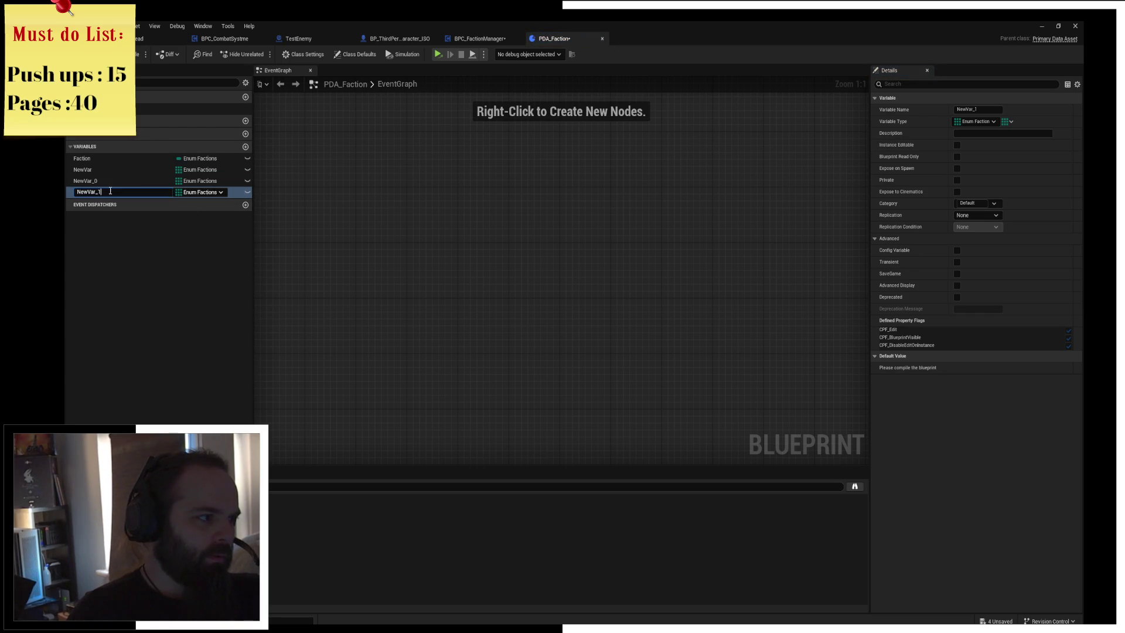
Name the arrays Neutral, Friendly and Enemy, then compile PDA_Faction
text(Neutra)
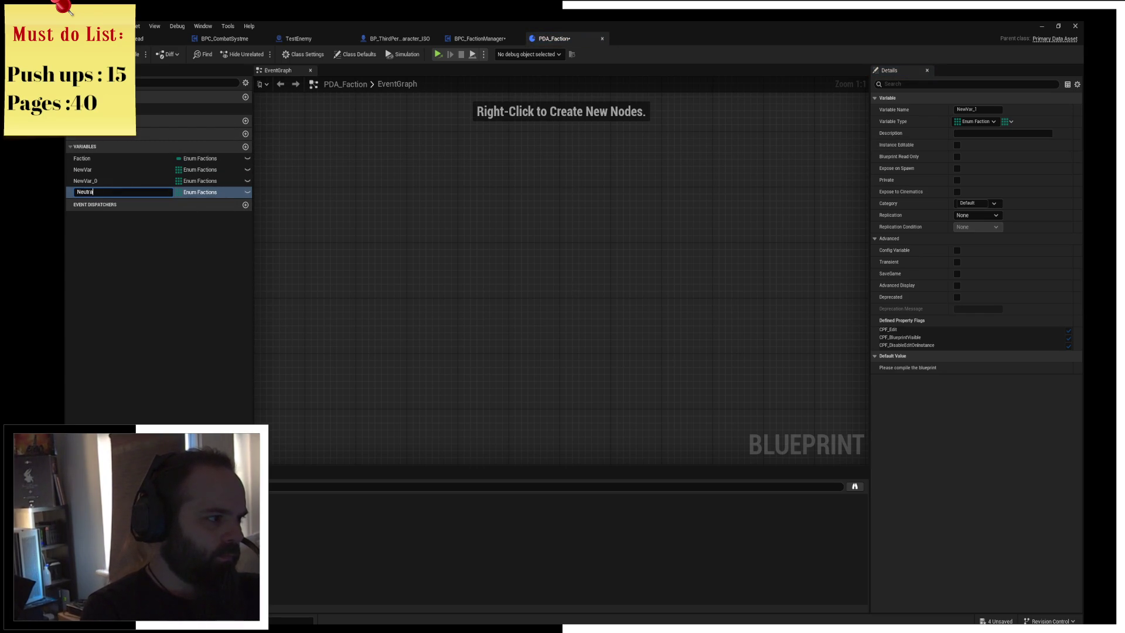
text(l)
key(Return)
double_click(104, 181)
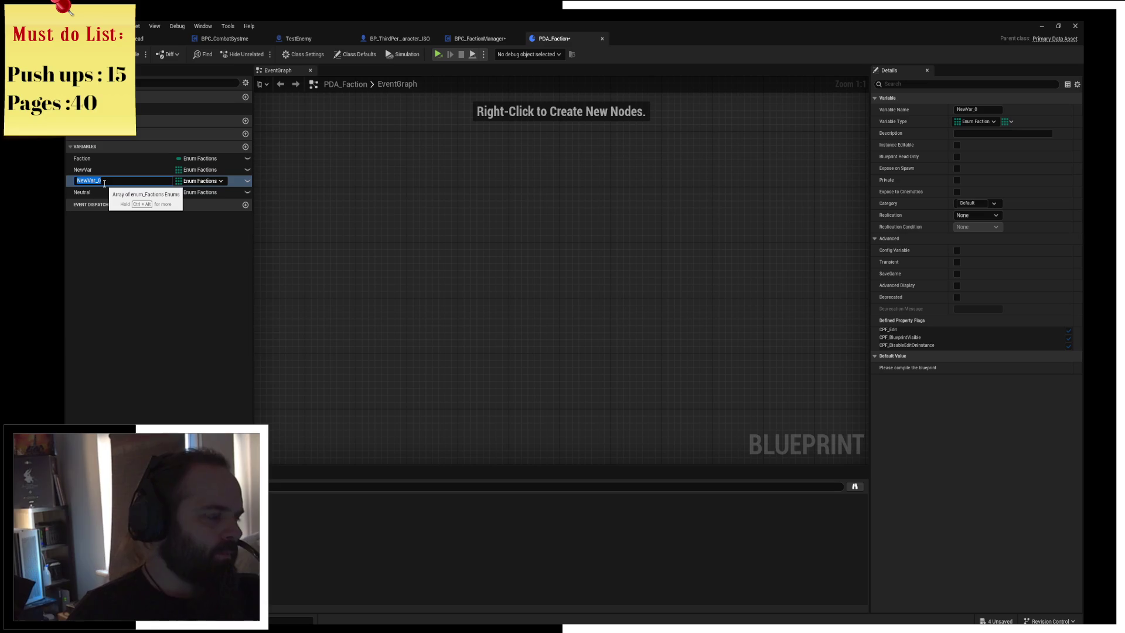
text(Friendly)
key(Return)
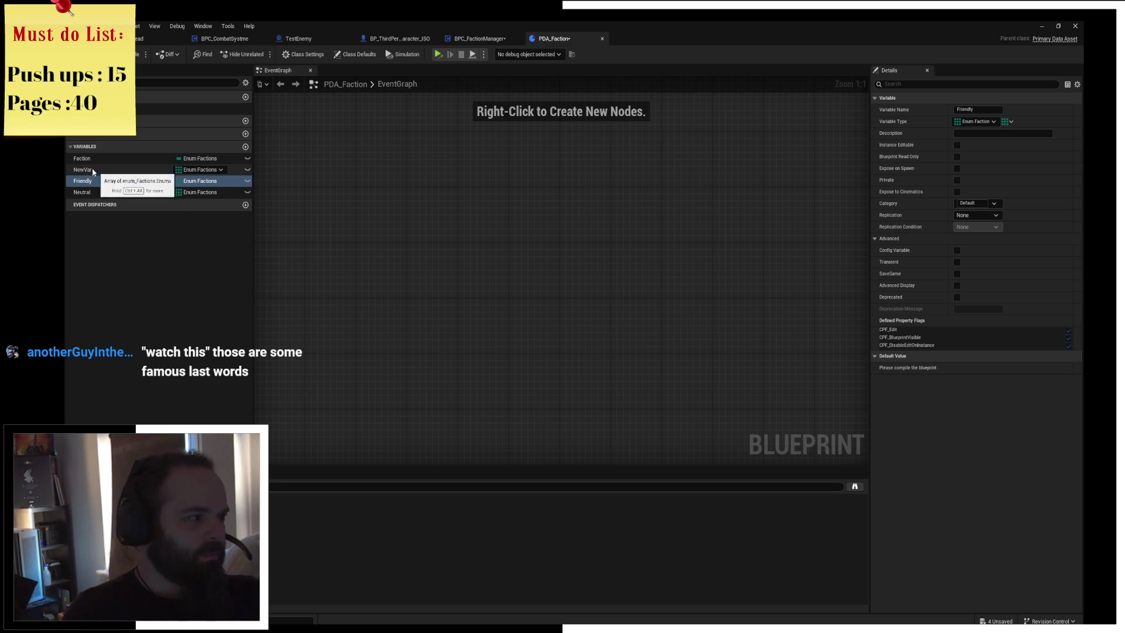
double_click(94, 169)
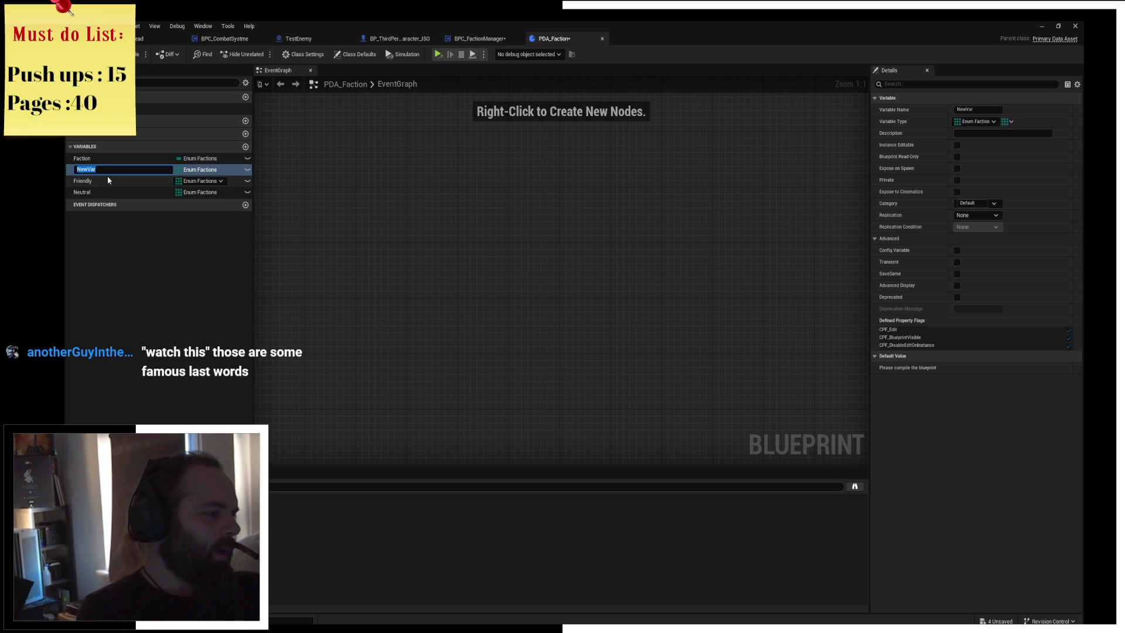
text(Eme)
text(nemy)
key(Return)
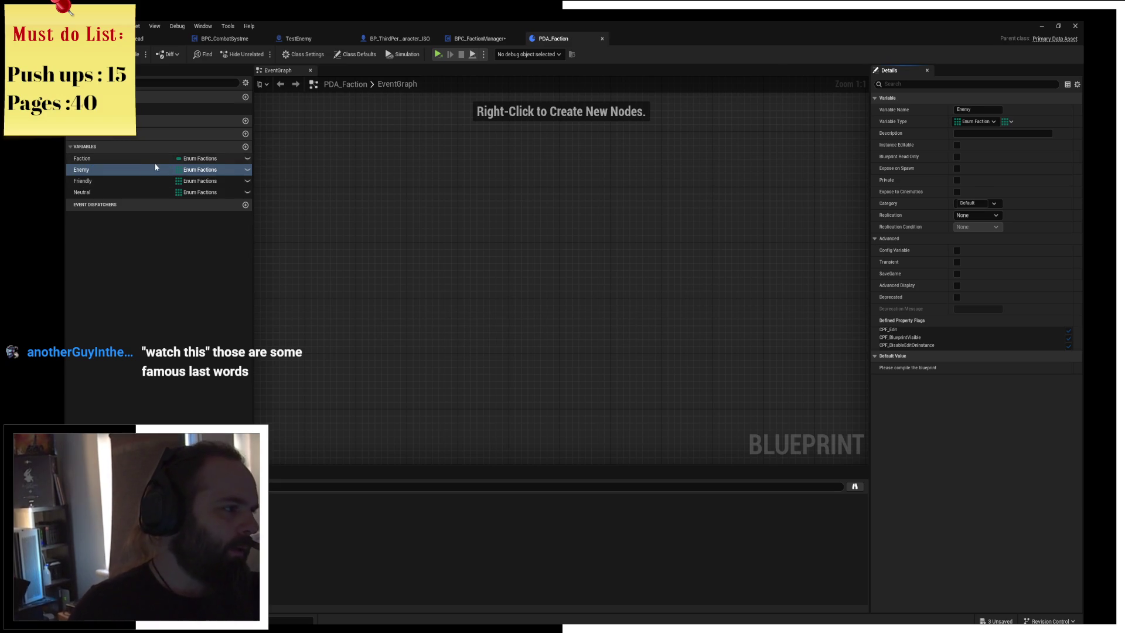
click(155, 158)
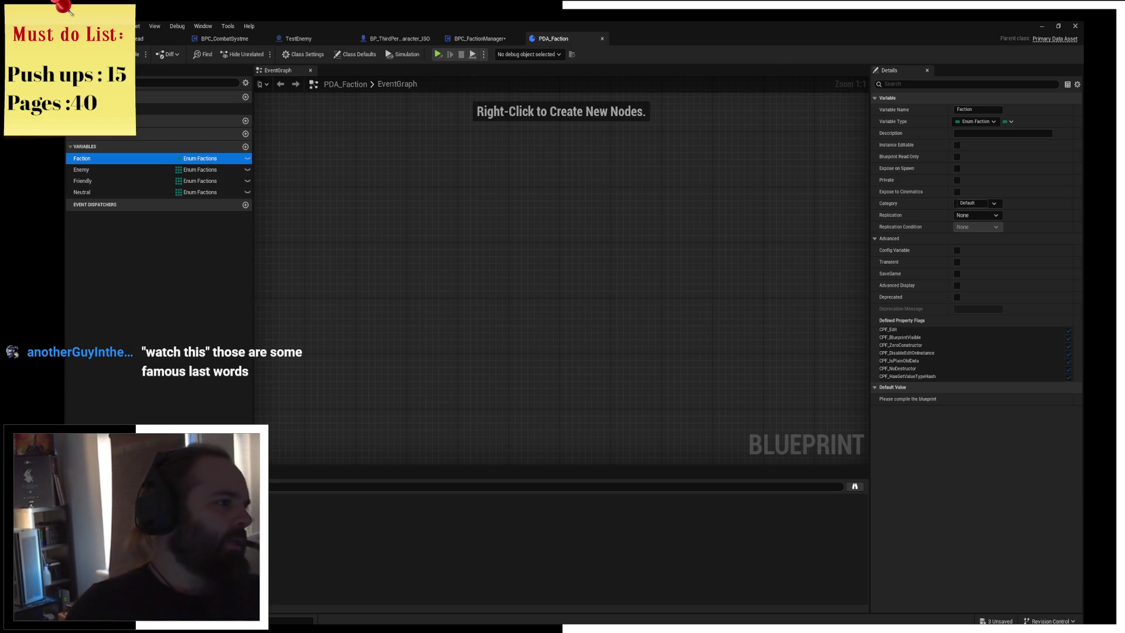
key(F7)
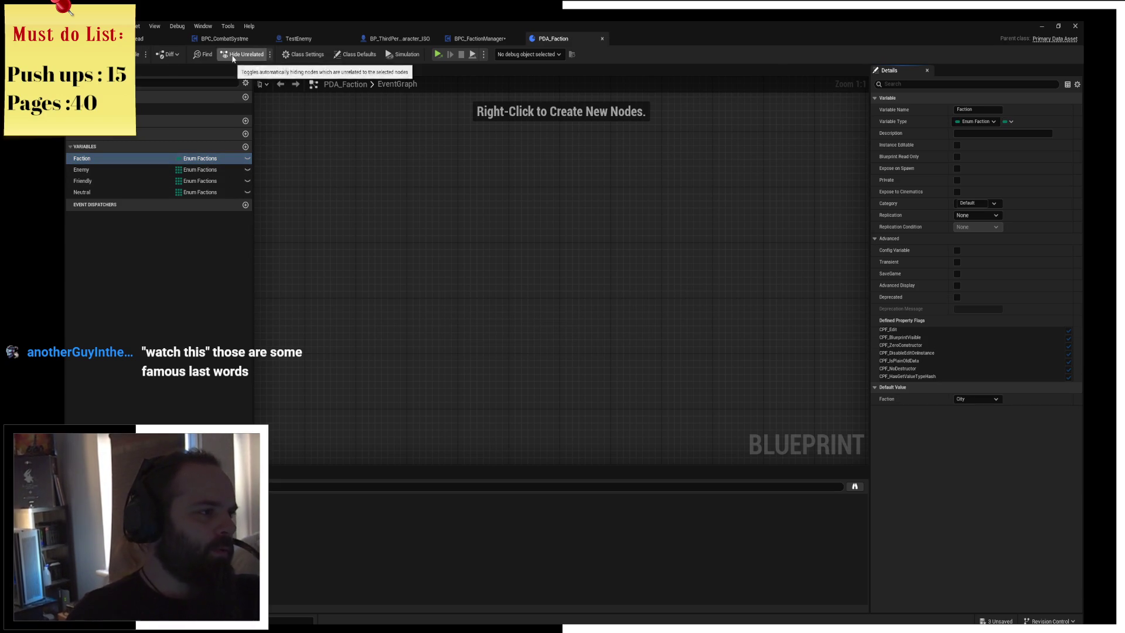
click(150, 40)
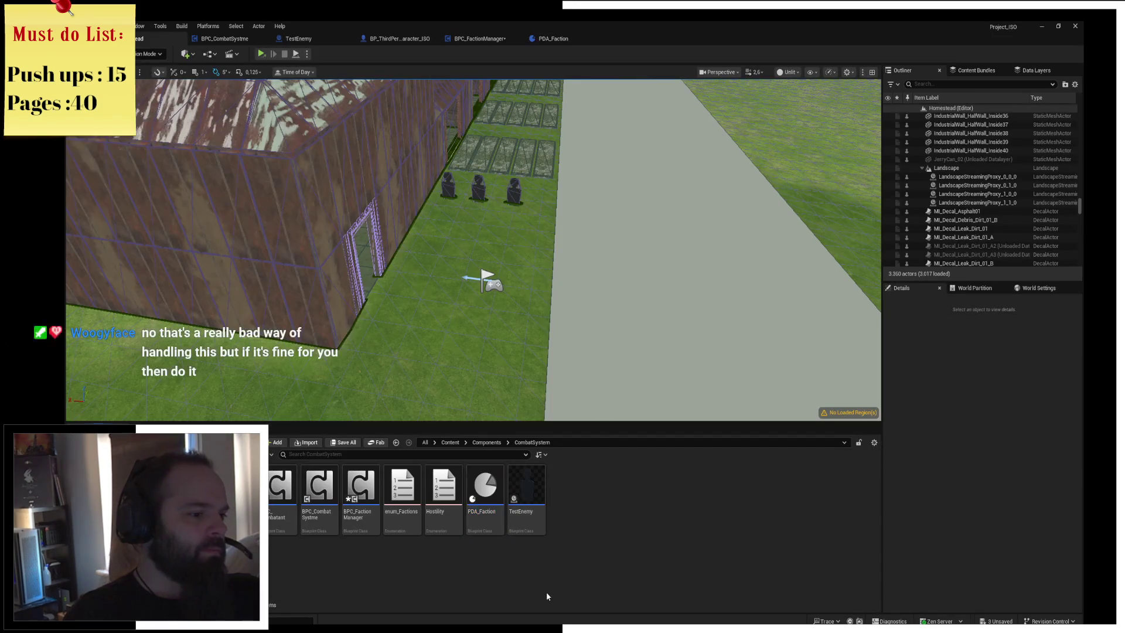
Create a PDA_Faction-class data asset in CombatSystem and bring up the faction guide PDF
right_click(483, 498)
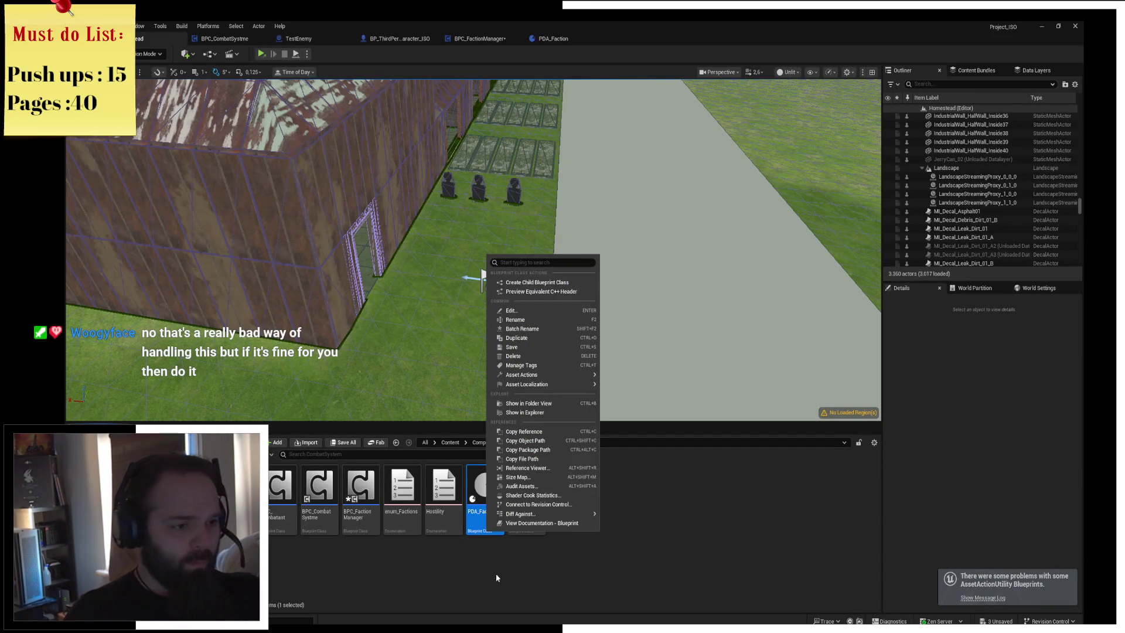
click(485, 597)
right_click(493, 526)
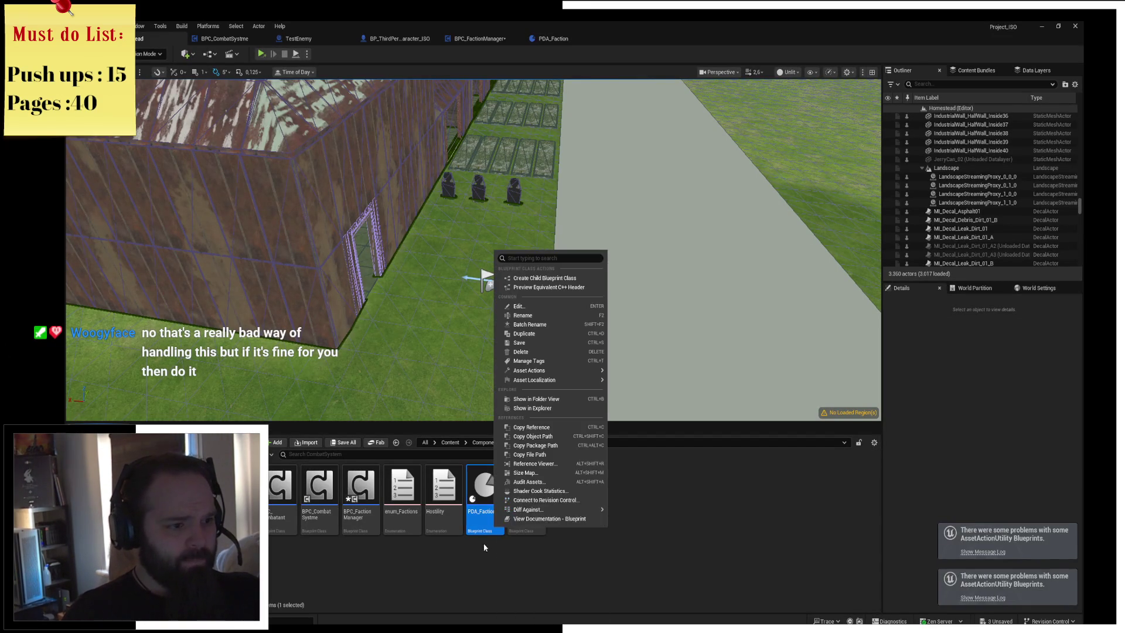
click(603, 533)
right_click(603, 533)
text(data asse)
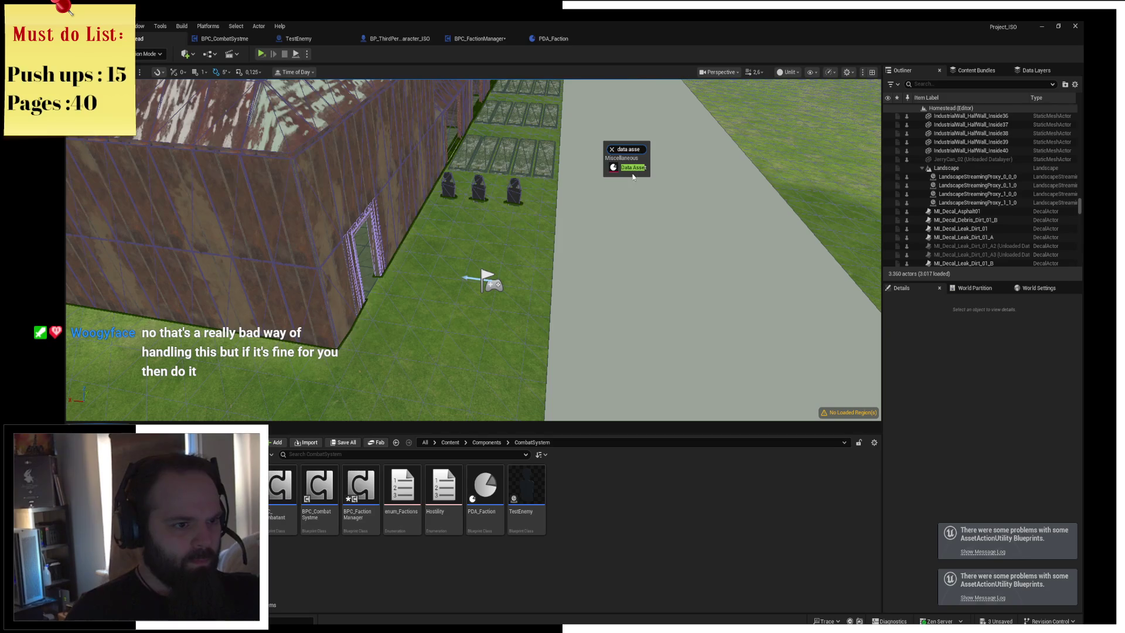
click(633, 171)
text(PDA_)
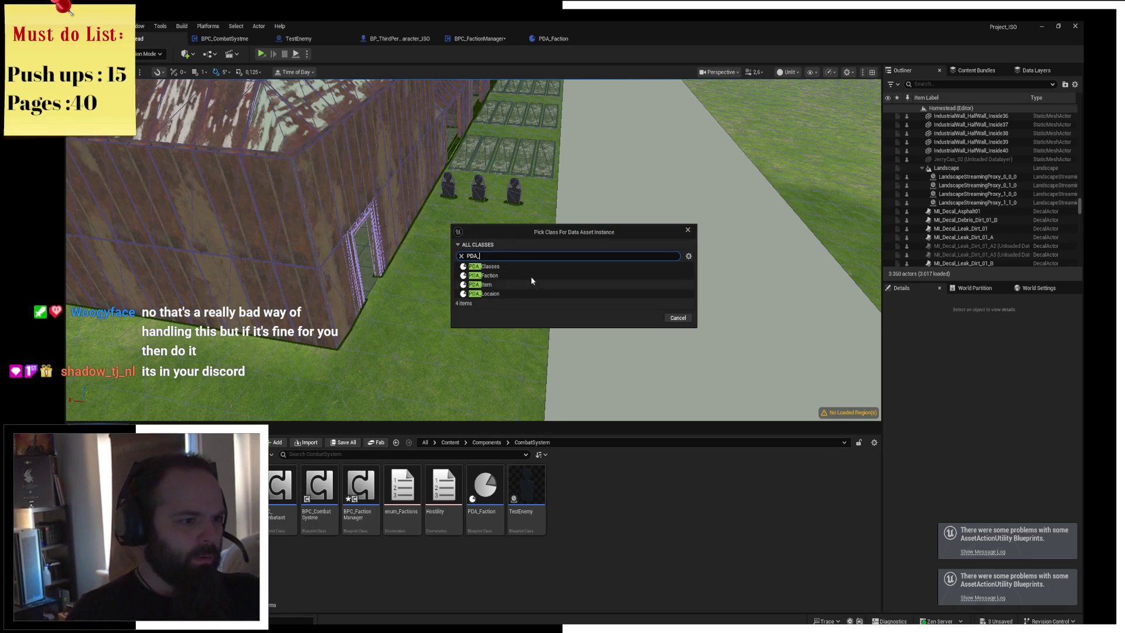
click(531, 275)
click(647, 318)
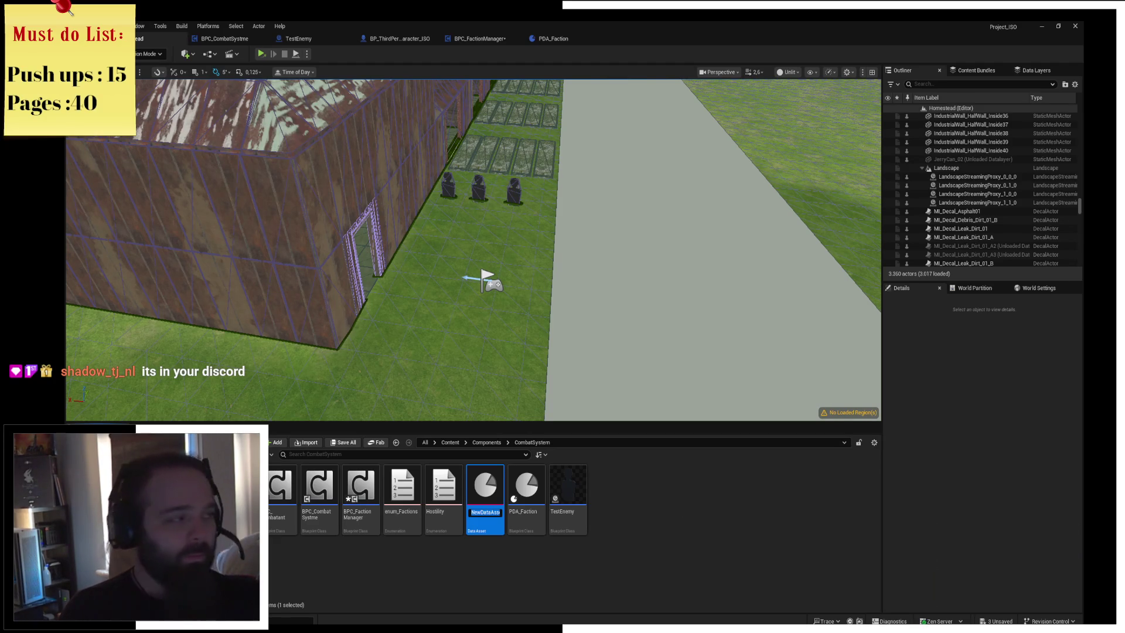
key(alt+Tab)
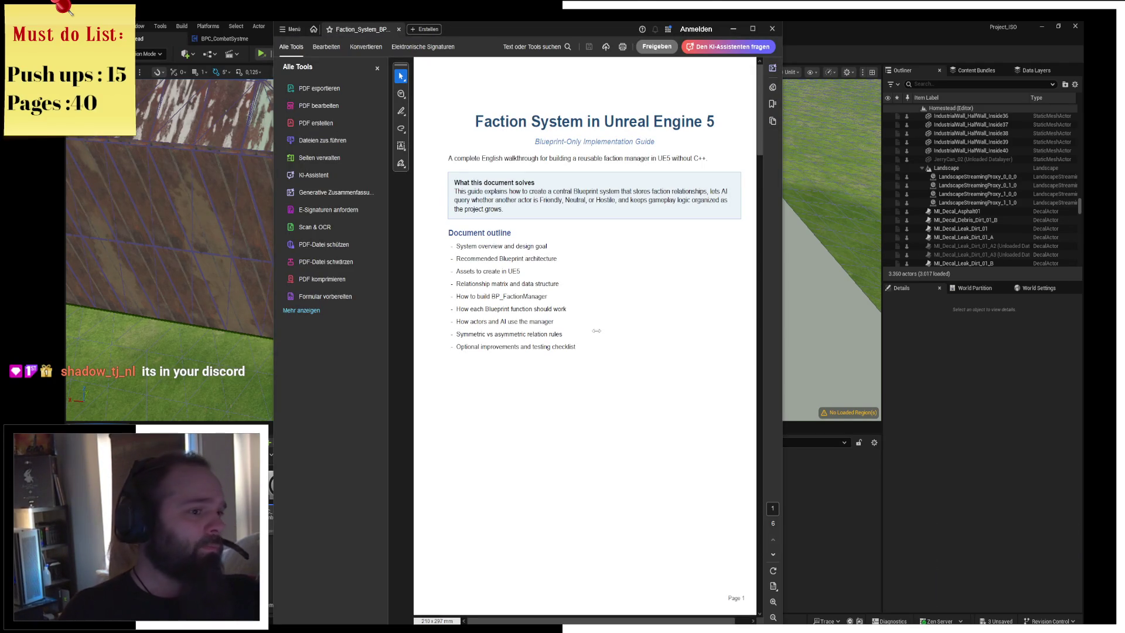
Scroll the faction guide down to the relationship matrix and BP_FactionManager section
scroll(665, 221, down, 2)
mouse_move(759, 119)
mouse_down()
mouse_move(769, 229)
mouse_move(772, 210)
mouse_move(768, 201)
mouse_move(758, 219)
mouse_up()
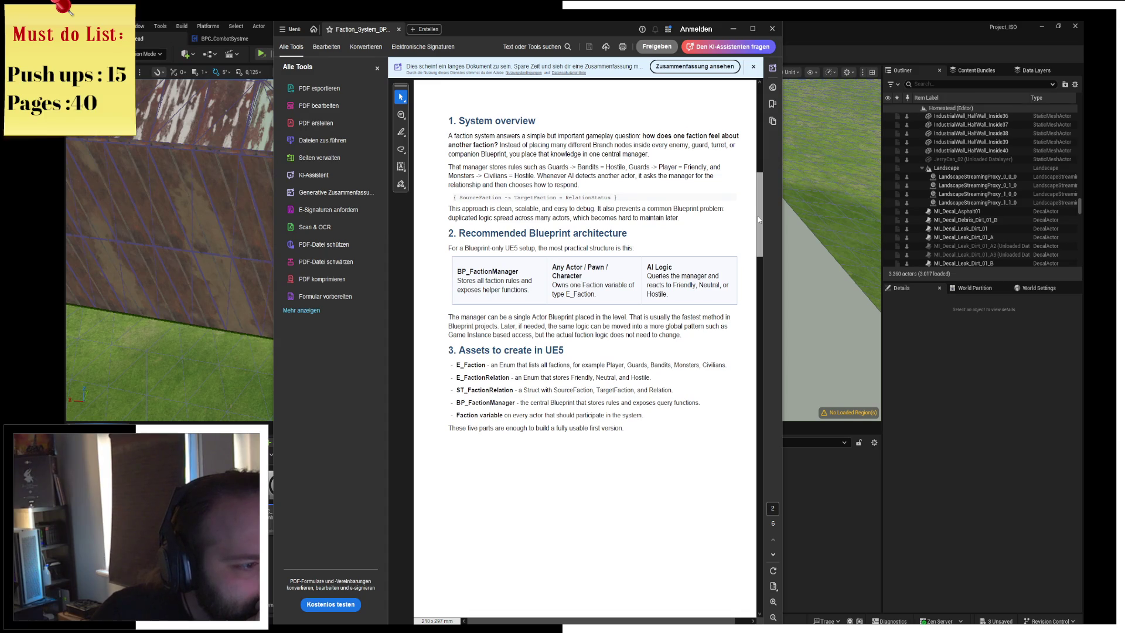
drag(759, 219, 758, 301)
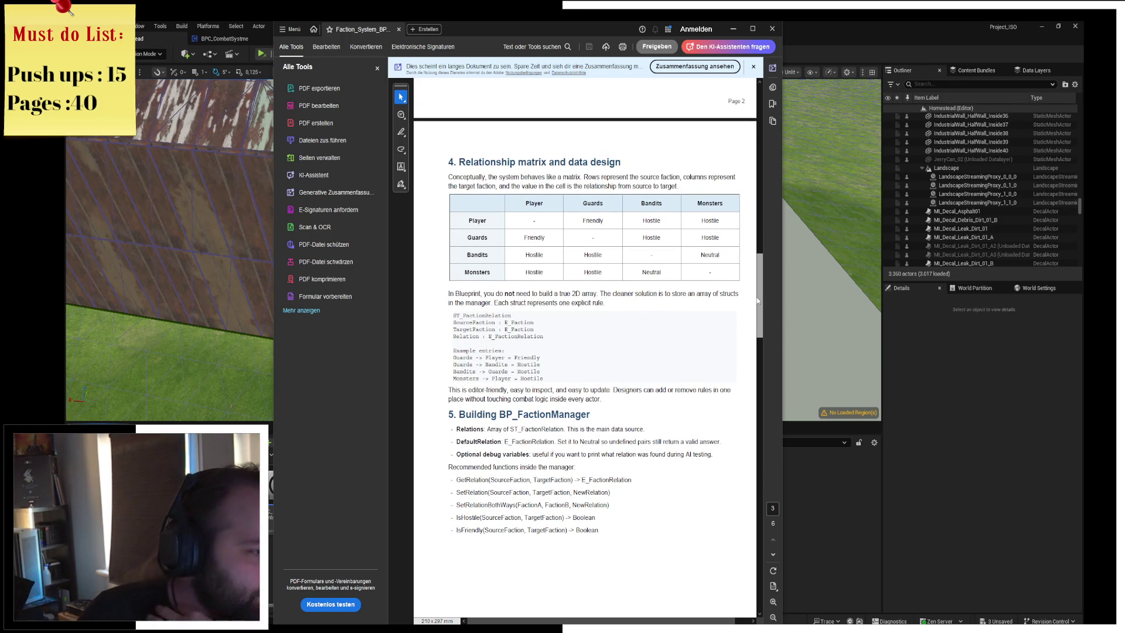
drag(757, 301, 756, 304)
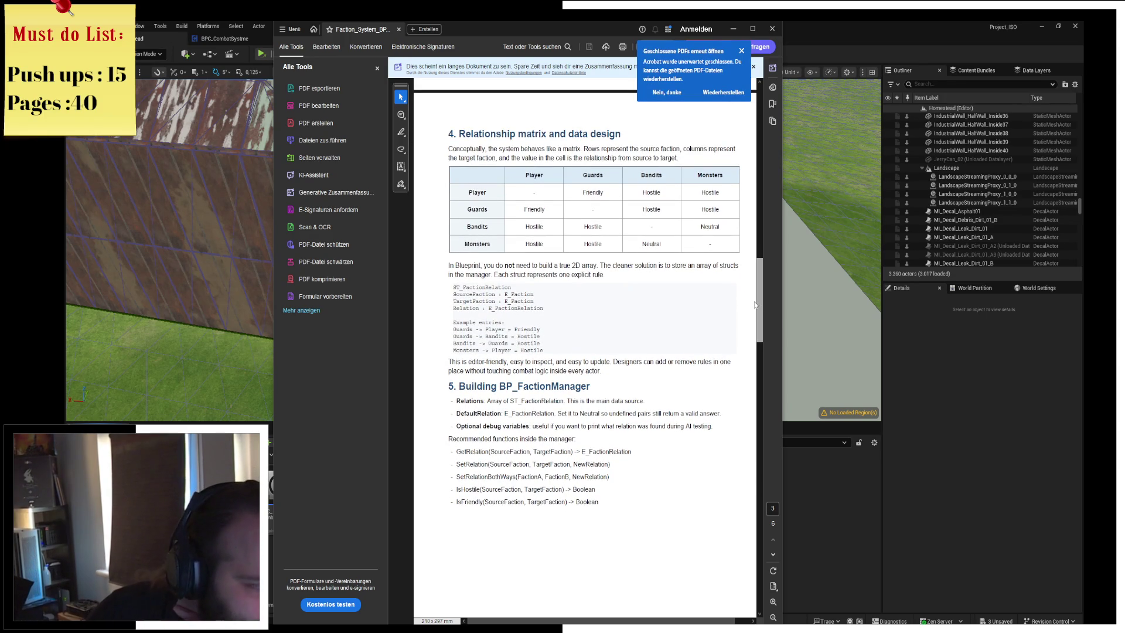
scroll(755, 305, down, 2)
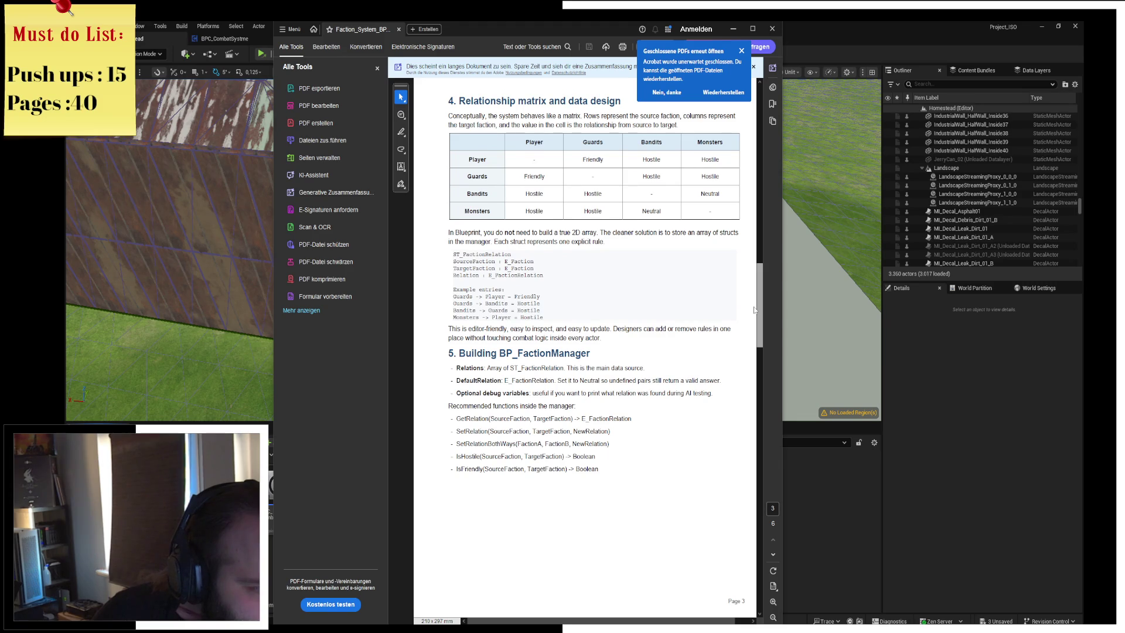
scroll(755, 310, down, 1)
scroll(755, 311, down, 1)
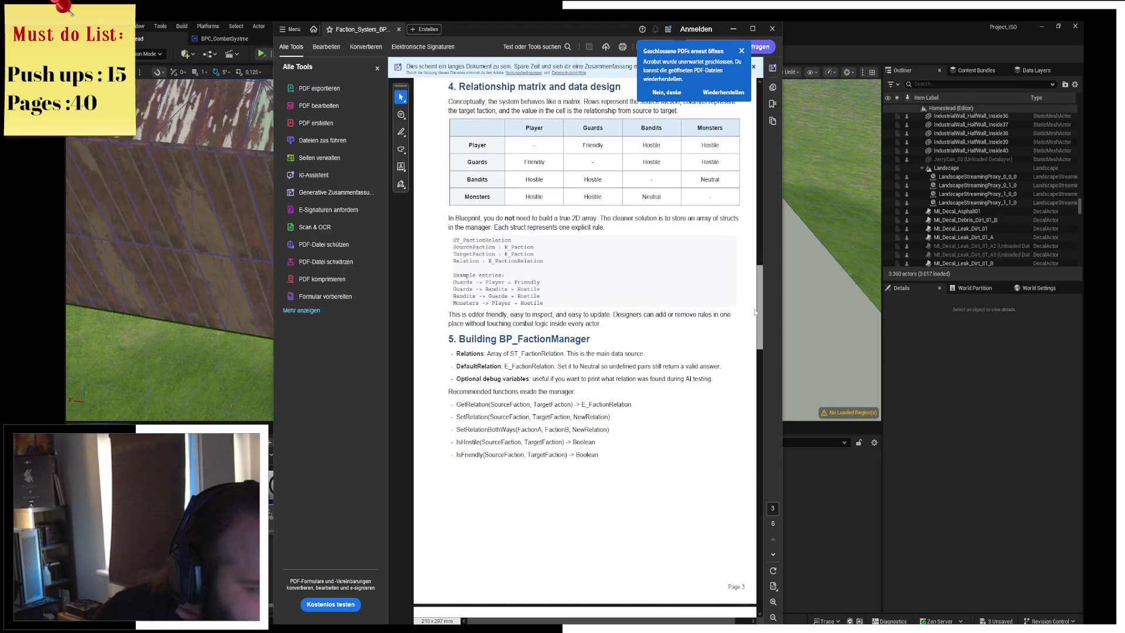
scroll(755, 312, down, 5)
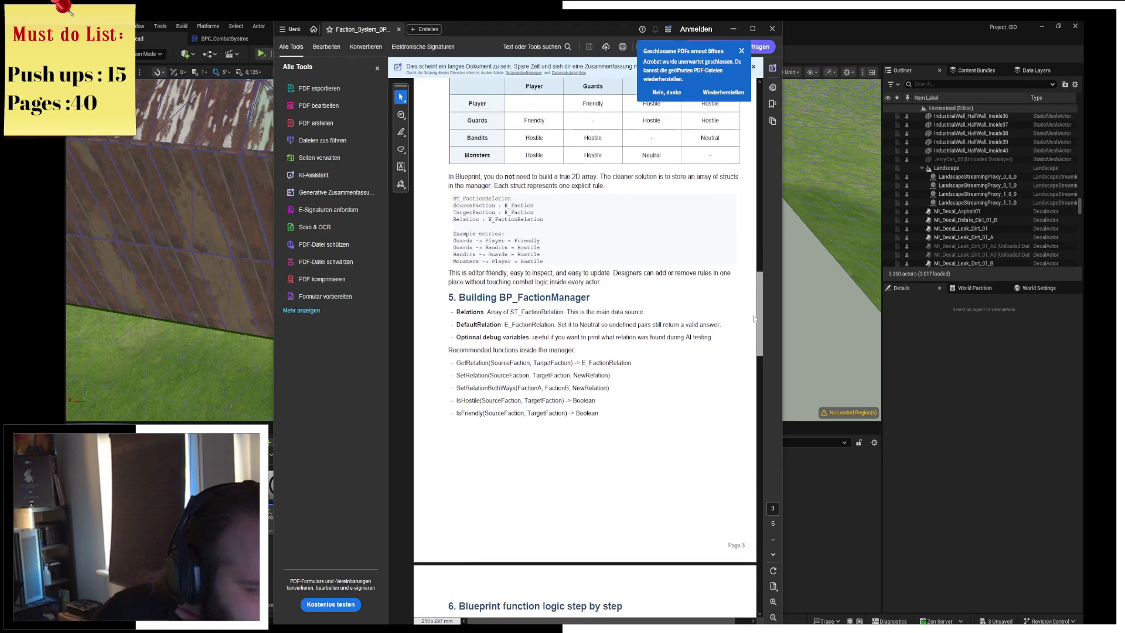
drag(756, 323, 757, 317)
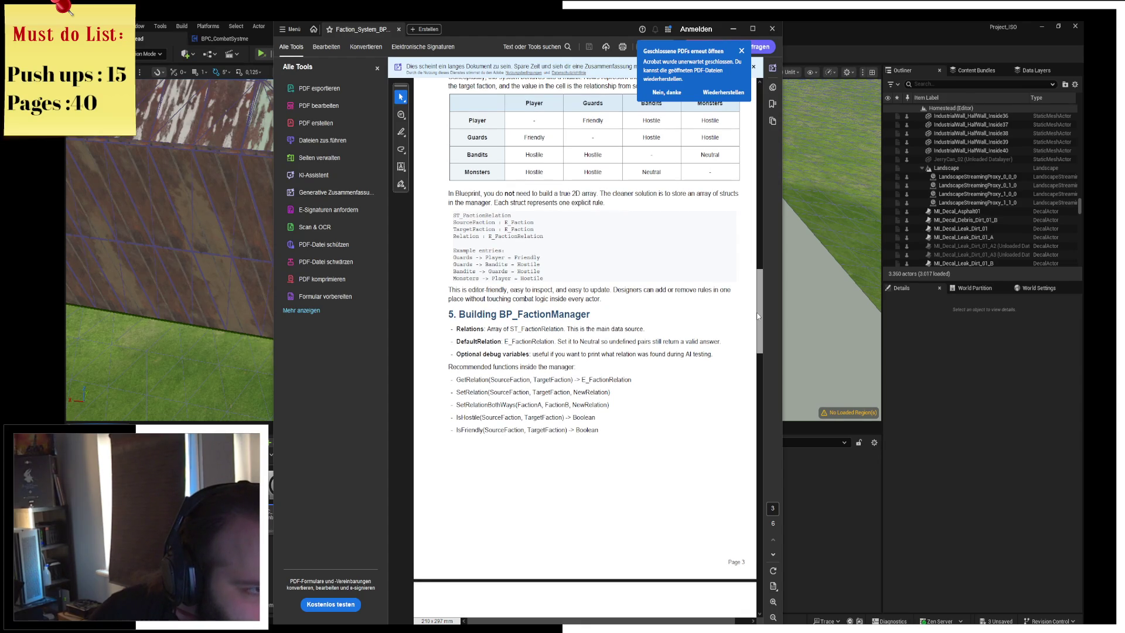
mouse_move(757, 317)
mouse_down()
mouse_move(757, 383)
mouse_move(745, 146)
mouse_move(771, 317)
mouse_move(761, 381)
mouse_up()
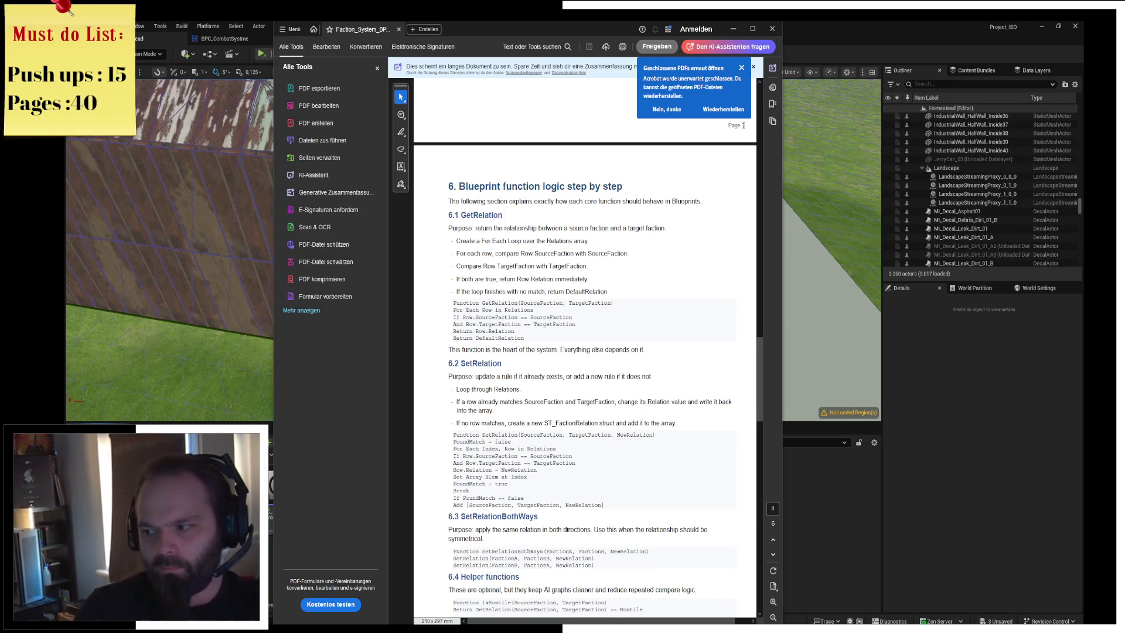
Rename the new data asset to DA_Player
click(733, 28)
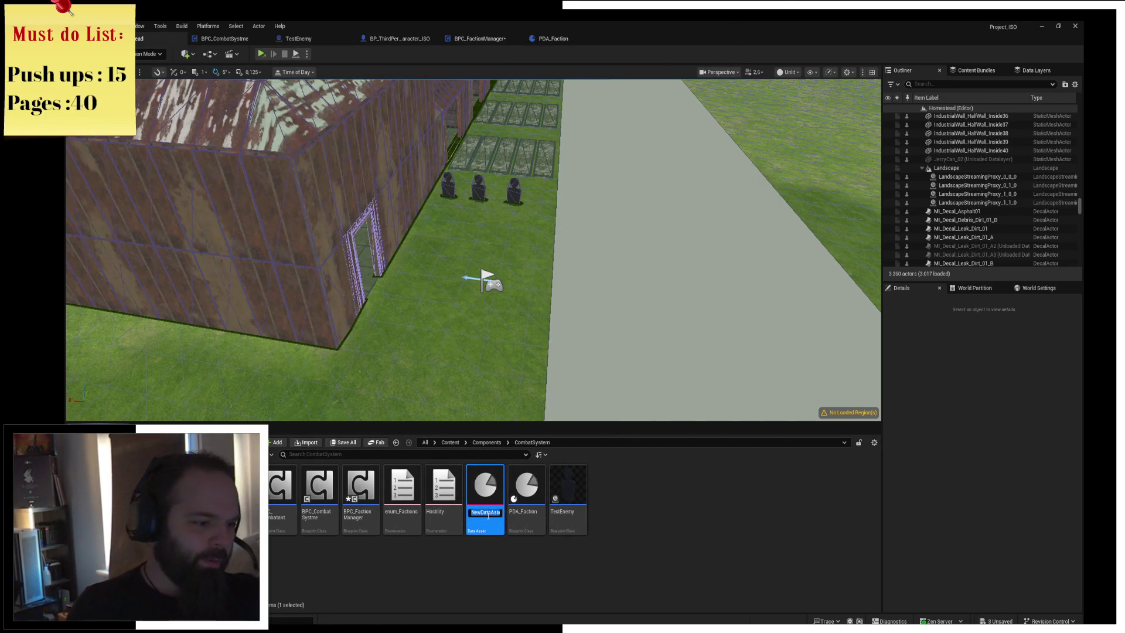
text(DT_)
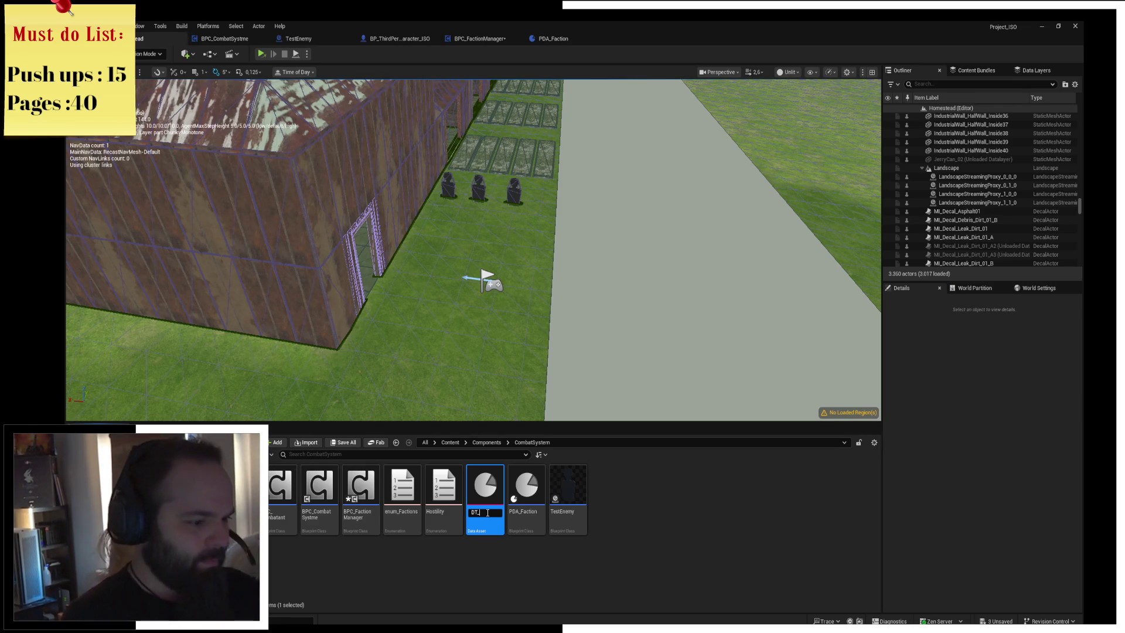
key(BackSpace)
key(BackSpace)
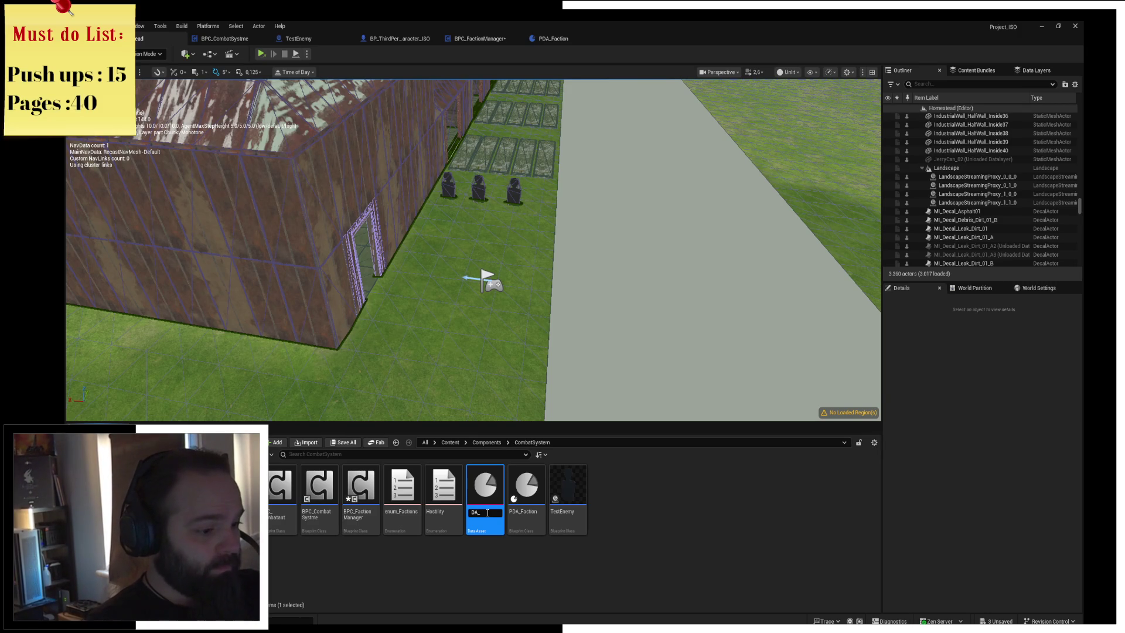
key(Return)
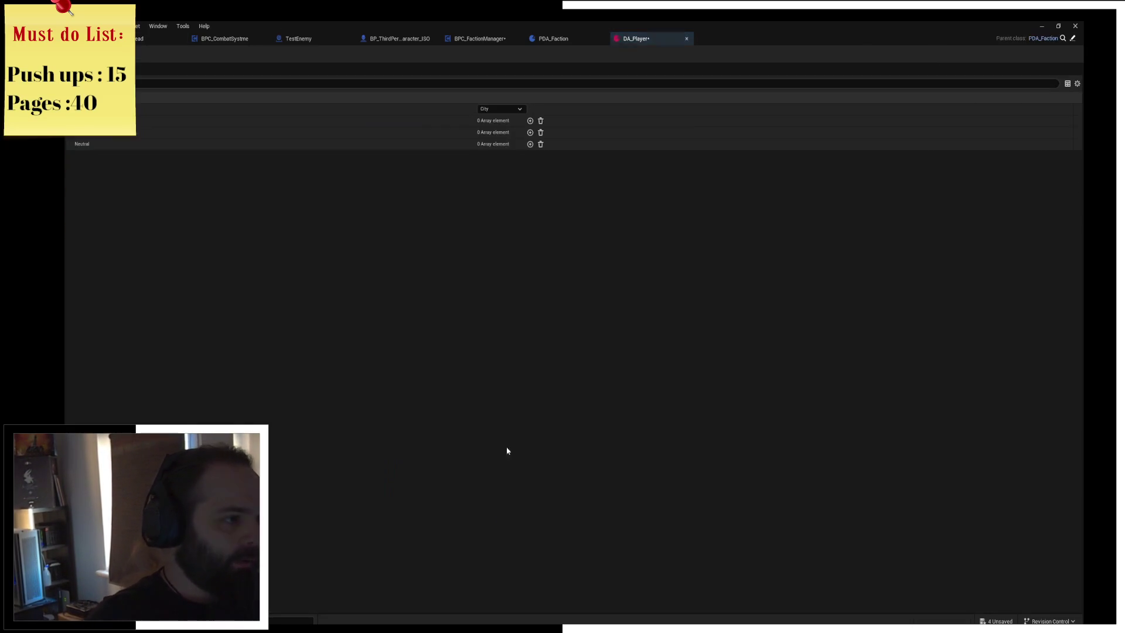
Check DA_Player's Faction dropdown, leaving it set to City
click(508, 109)
click(513, 116)
click(513, 111)
click(513, 110)
Re-set PDA_Faction's Faction variable to the Enum Factions type and save
click(551, 39)
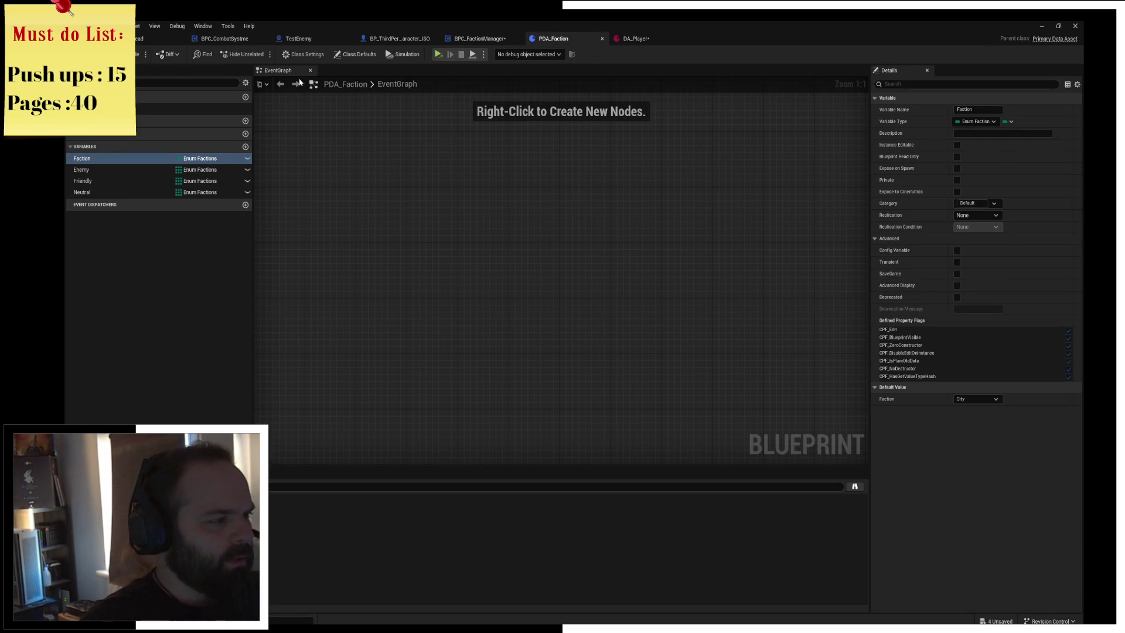
click(214, 158)
text(fa)
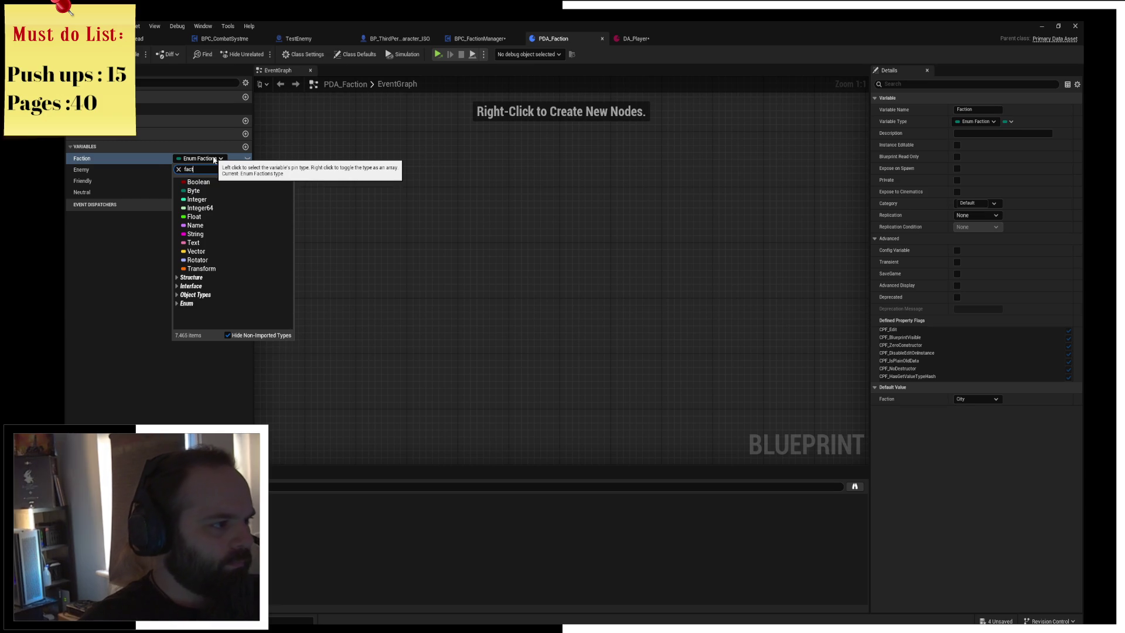
text(ct)
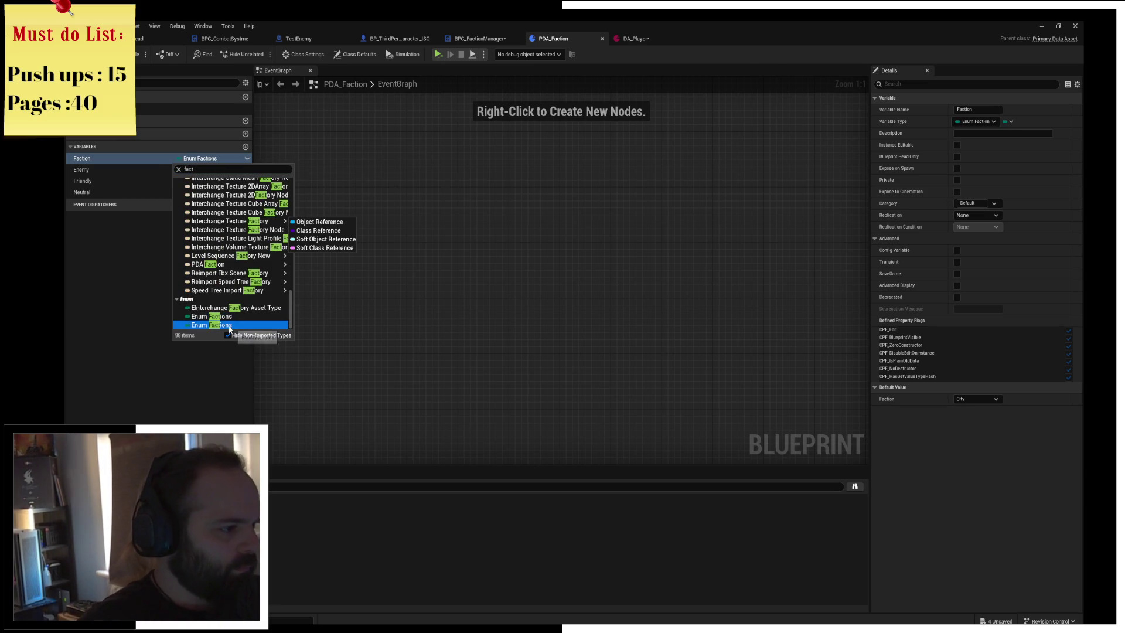
click(234, 324)
click(206, 282)
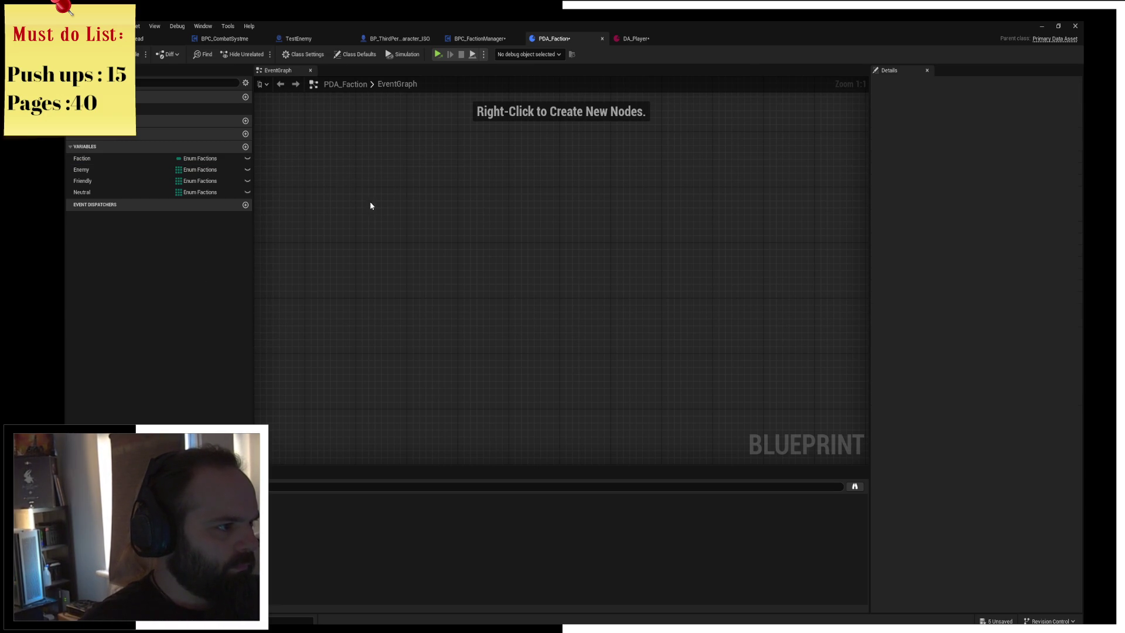
key(ctrl+s)
click(636, 38)
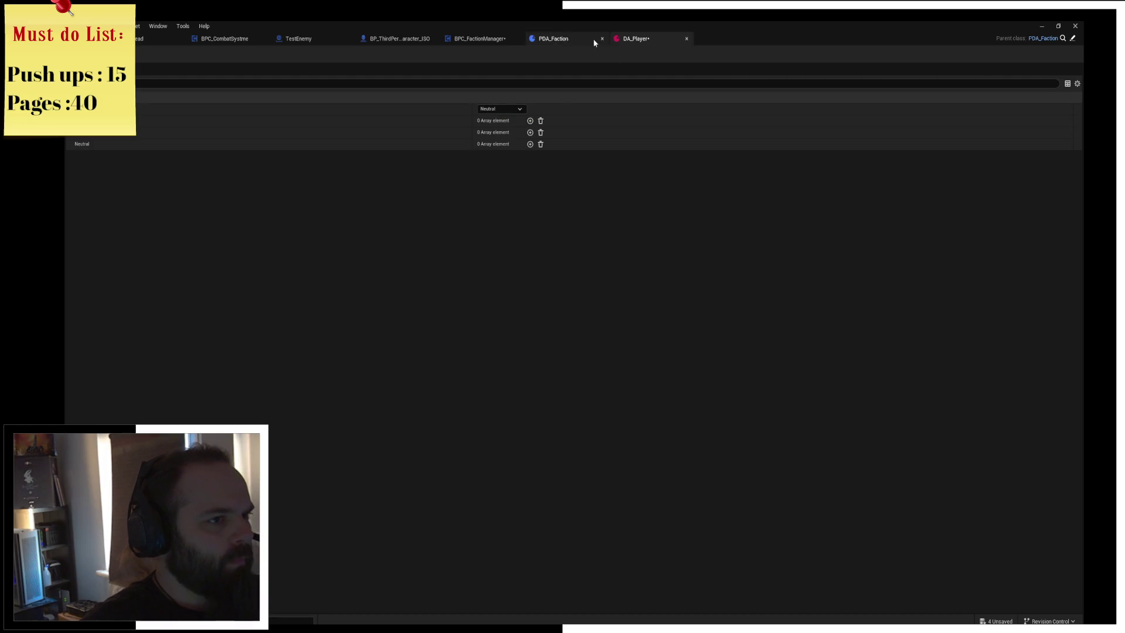
click(563, 38)
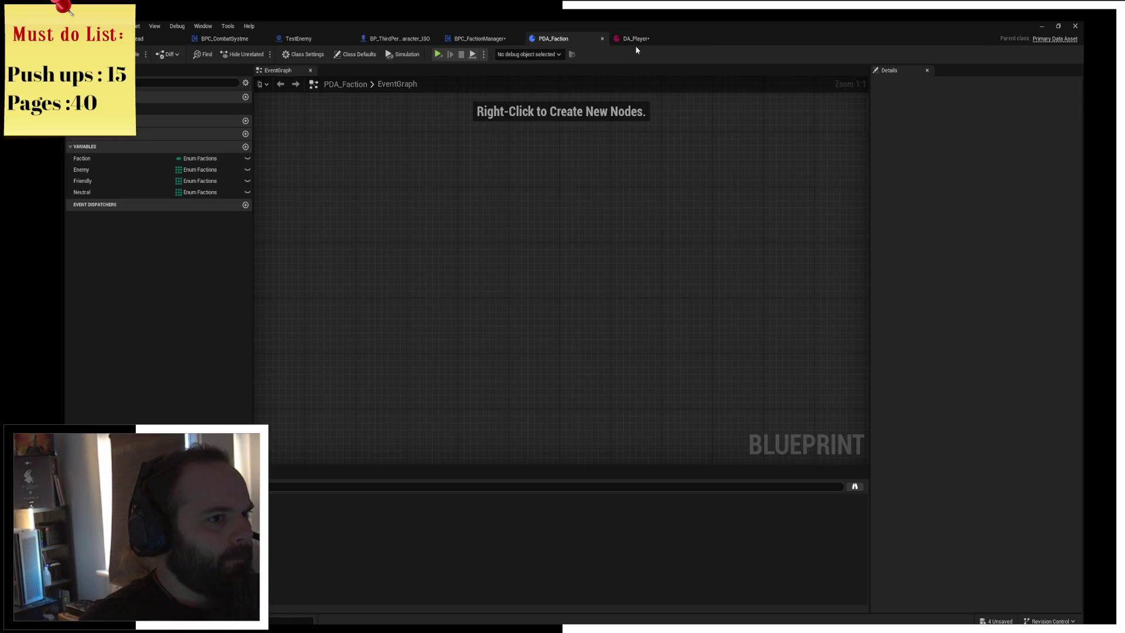
Add an entry to DA_Player's Enemy array
click(638, 41)
click(530, 121)
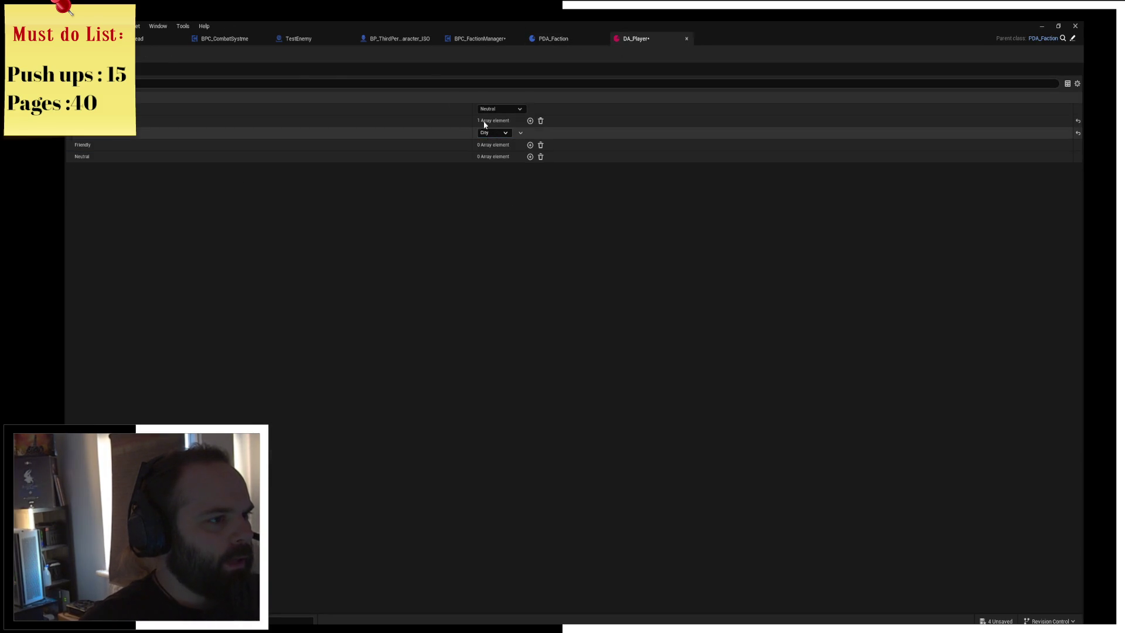
click(553, 39)
Re-set Enemy, Friendly and Neutral to Enum Factions arrays and save PDA_Faction
click(200, 171)
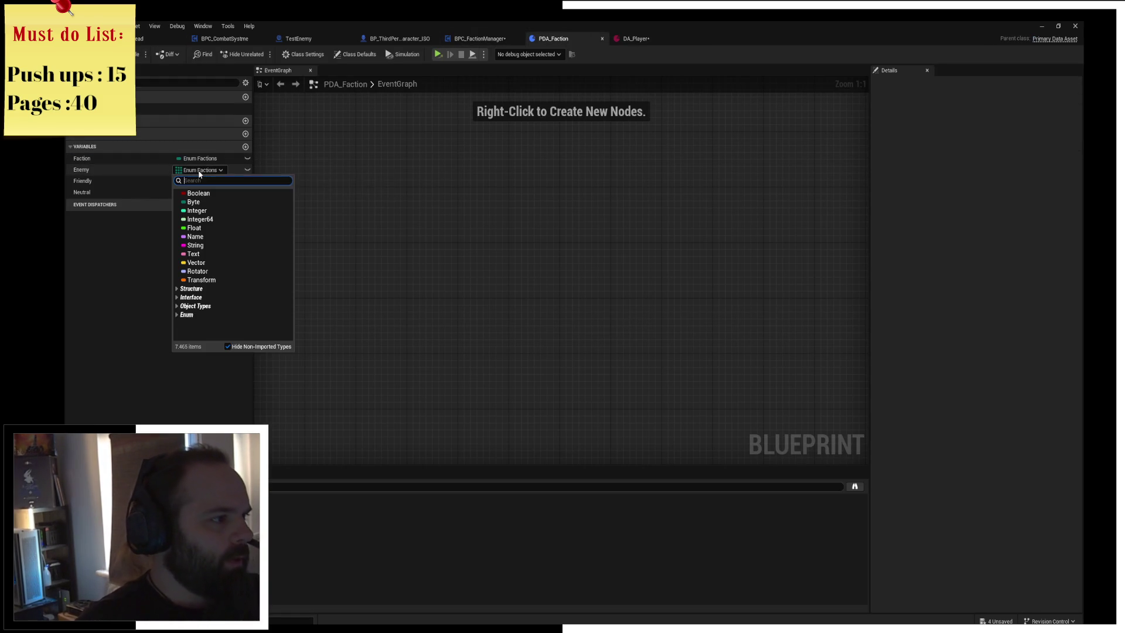
text(faction)
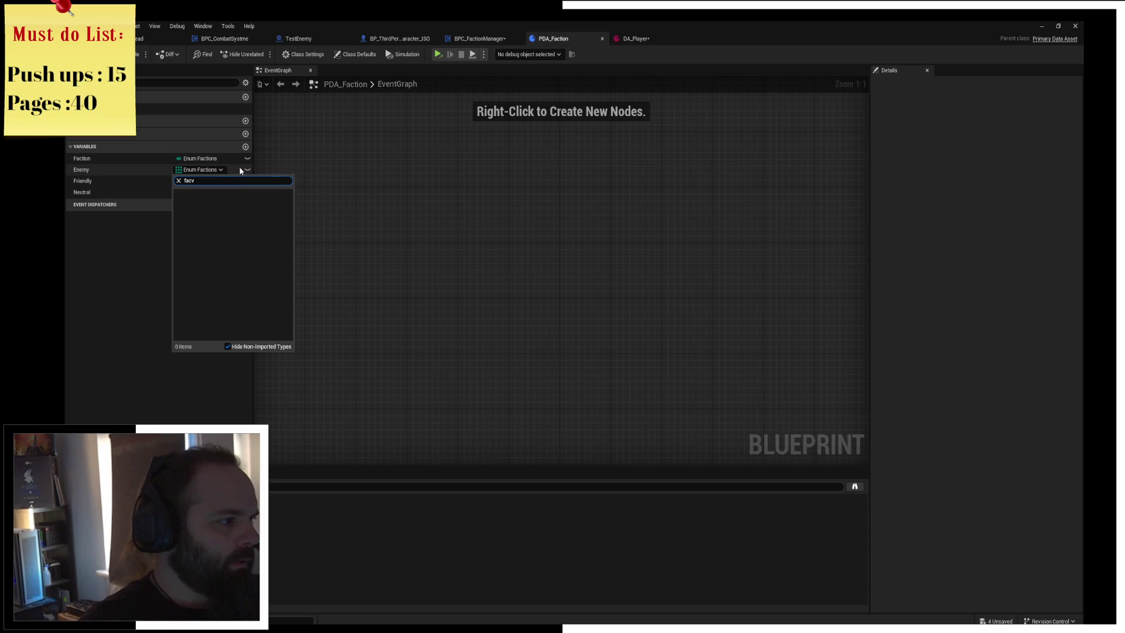
text(s)
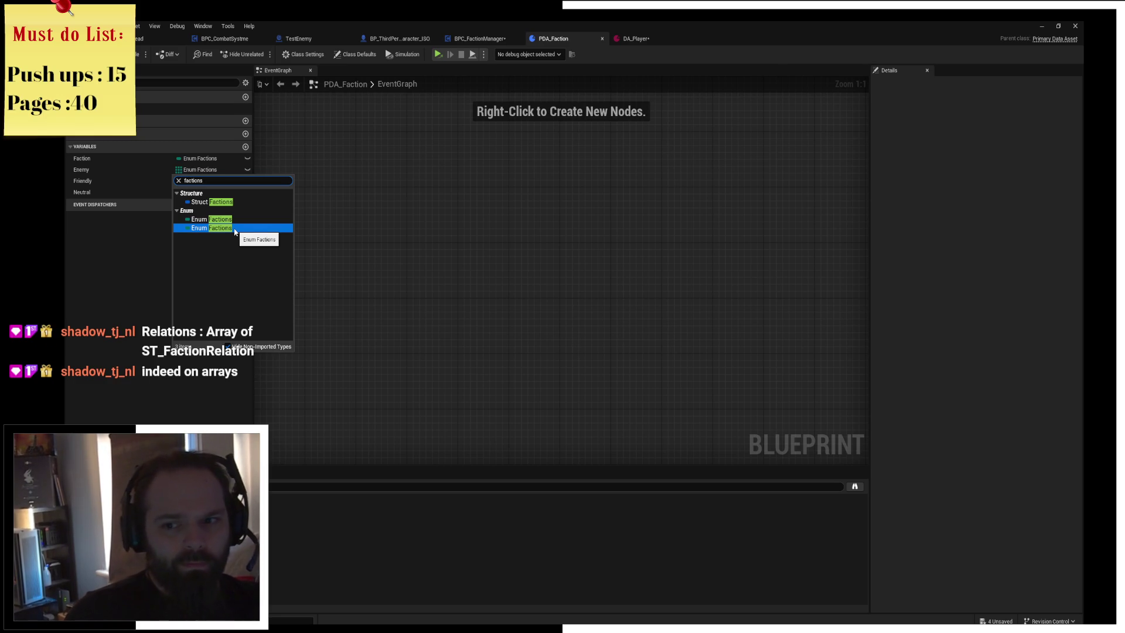
click(233, 228)
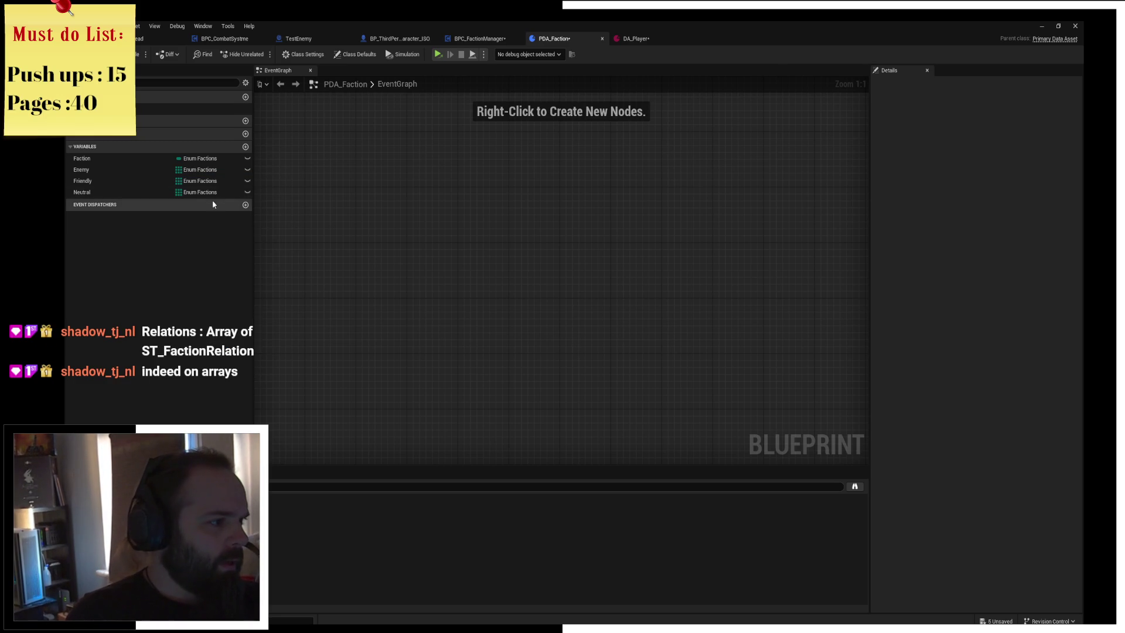
click(213, 183)
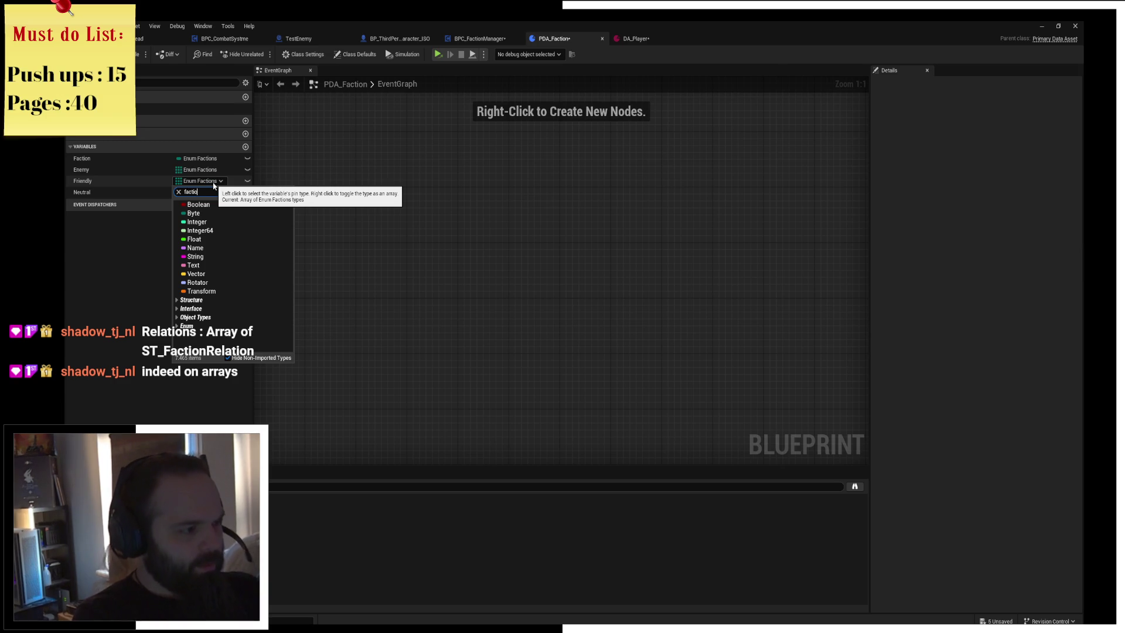
click(212, 236)
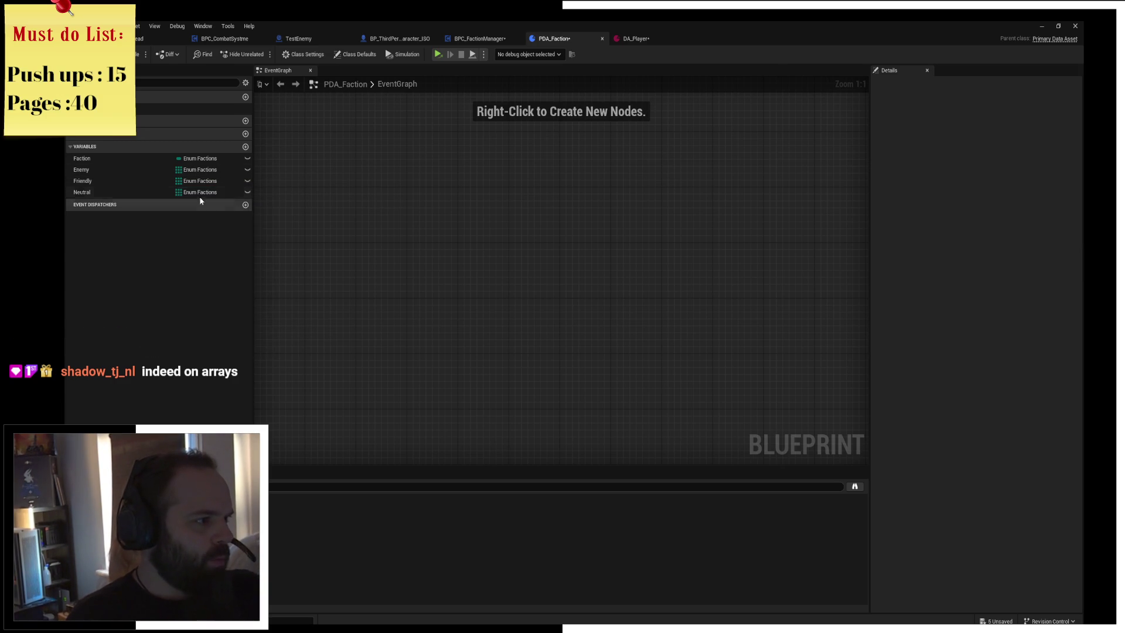
click(203, 192)
text(factions)
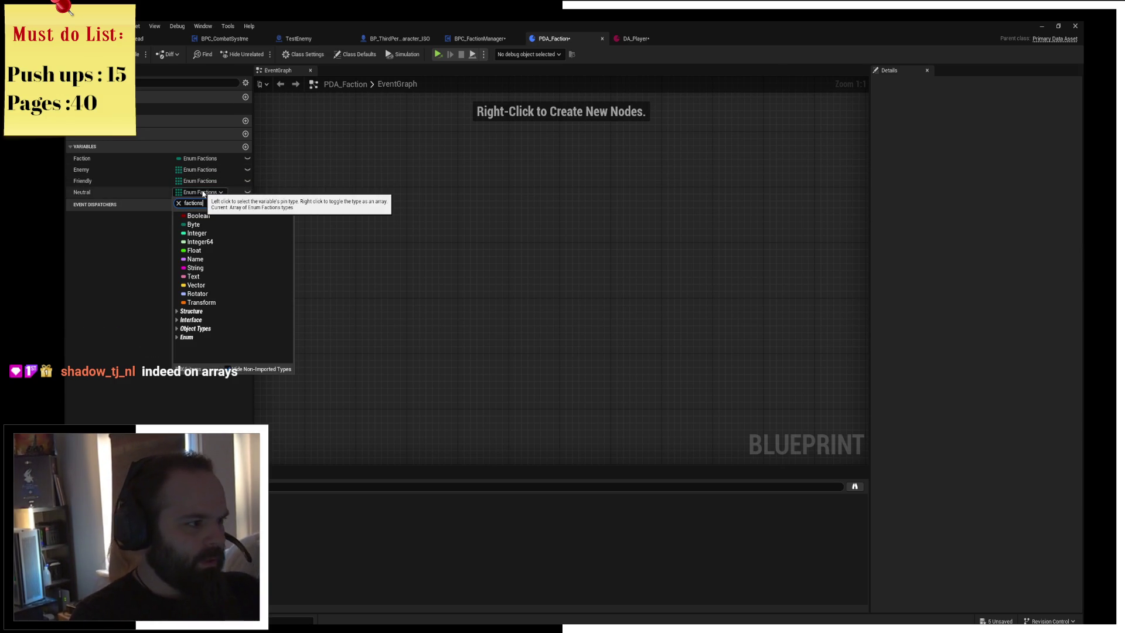
click(212, 248)
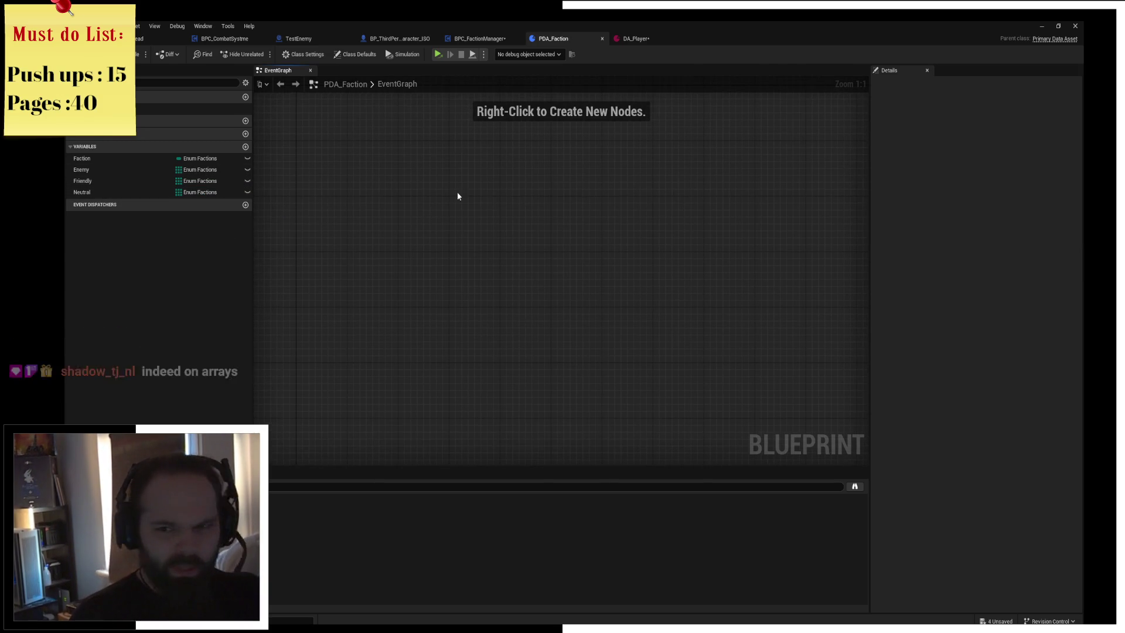
key(ctrl+s)
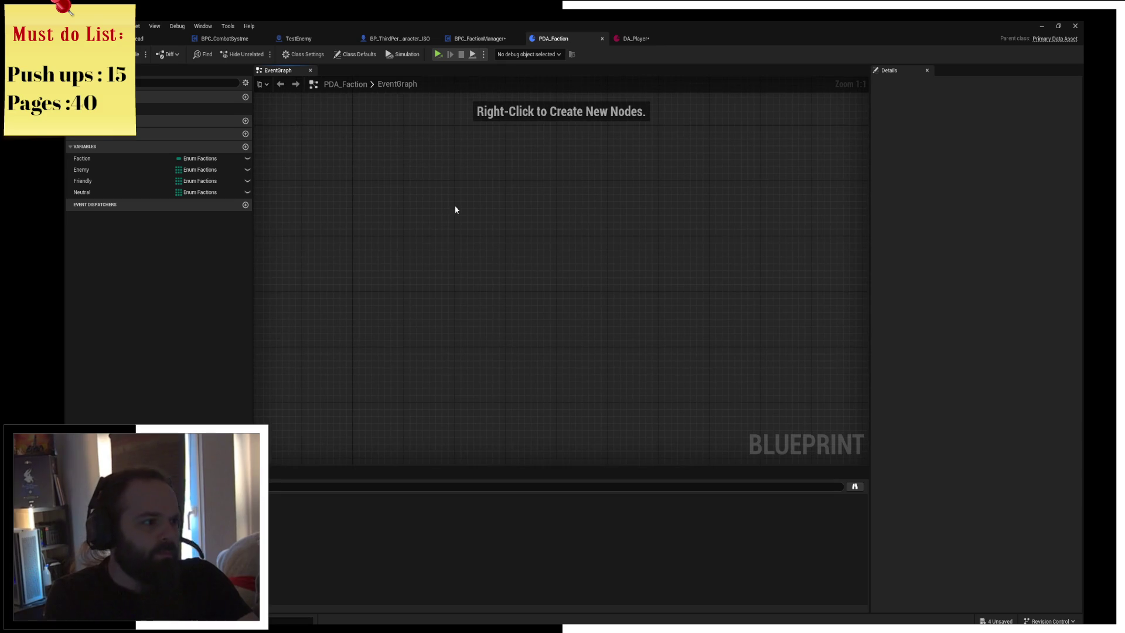
Add one element with the value City to the Enemy variable's default array
click(141, 170)
click(134, 183)
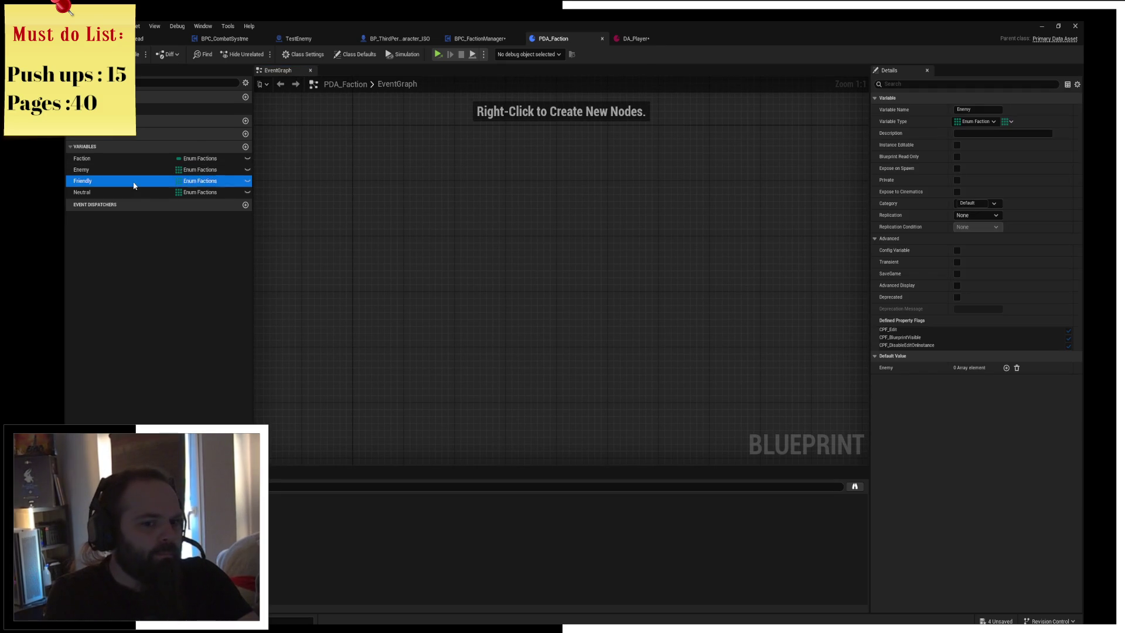
click(144, 170)
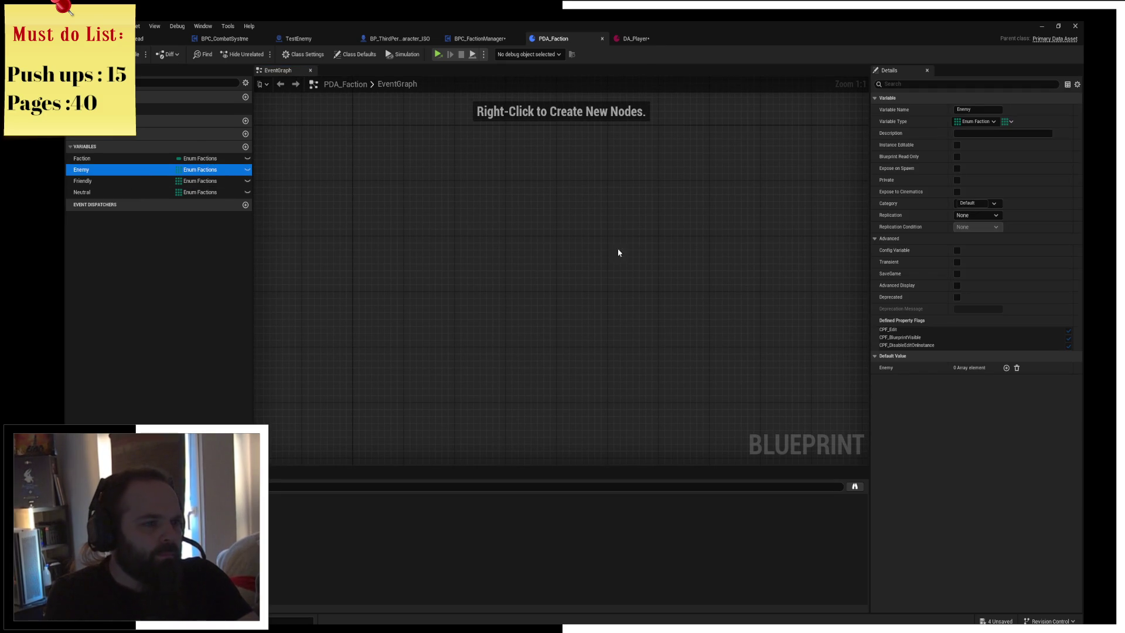
click(1005, 368)
click(969, 380)
click(973, 392)
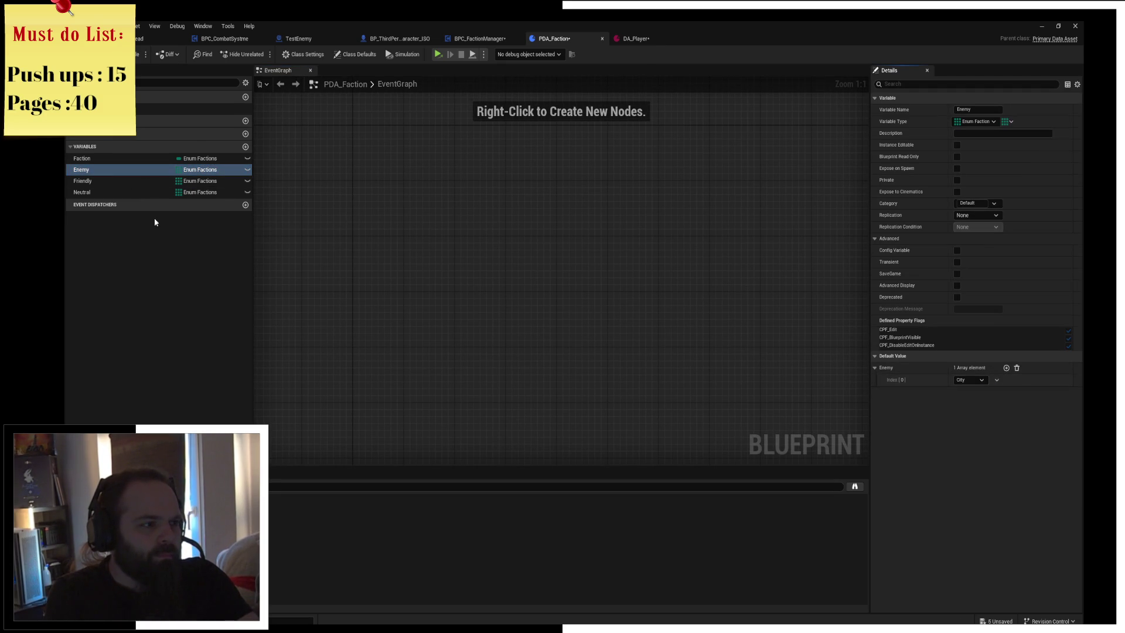
Retype the Friendly, Neutral and Enemy arrays as Enum Factions and save PDA_Faction
click(150, 180)
click(208, 170)
text(f)
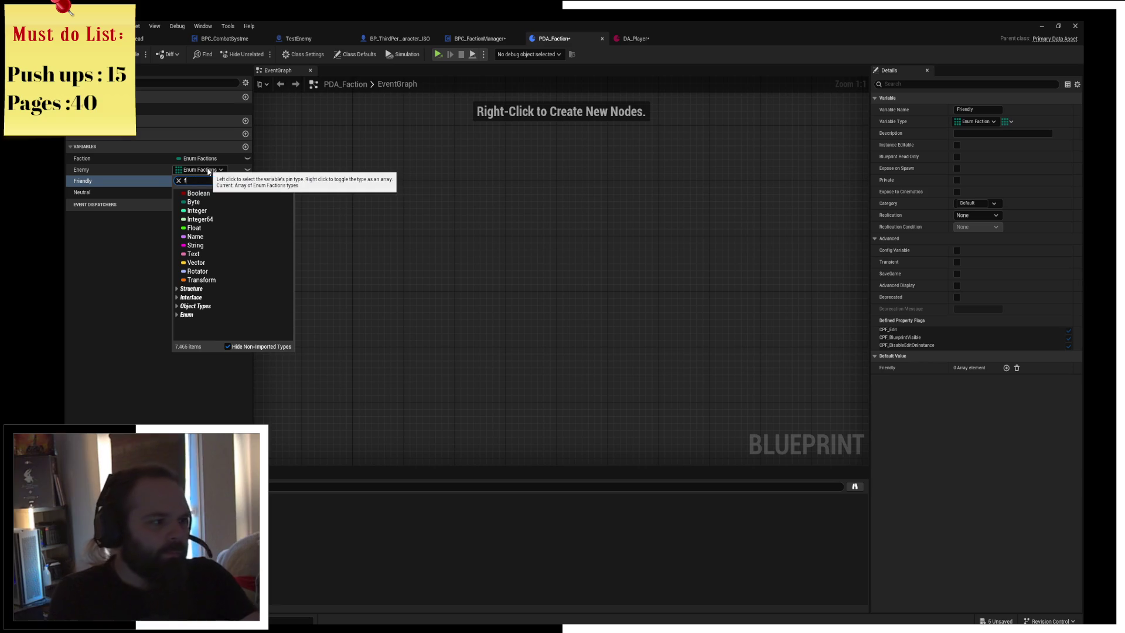
text(act)
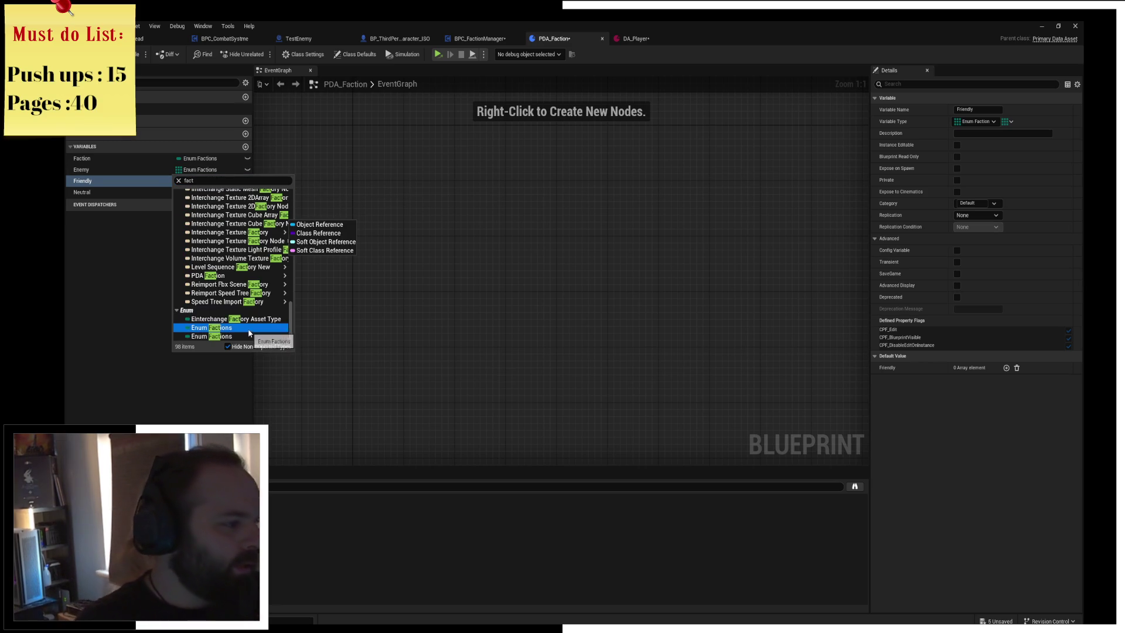
click(219, 337)
click(205, 193)
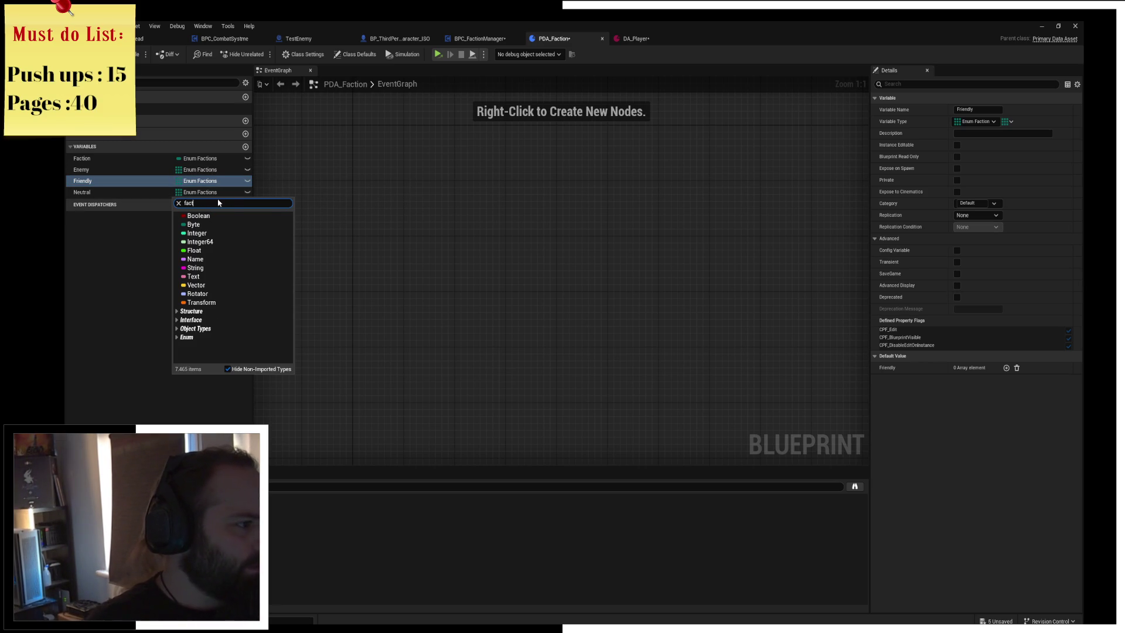
click(211, 359)
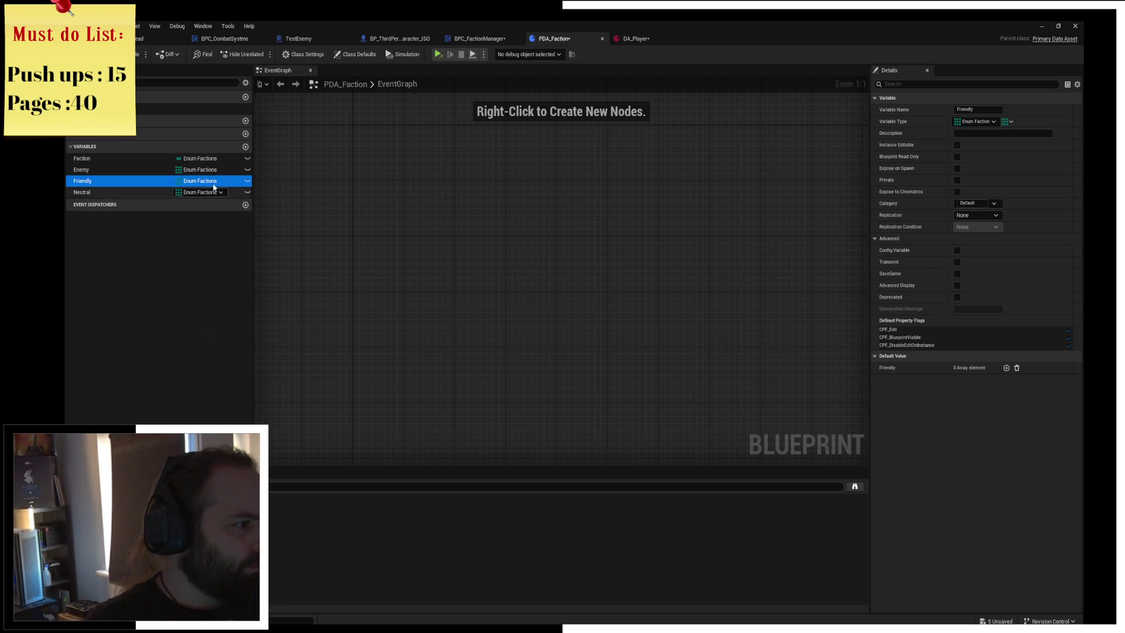
click(207, 170)
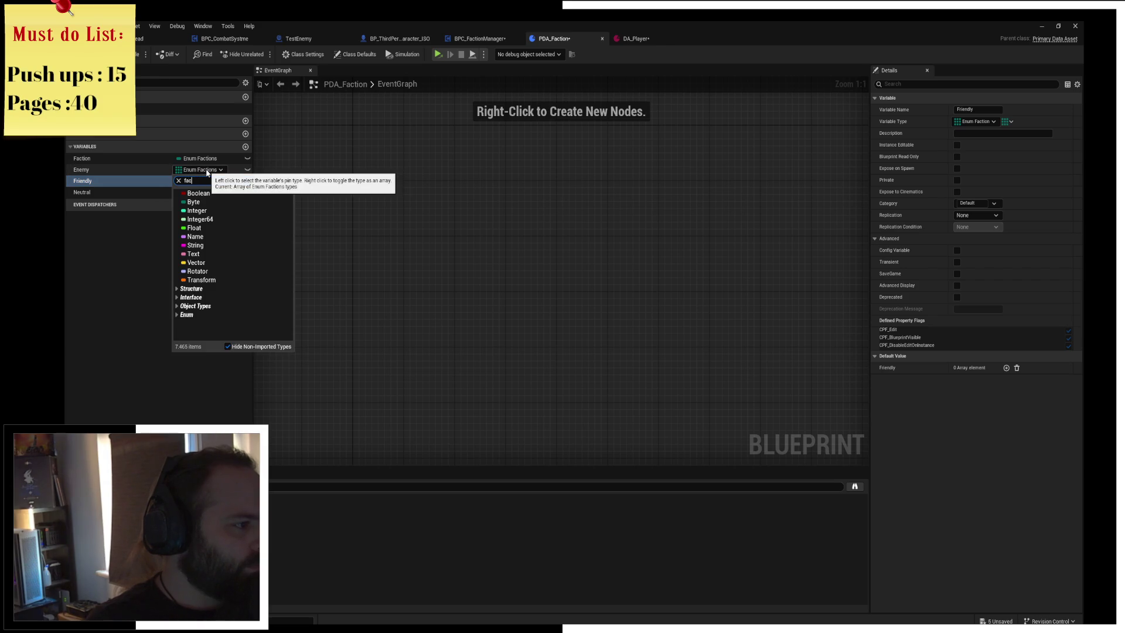
click(217, 331)
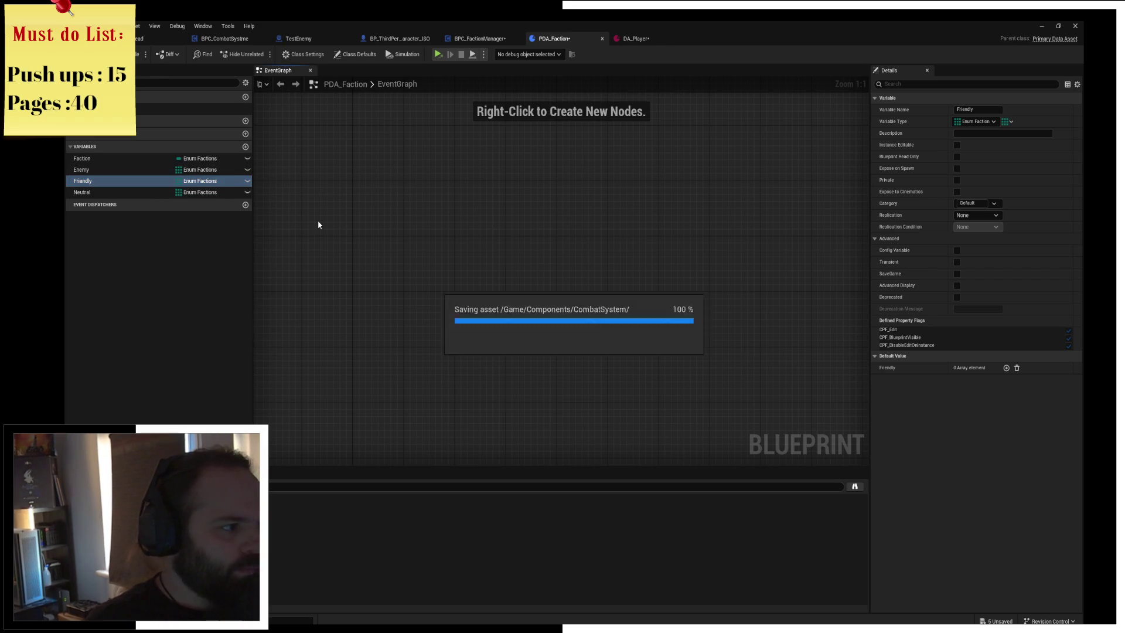
click(136, 54)
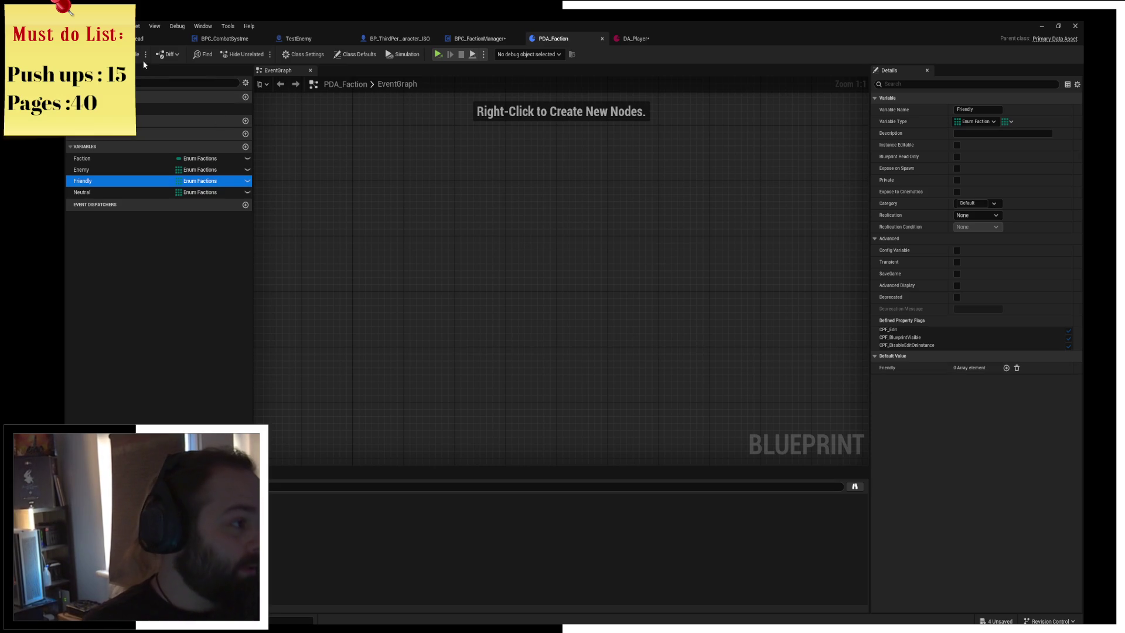
In DA_Player, add trial faction entries, then remove the Enemy, Friendly and Neutral entries again
click(635, 38)
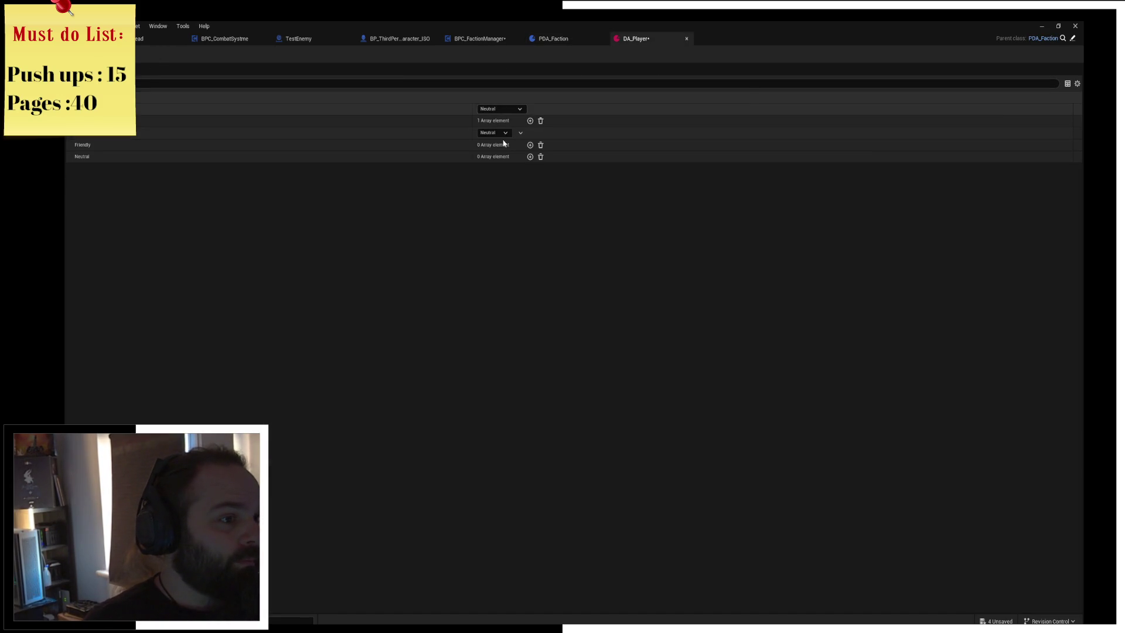
click(530, 145)
click(530, 168)
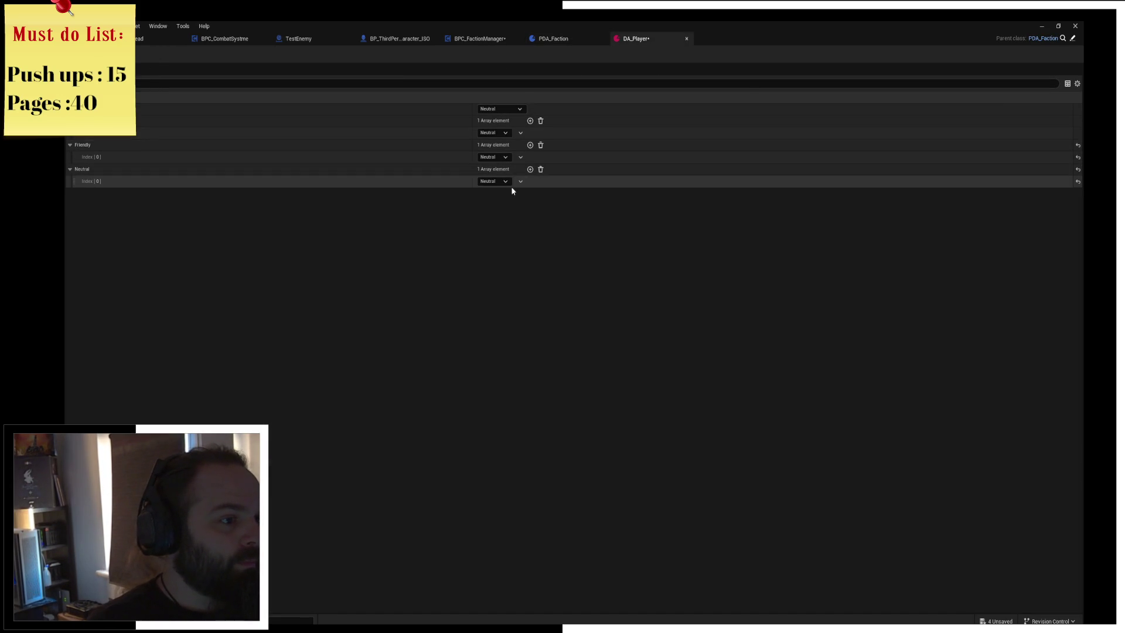
click(505, 134)
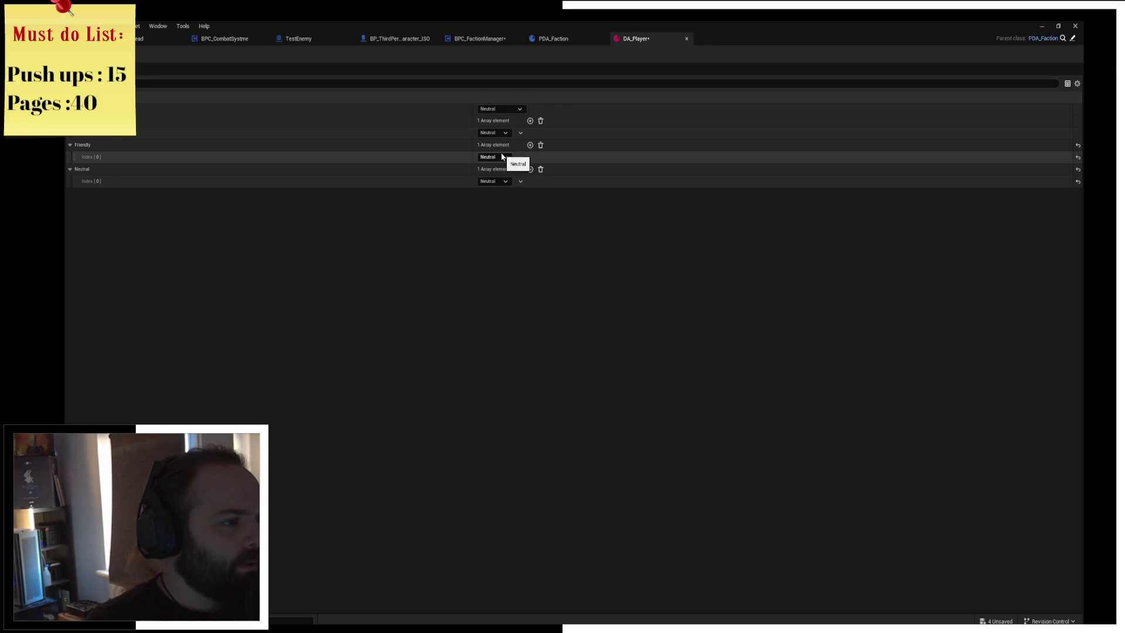
click(541, 121)
click(540, 133)
click(540, 144)
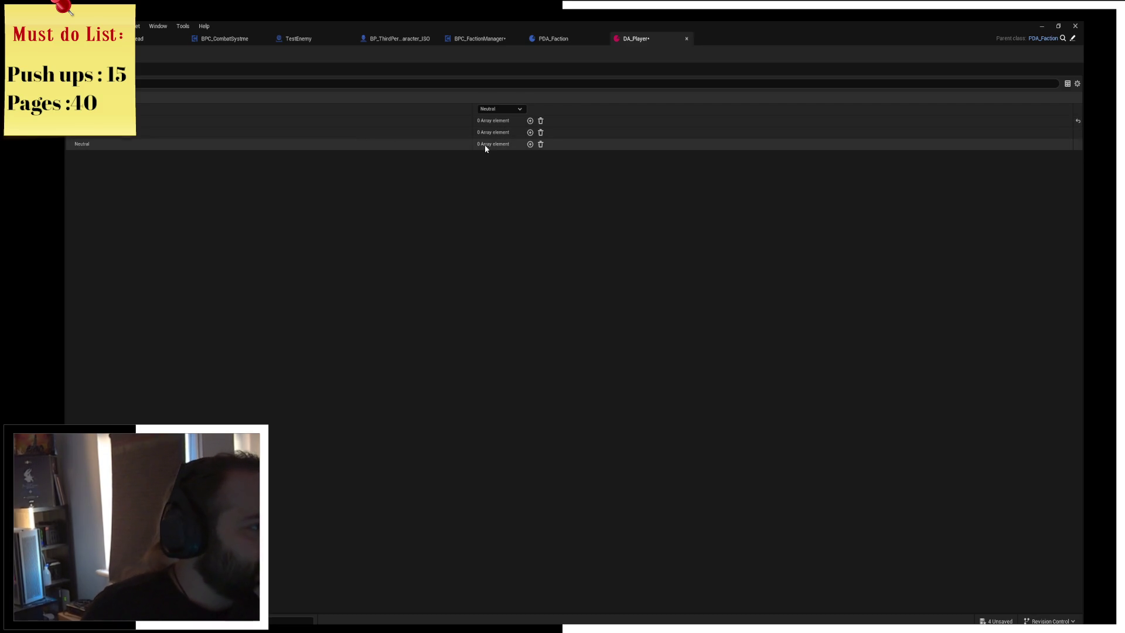
Add a Neutral list entry and a Raiders entry in the first list, then return to Homestead
click(530, 133)
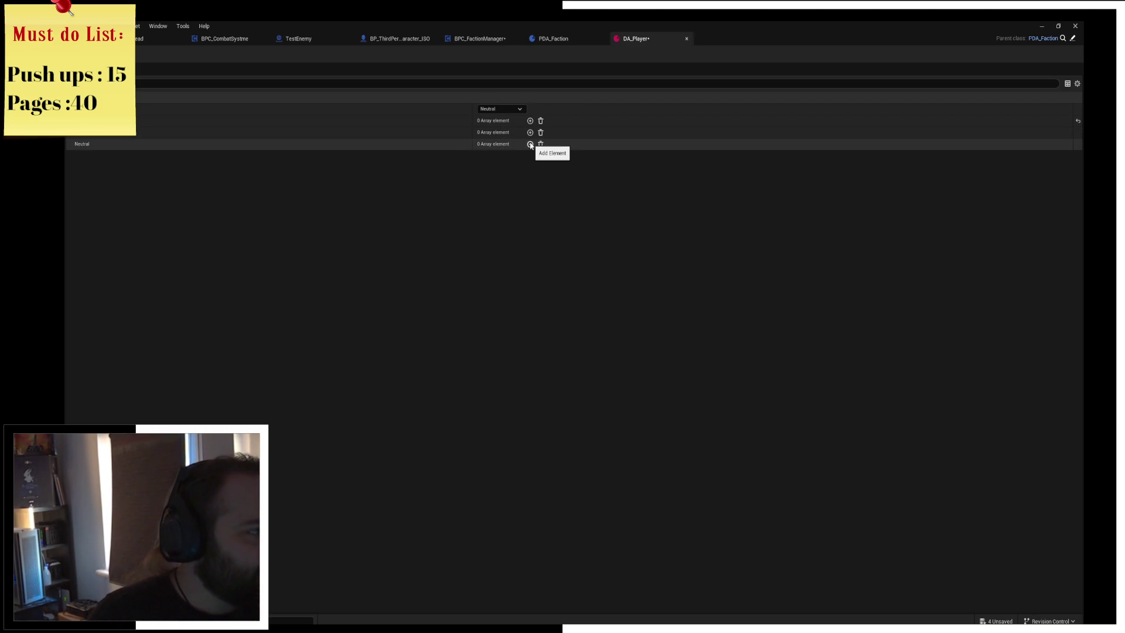
click(530, 144)
click(530, 121)
click(495, 133)
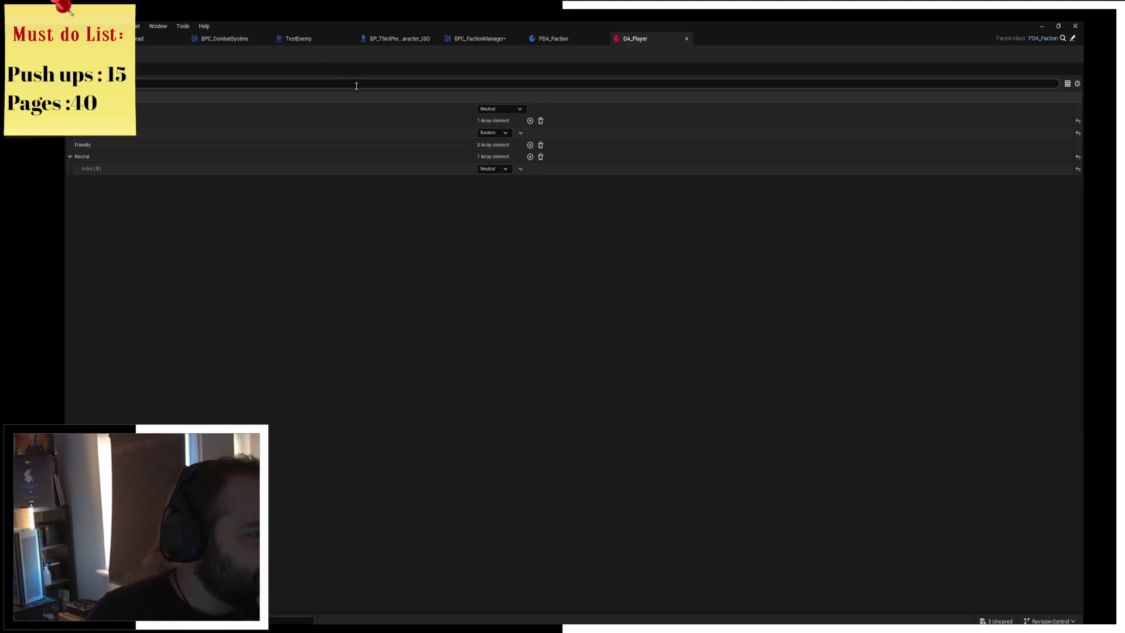
click(156, 40)
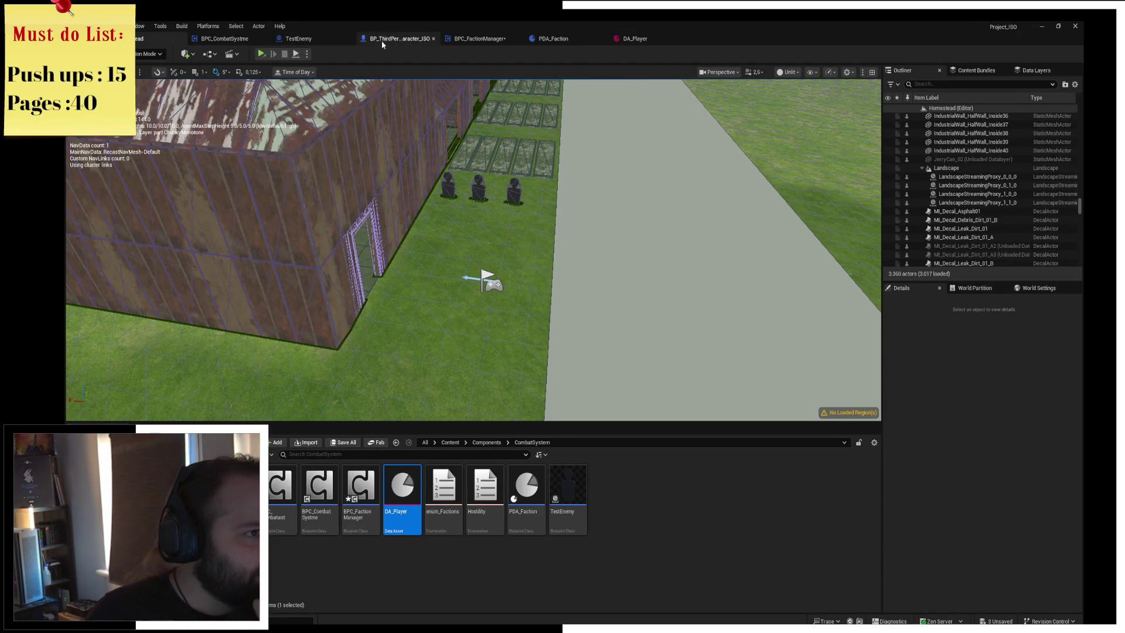
In BPC_FactionManager, make the new variable a PDA Faction reference array named Factions
click(479, 39)
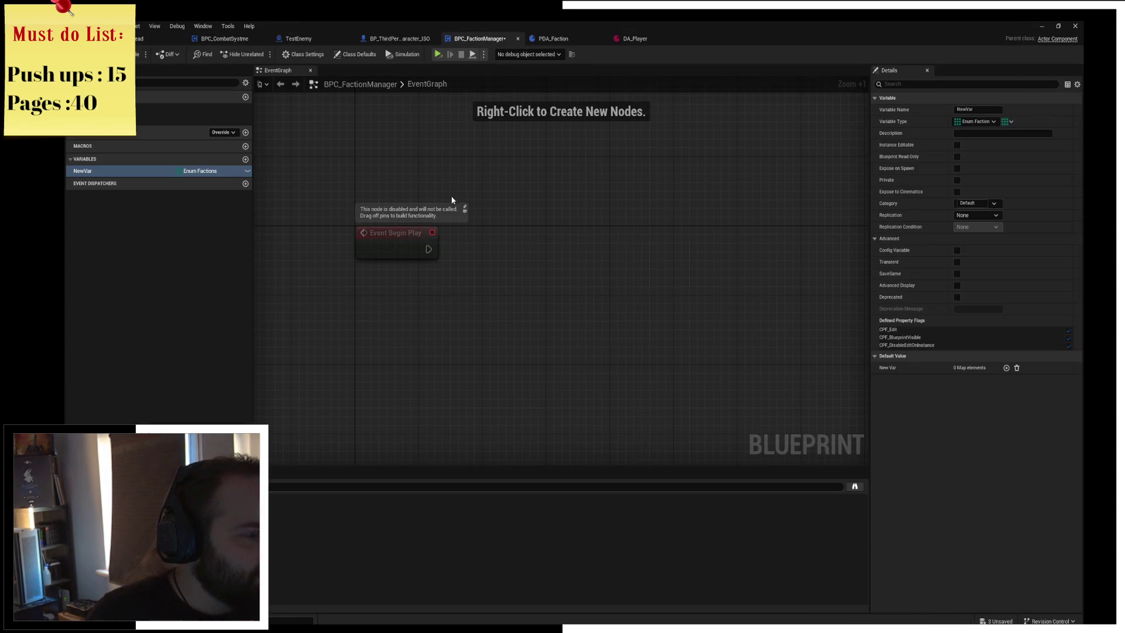
click(219, 171)
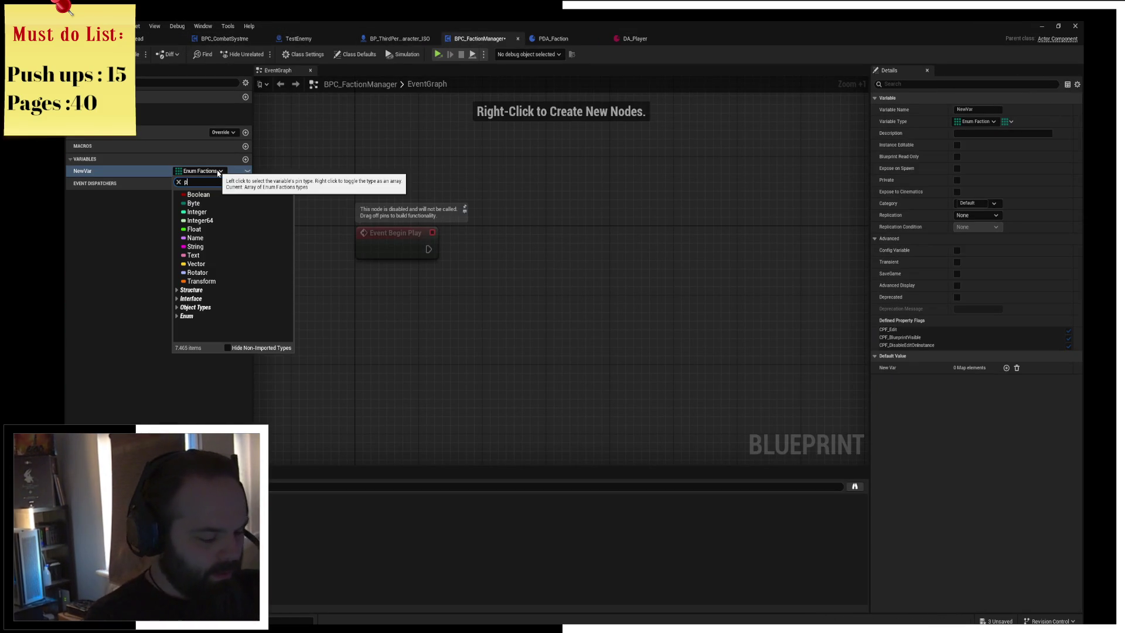
text(da_)
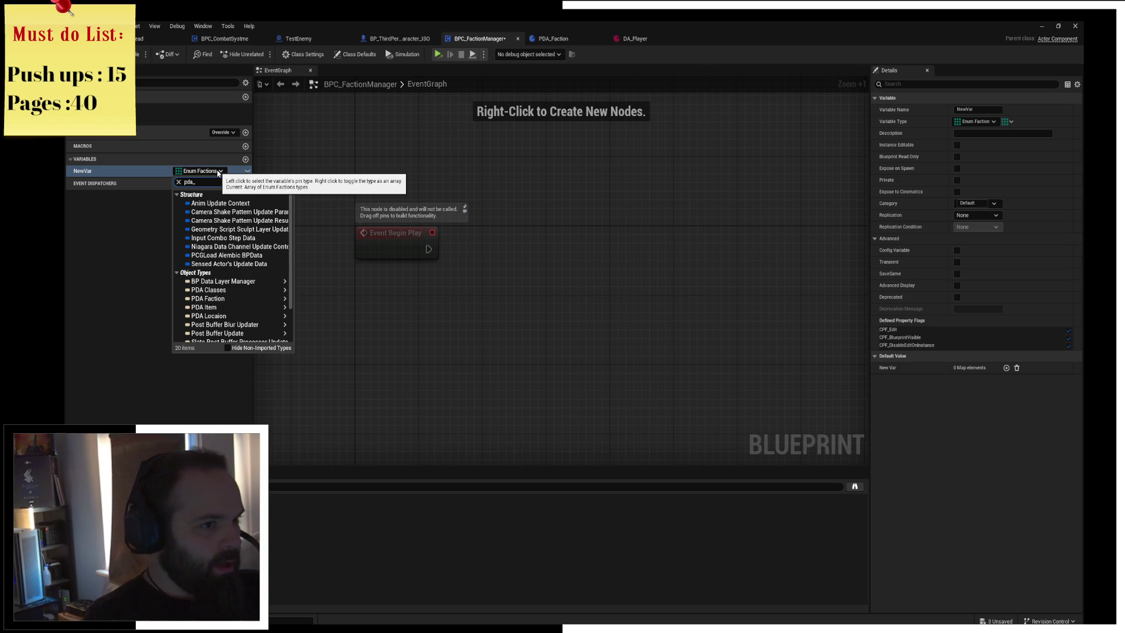
text(player)
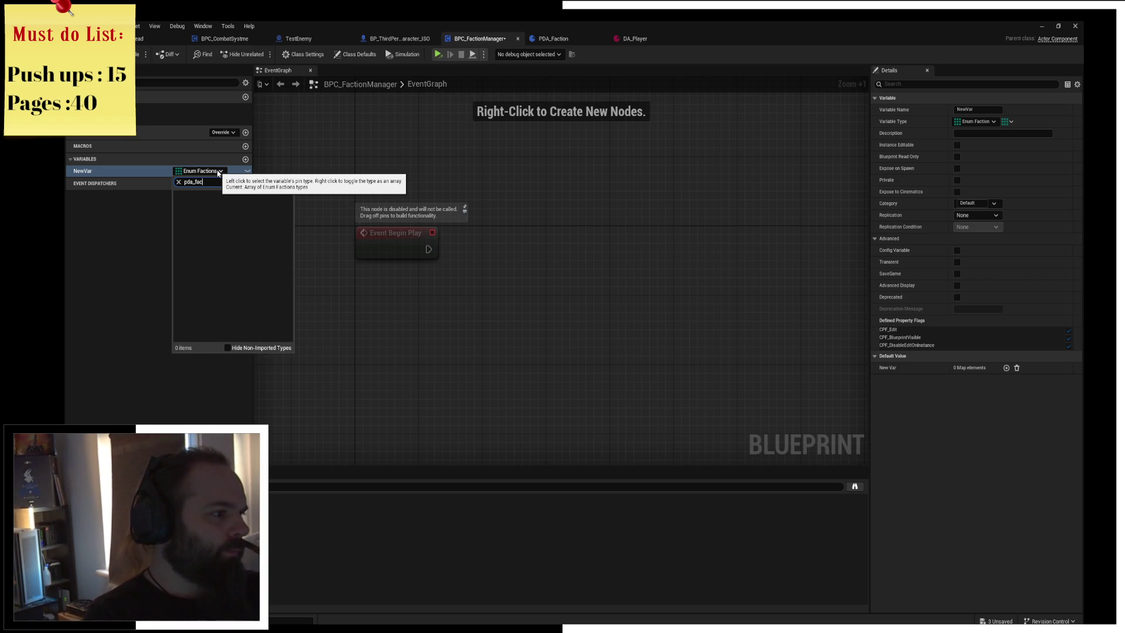
mouse_move(235, 203)
click(316, 205)
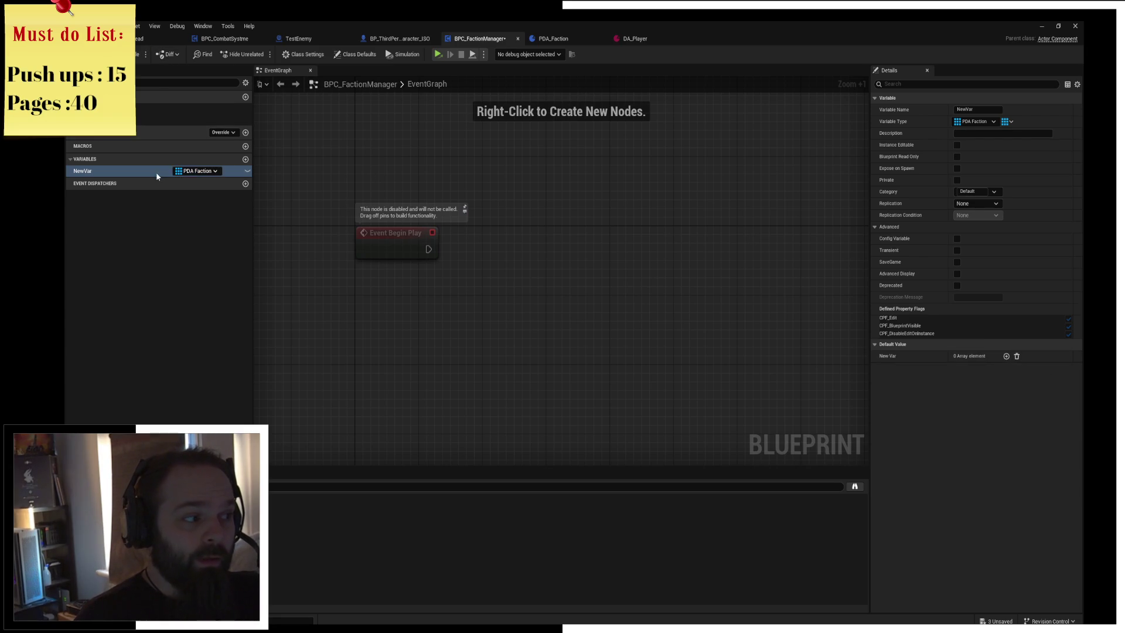
double_click(122, 172)
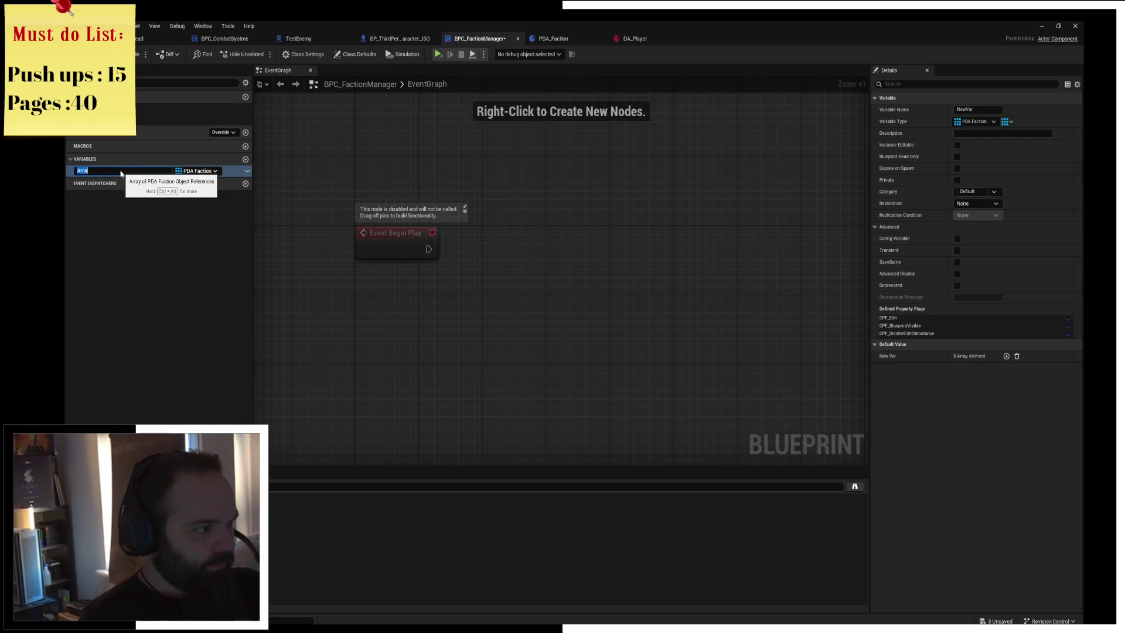
text(Factions)
key(Return)
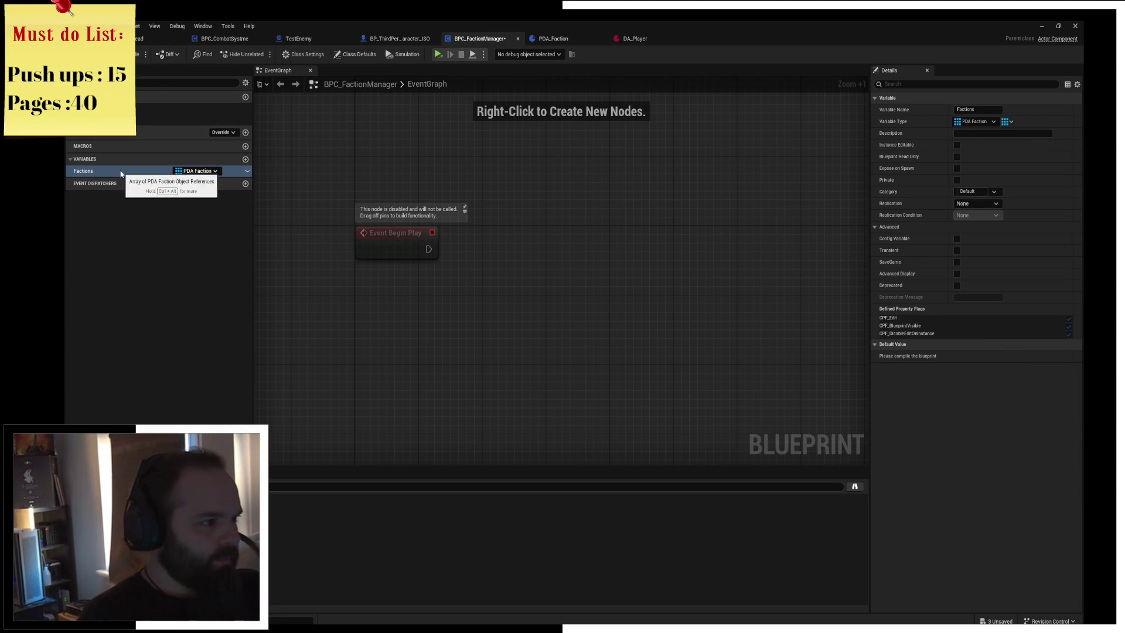
Place a Get Factions node, give Factions a DA_Player default element, and add a function
mouse_move(121, 171)
mouse_down()
mouse_move(338, 186)
mouse_move(350, 152)
mouse_up()
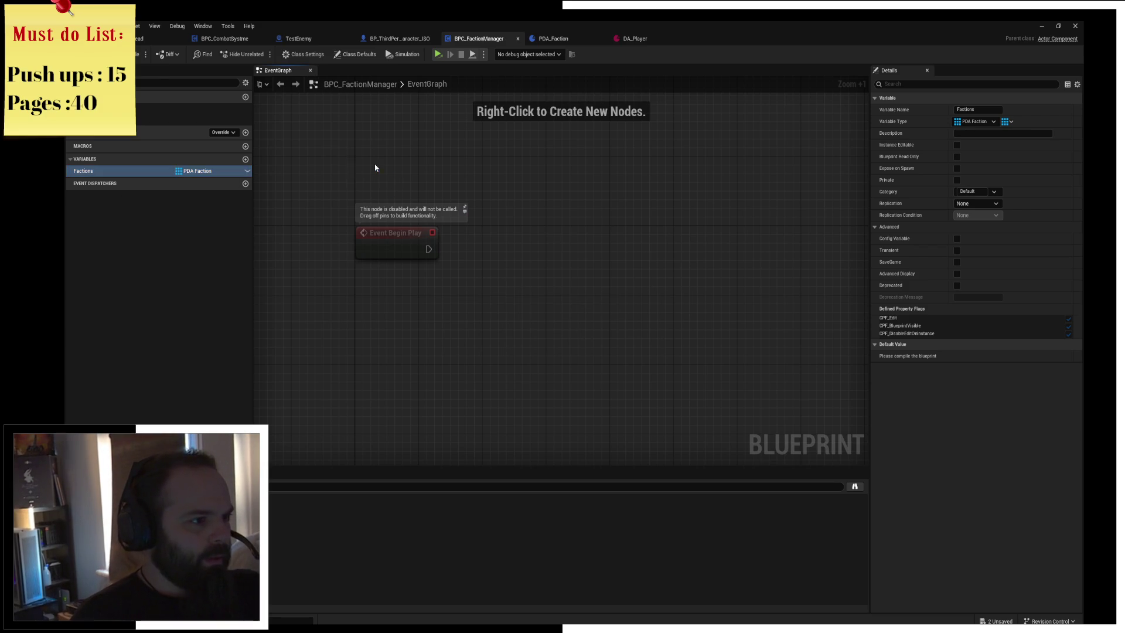
click(369, 160)
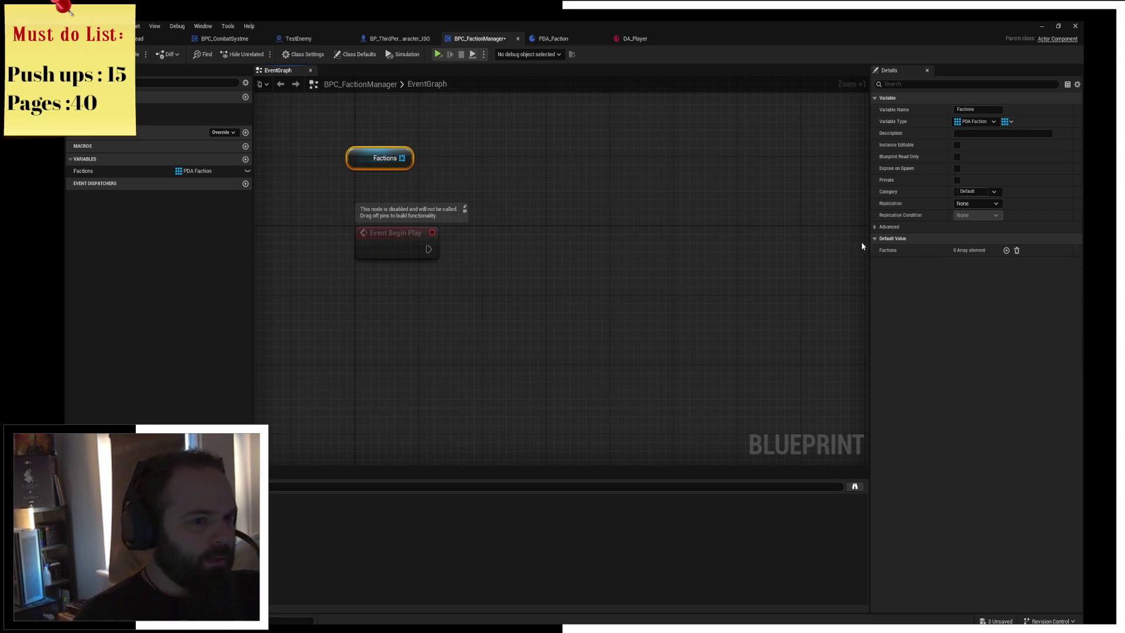
click(1006, 251)
click(991, 263)
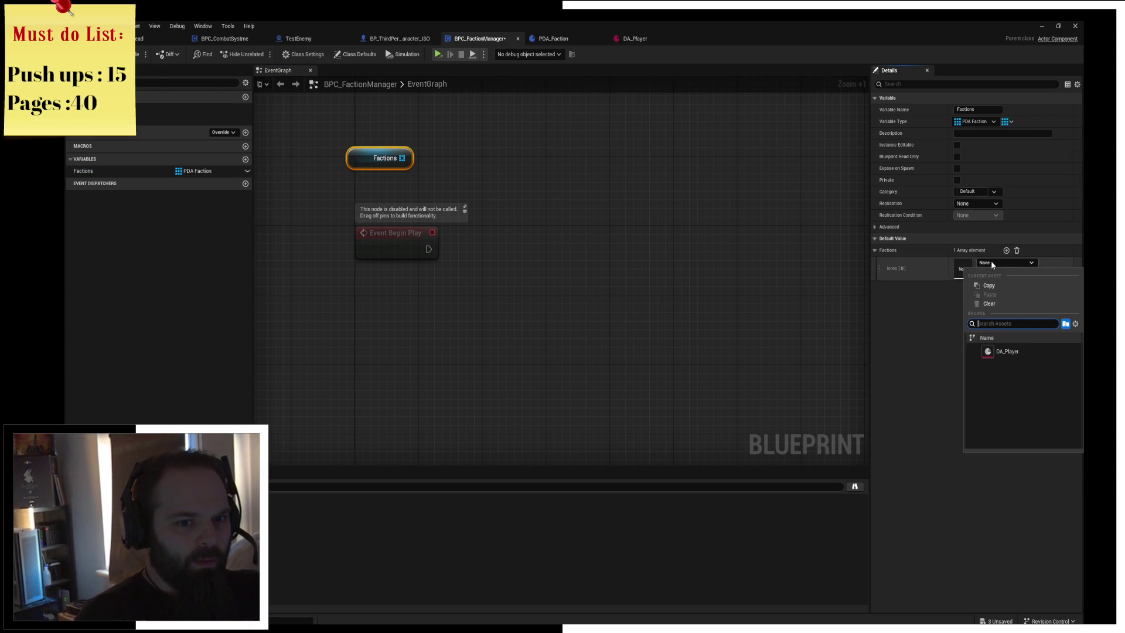
click(999, 350)
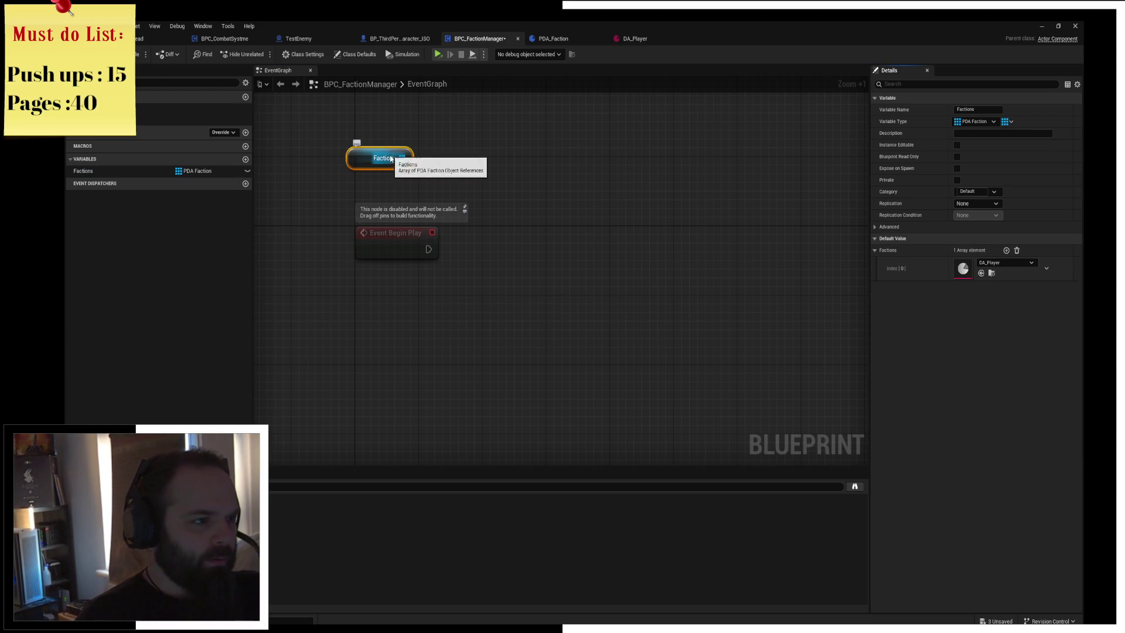
drag(402, 158, 514, 238)
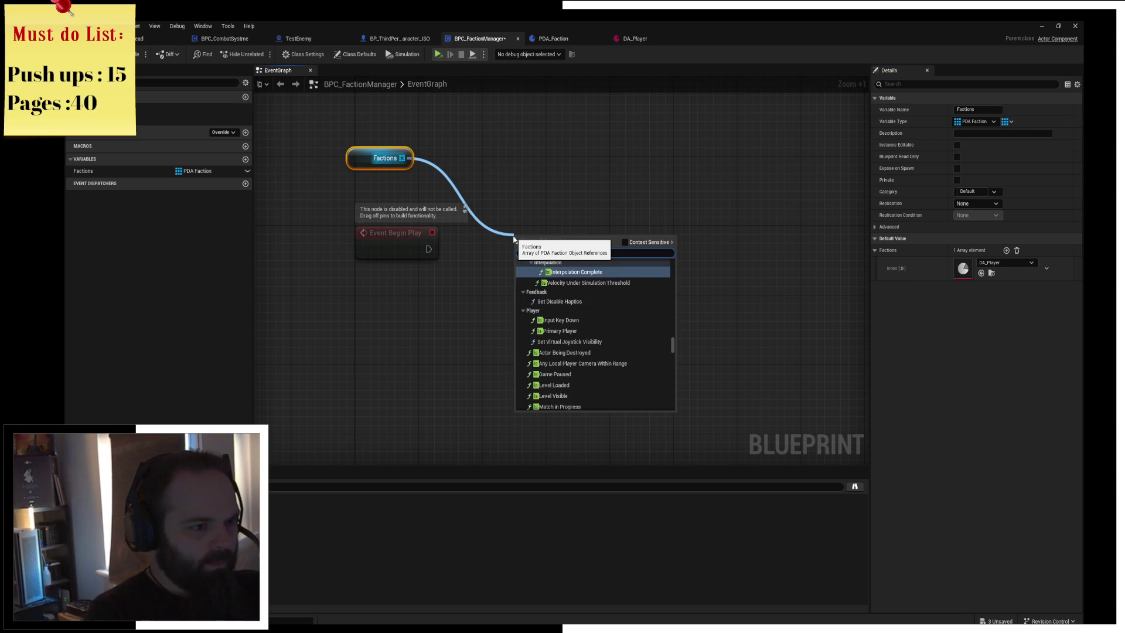
click(181, 134)
click(246, 133)
text(IsHostile)
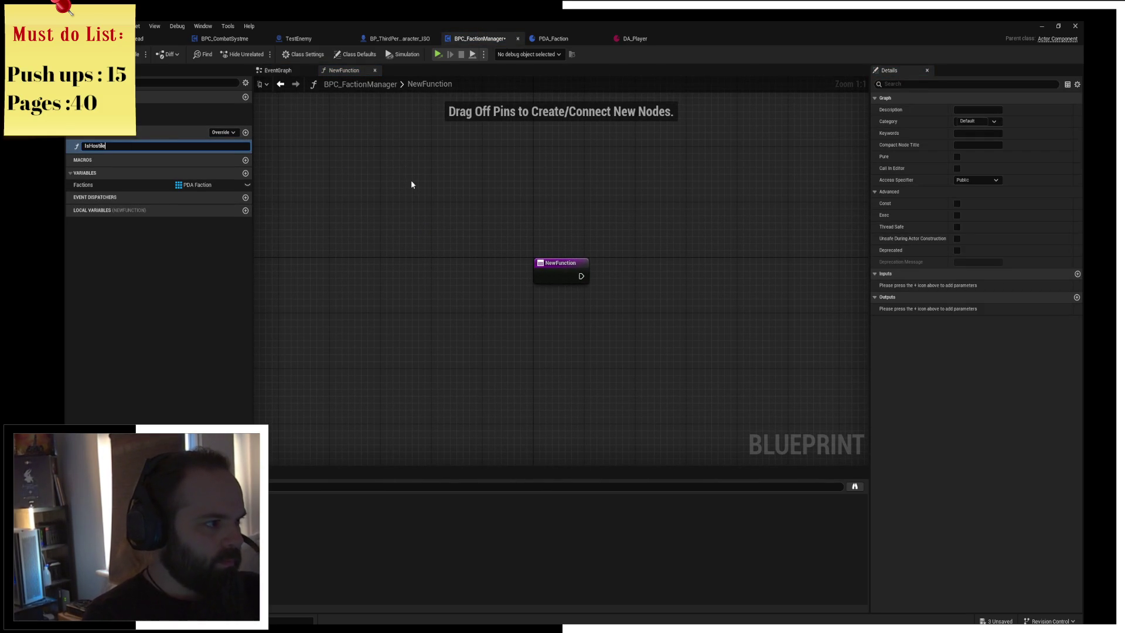
Name the function IsHostile? and add two input parameters to it
text(?)
key(Return)
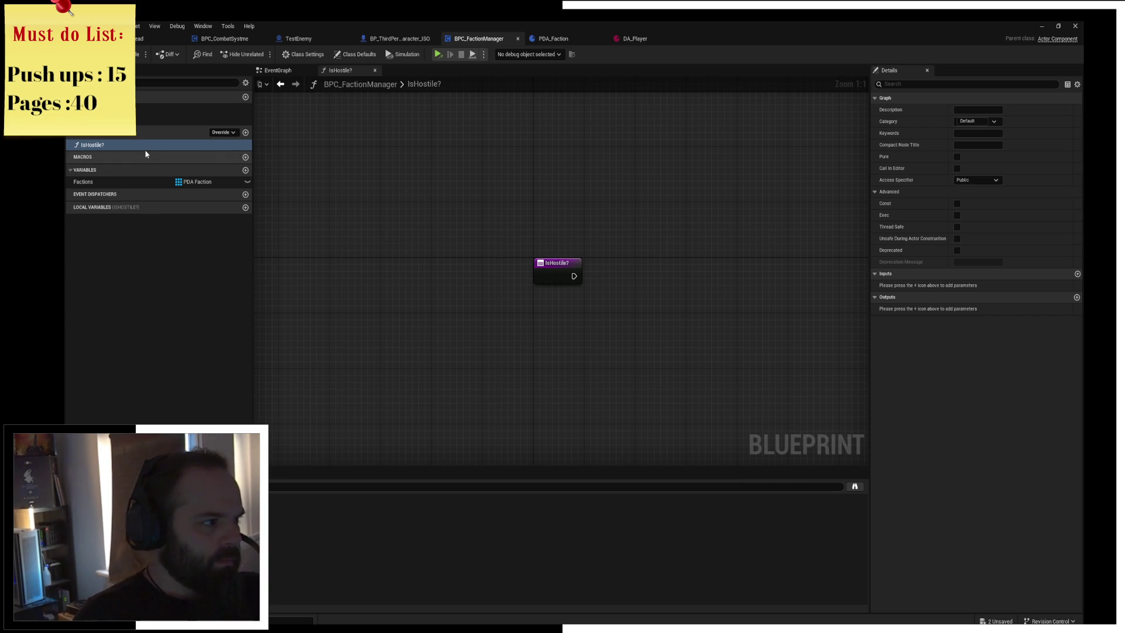
click(556, 267)
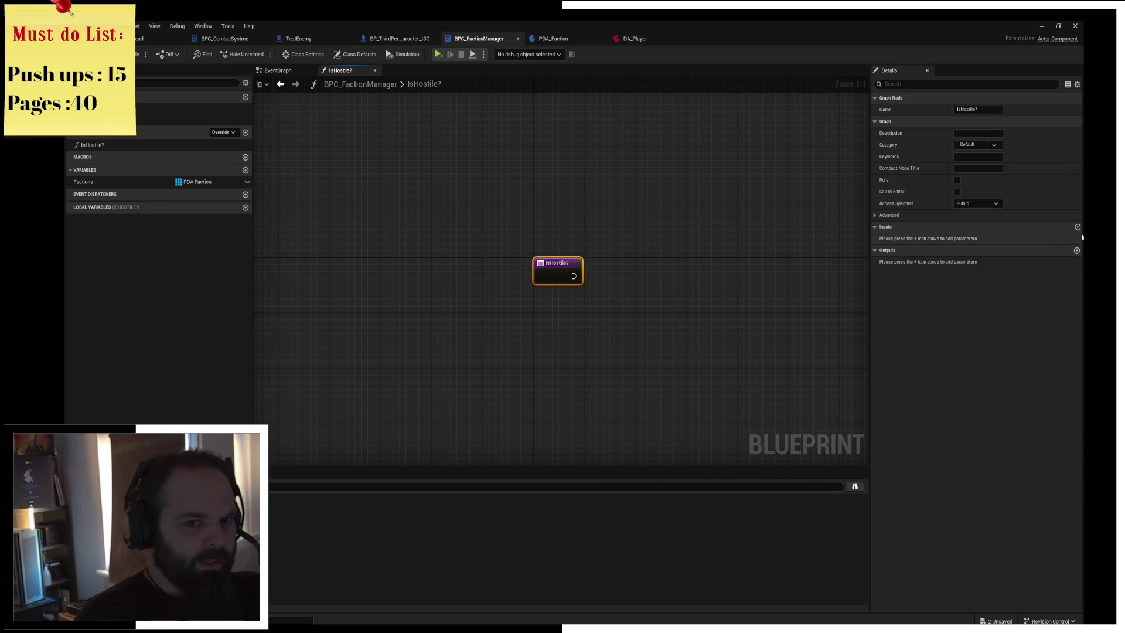
click(1076, 227)
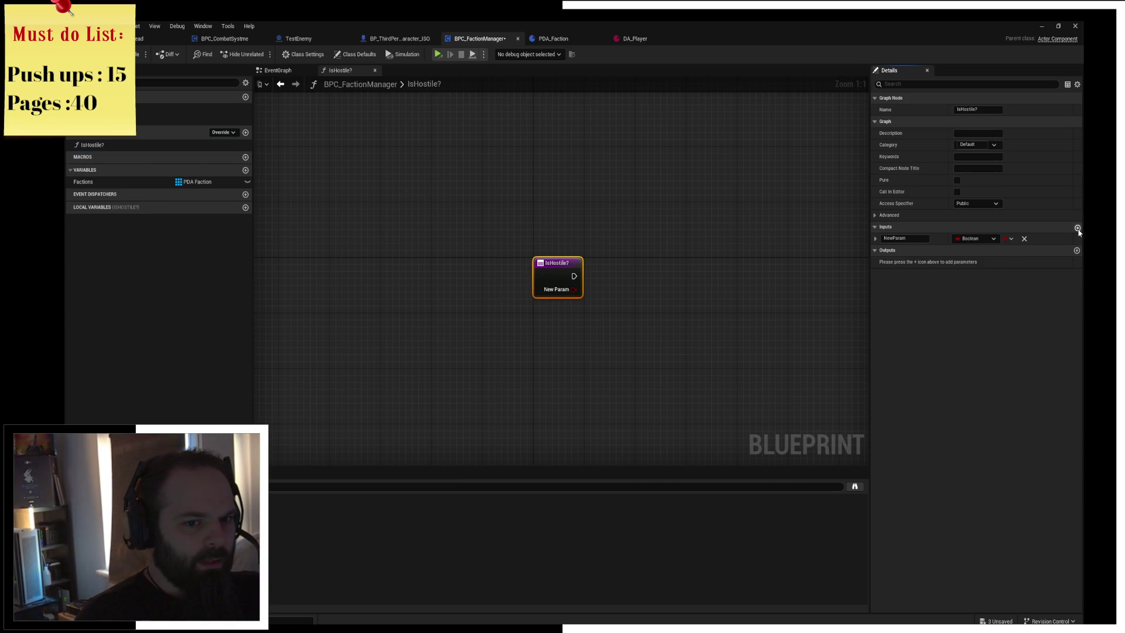
click(1077, 227)
Set both IsHostile? input parameters to the Enum Factions type
click(975, 239)
text(fact)
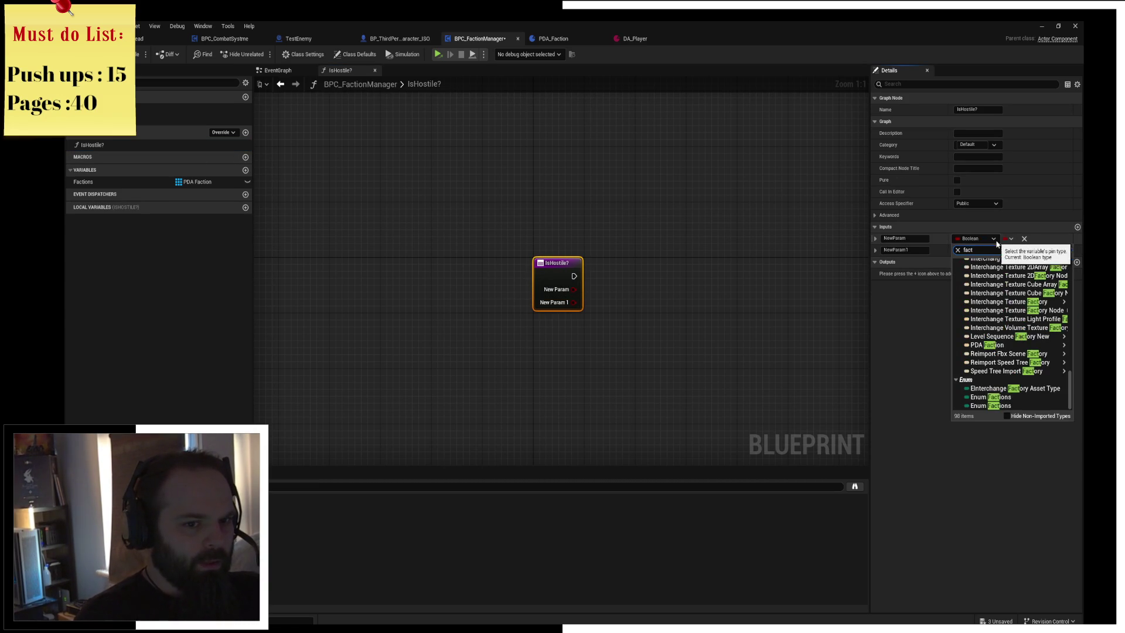
click(991, 397)
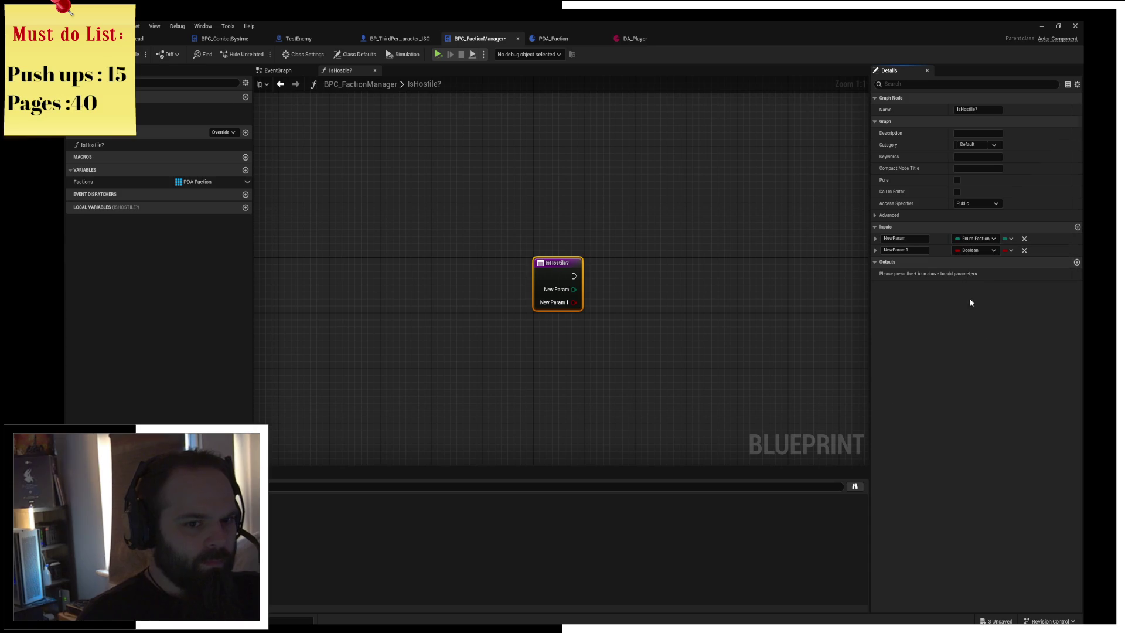
click(976, 250)
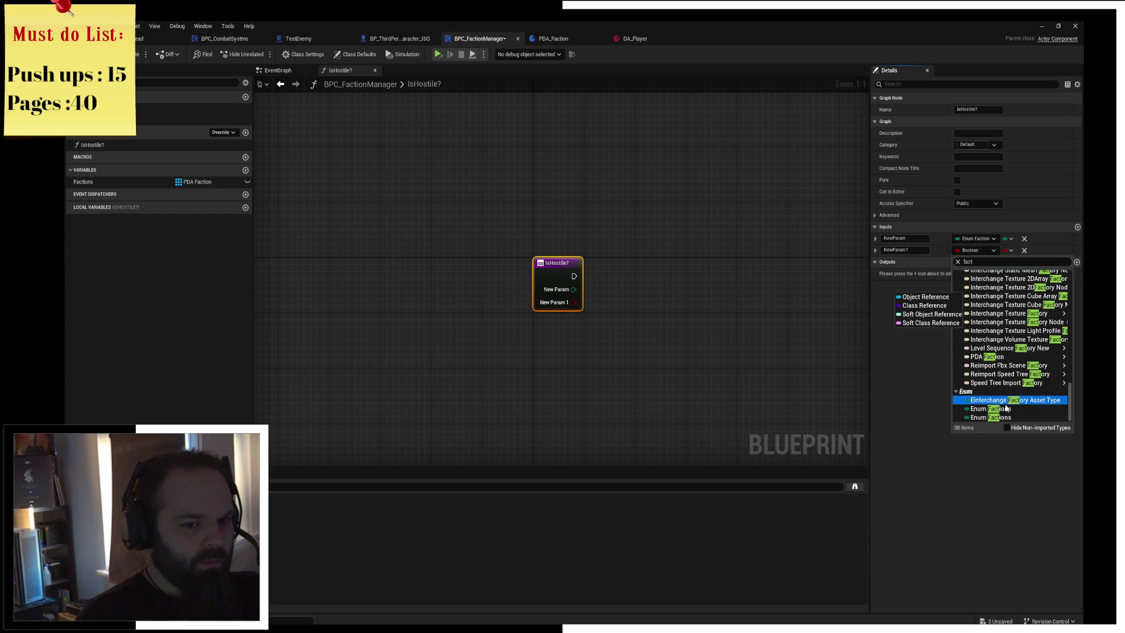
click(1005, 415)
click(987, 252)
text(fact)
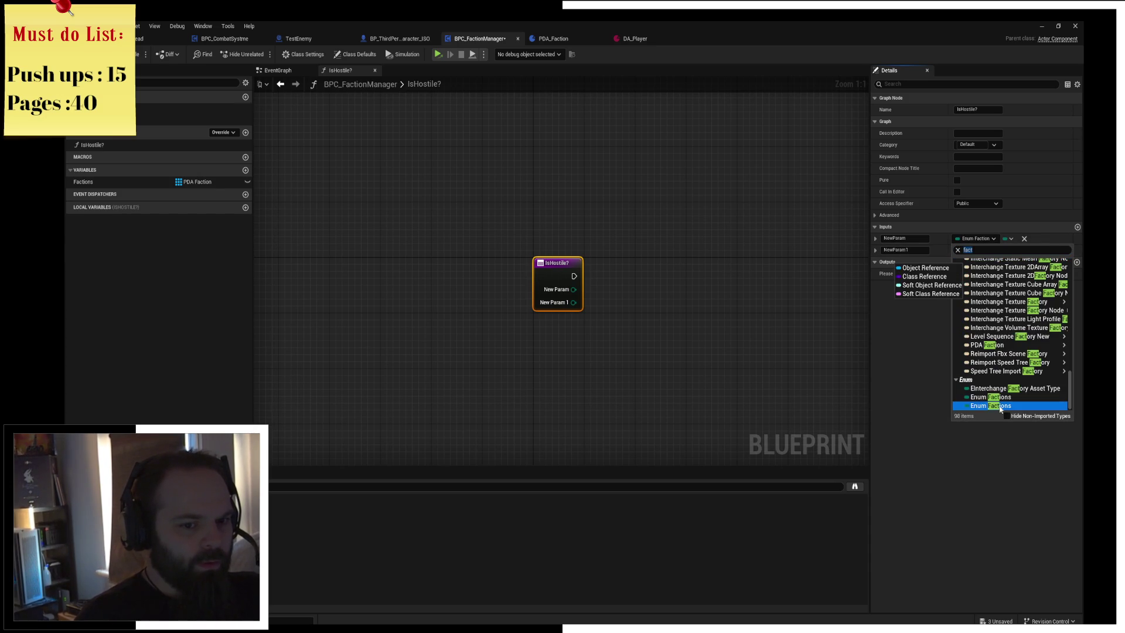
click(1000, 408)
scroll(490, 236, up, 2)
Loop over Factions with a For Each Loop with Break started from the function entry
mouse_move(120, 181)
mouse_down()
mouse_move(388, 111)
mouse_move(499, 177)
mouse_up()
click(405, 132)
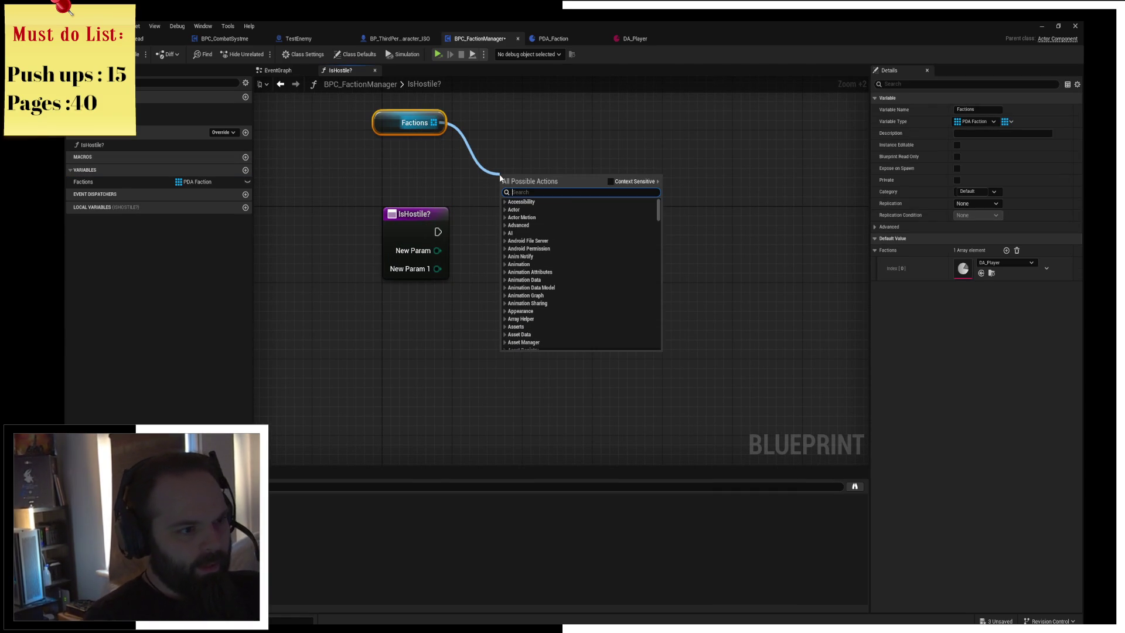
text(for each)
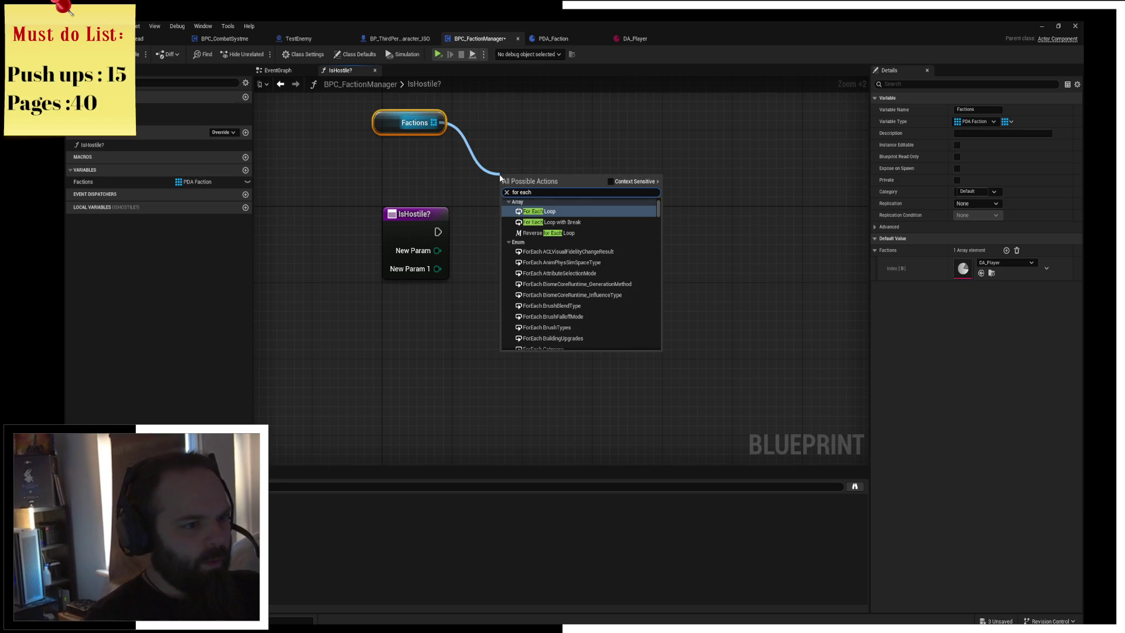
click(557, 222)
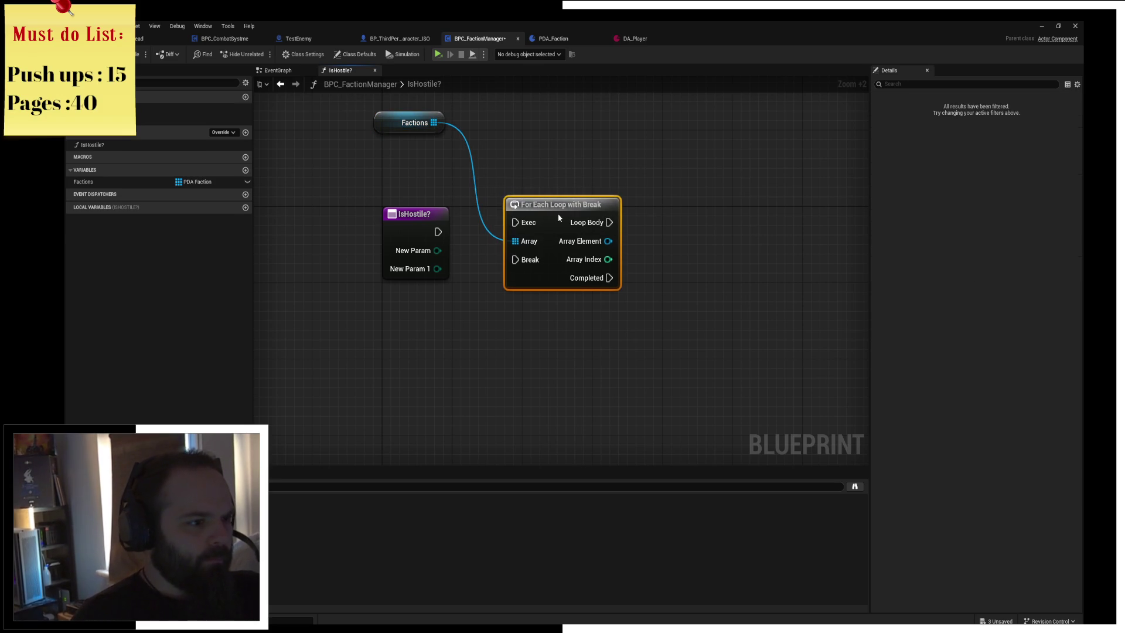
drag(438, 231, 541, 227)
Get each array element's Faction and try an enum comparison node, deleting the misplaced one
drag(608, 251, 692, 249)
text(get)
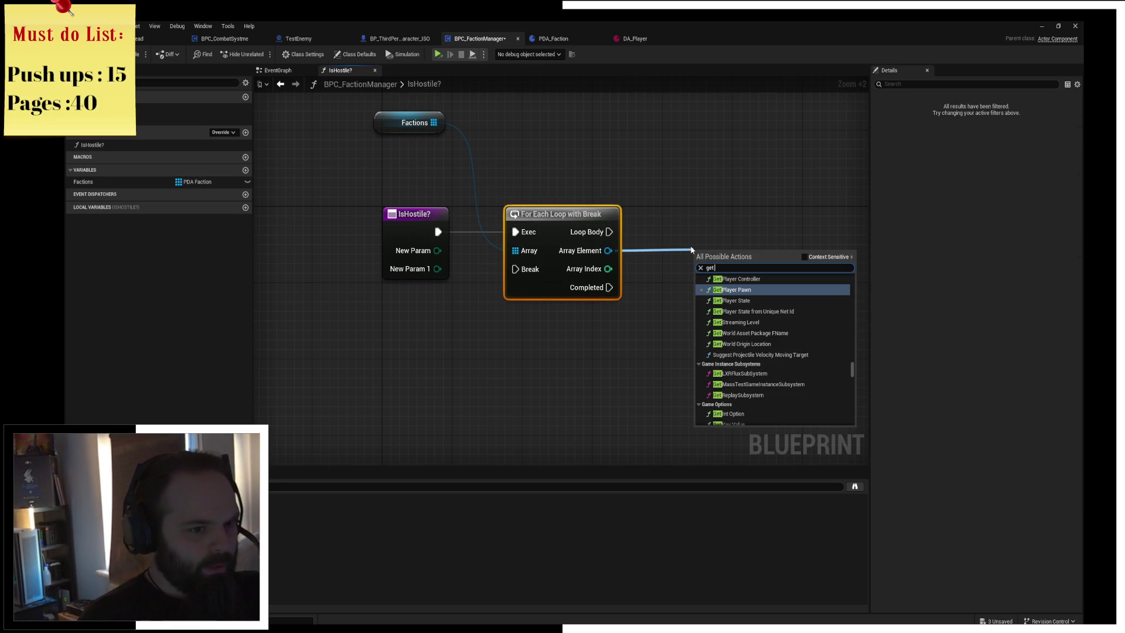
text( faction)
key(Up)
key(Down)
key(Return)
mouse_move(731, 265)
mouse_down()
mouse_move(669, 256)
mouse_move(783, 288)
mouse_up()
text()))
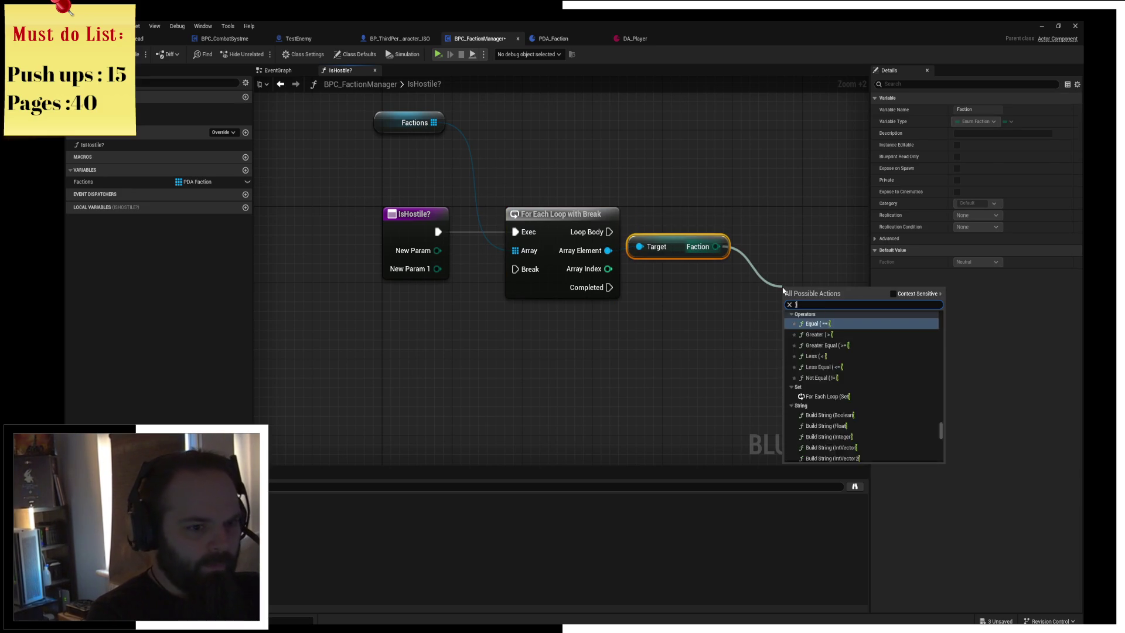
key(Return)
mouse_move(787, 312)
mouse_down()
mouse_move(438, 251)
mouse_move(714, 294)
mouse_up()
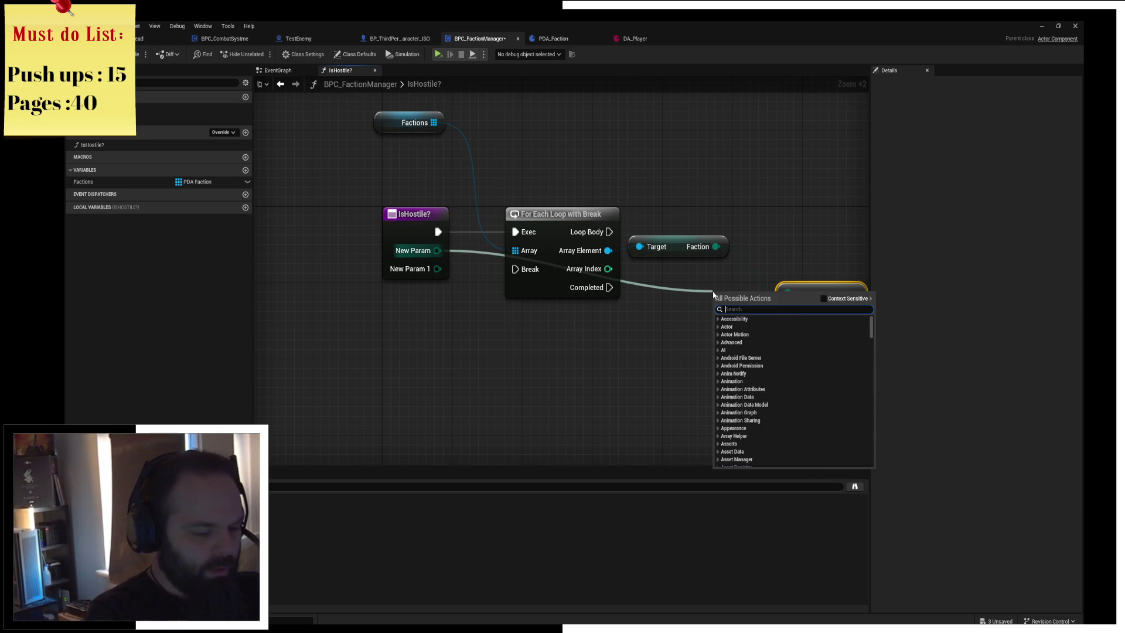
text(enum ecqual)
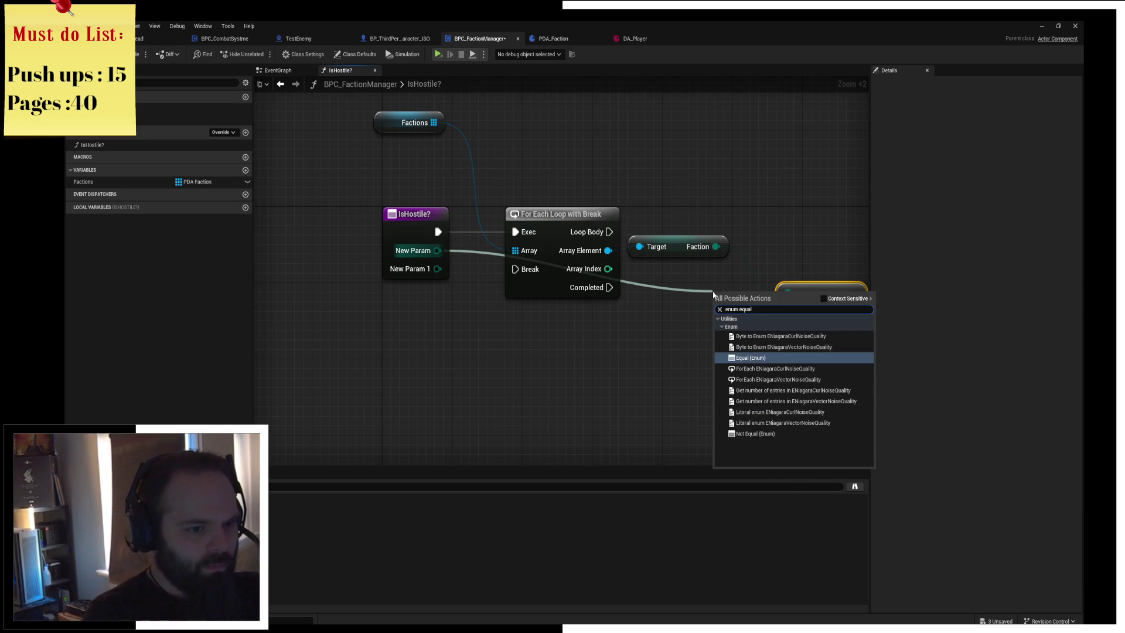
key(Return)
drag(716, 246, 717, 277)
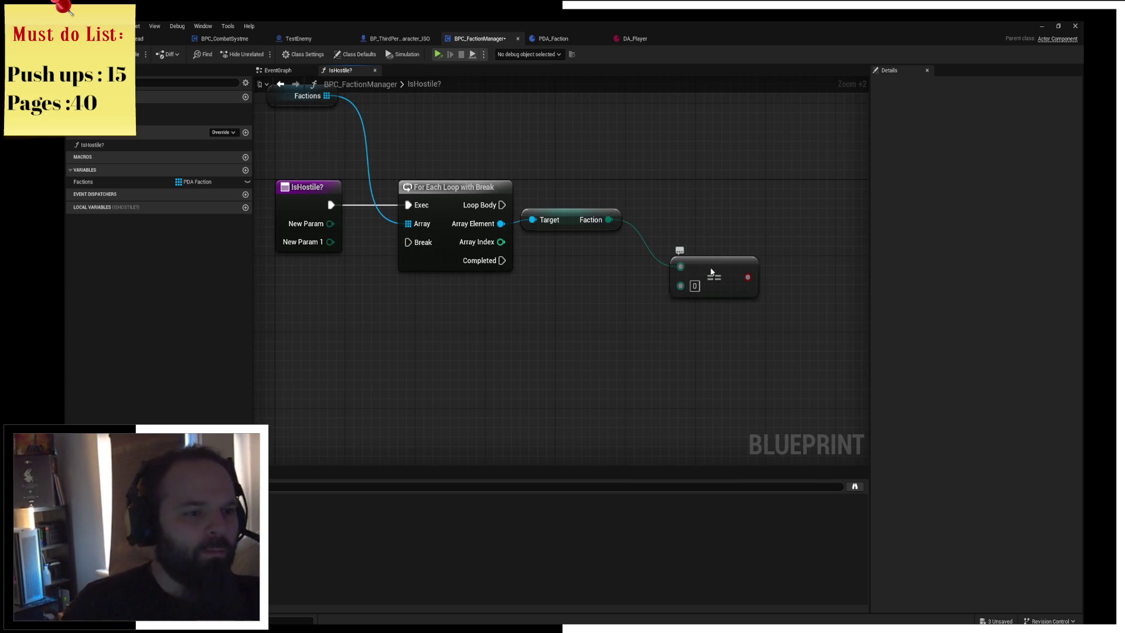
key(Delete)
Compare Faction with New Param via Equal (Enum), feed a Branch, and connect Loop Body to it
mouse_move(609, 219)
mouse_down()
mouse_move(673, 268)
mouse_move(664, 259)
mouse_up()
text(enum)
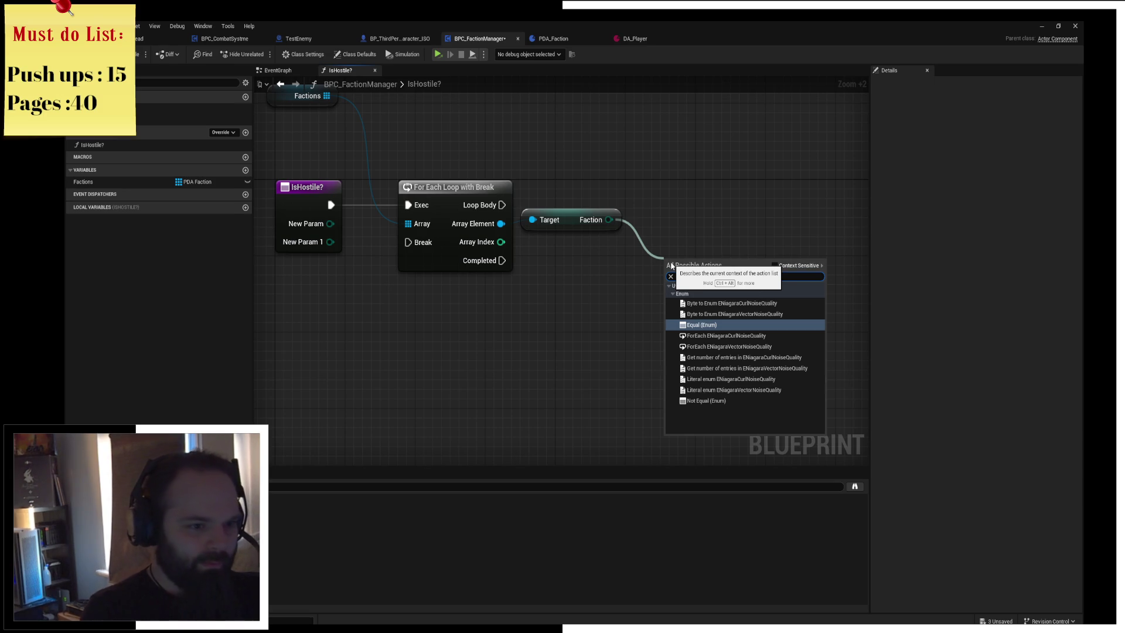
key(Return)
mouse_move(672, 286)
mouse_down()
mouse_move(365, 246)
mouse_move(330, 226)
mouse_up()
drag(722, 284, 695, 240)
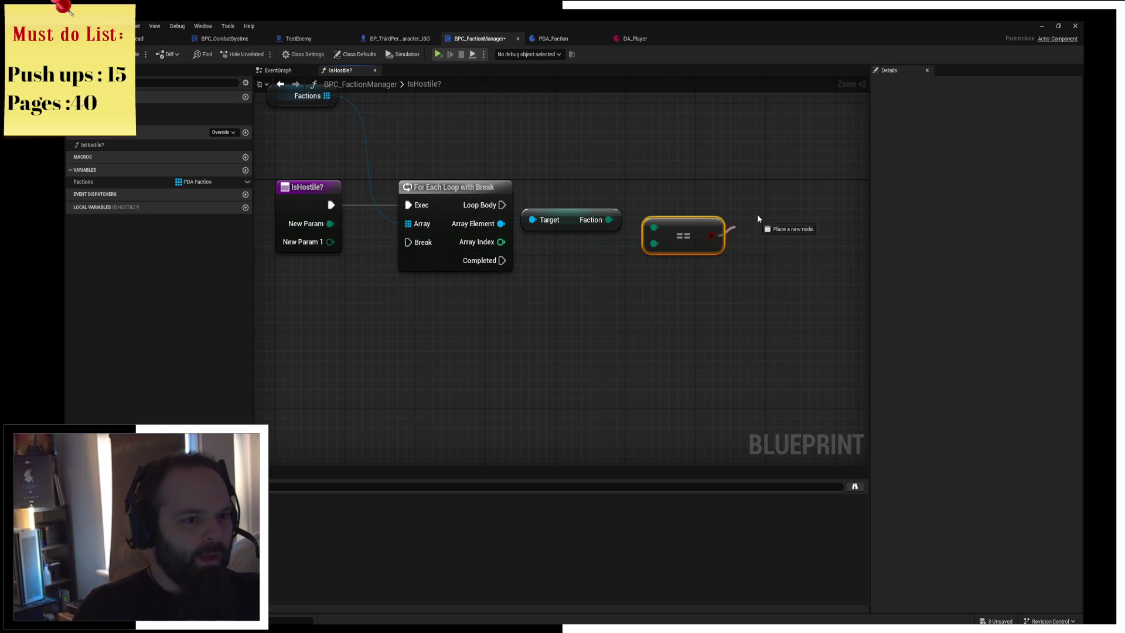
drag(755, 222, 750, 189)
drag(500, 205, 791, 200)
Wire the Branch True output to the loop's Break and tidy the graph with reroute points
drag(472, 225, 489, 225)
drag(572, 224, 590, 234)
double_click(489, 256)
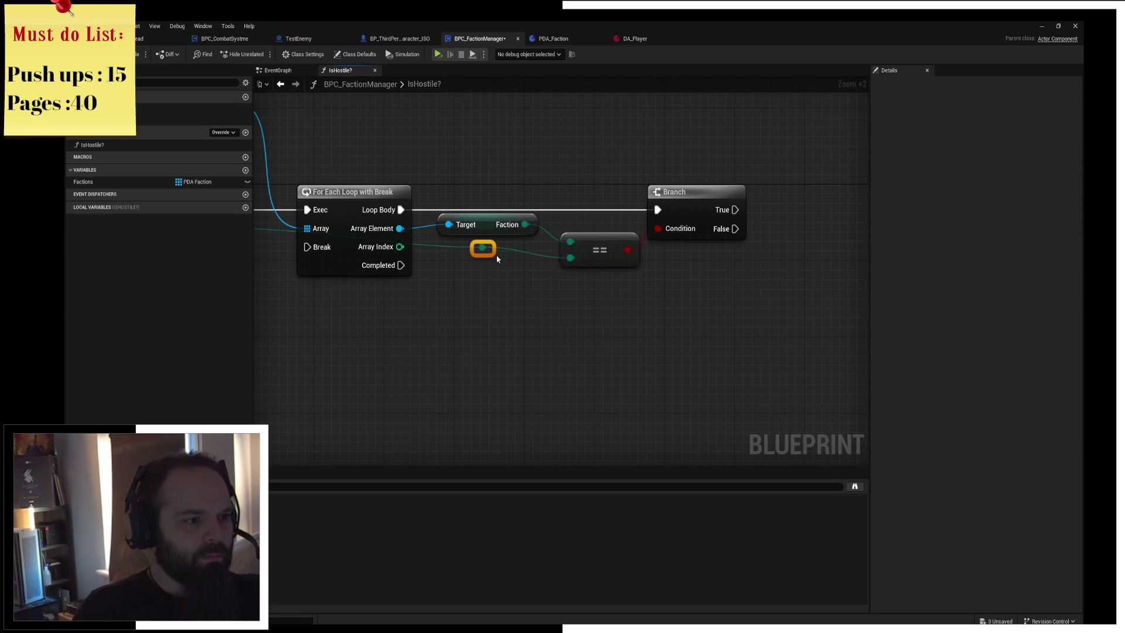
mouse_move(490, 253)
mouse_down()
mouse_move(341, 267)
mouse_move(398, 254)
mouse_move(454, 261)
mouse_up()
drag(605, 295, 467, 297)
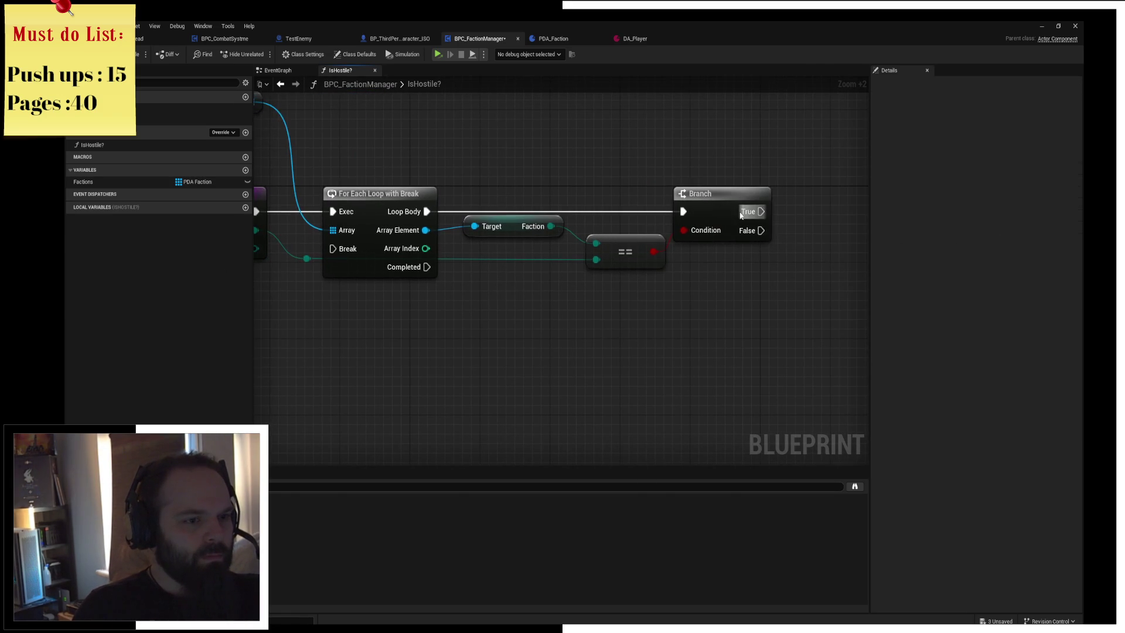
mouse_move(760, 212)
mouse_down()
mouse_move(382, 203)
mouse_move(410, 314)
mouse_move(367, 308)
mouse_up()
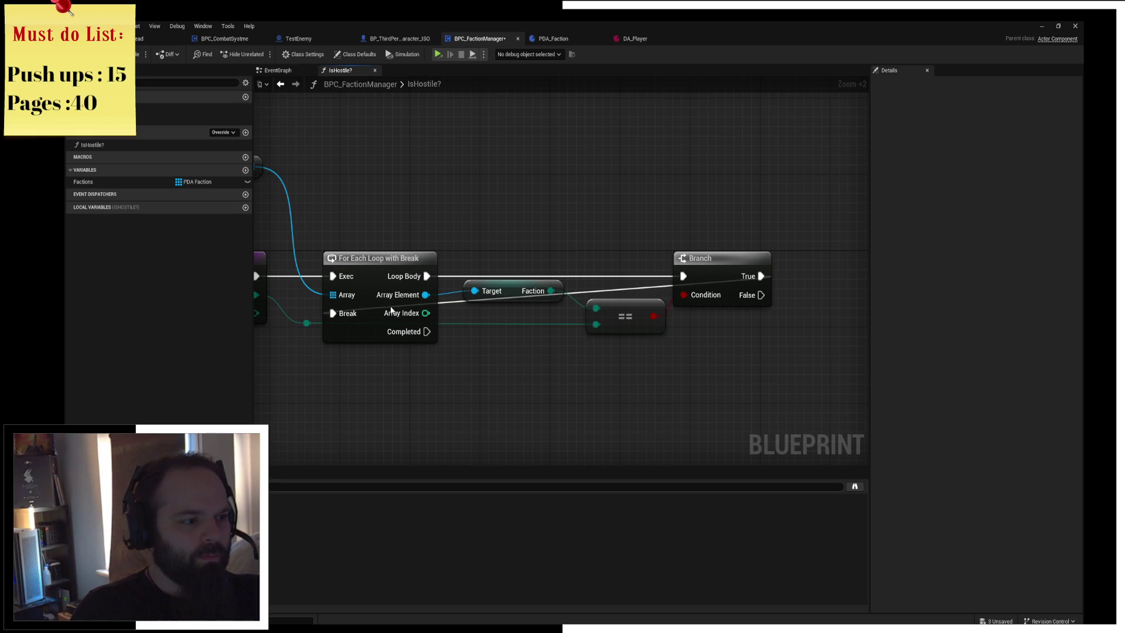
double_click(598, 287)
mouse_move(607, 287)
mouse_down()
mouse_move(424, 189)
mouse_move(346, 192)
mouse_move(765, 190)
mouse_move(795, 203)
mouse_move(775, 203)
mouse_up()
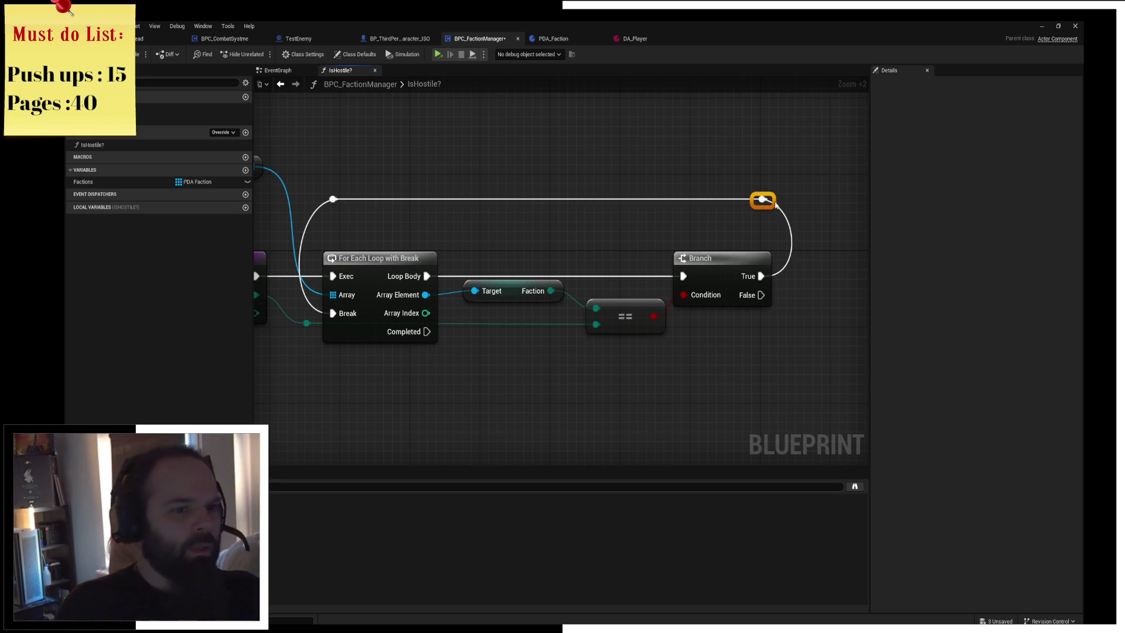
click(658, 168)
mouse_move(668, 150)
mouse_down()
mouse_move(811, 120)
mouse_move(683, 168)
mouse_up()
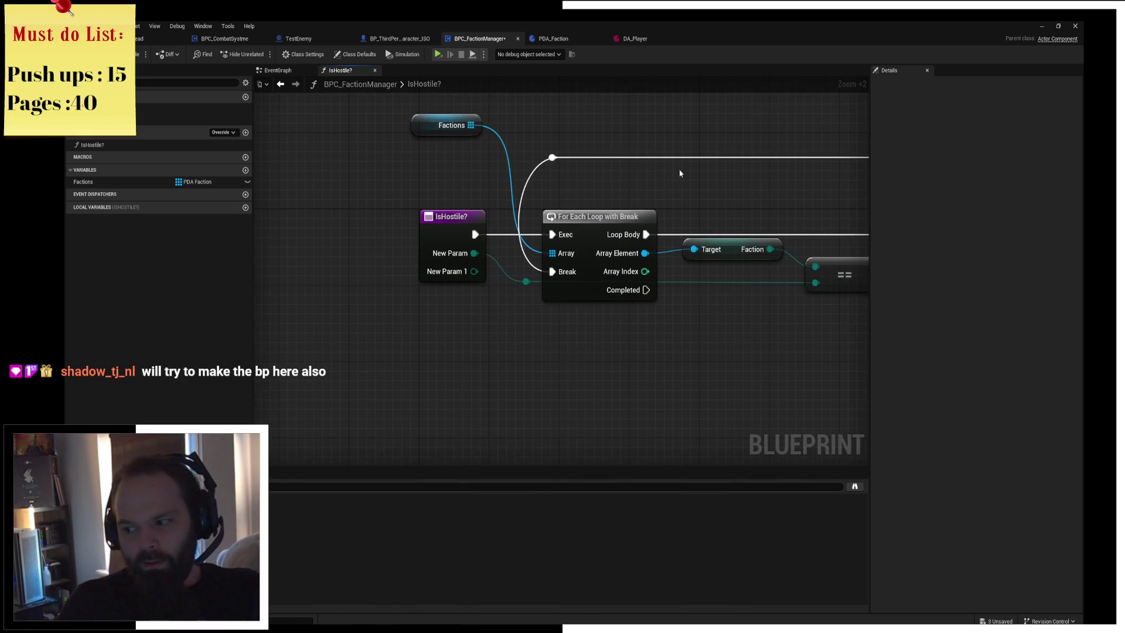
drag(605, 209, 420, 190)
drag(491, 285, 620, 306)
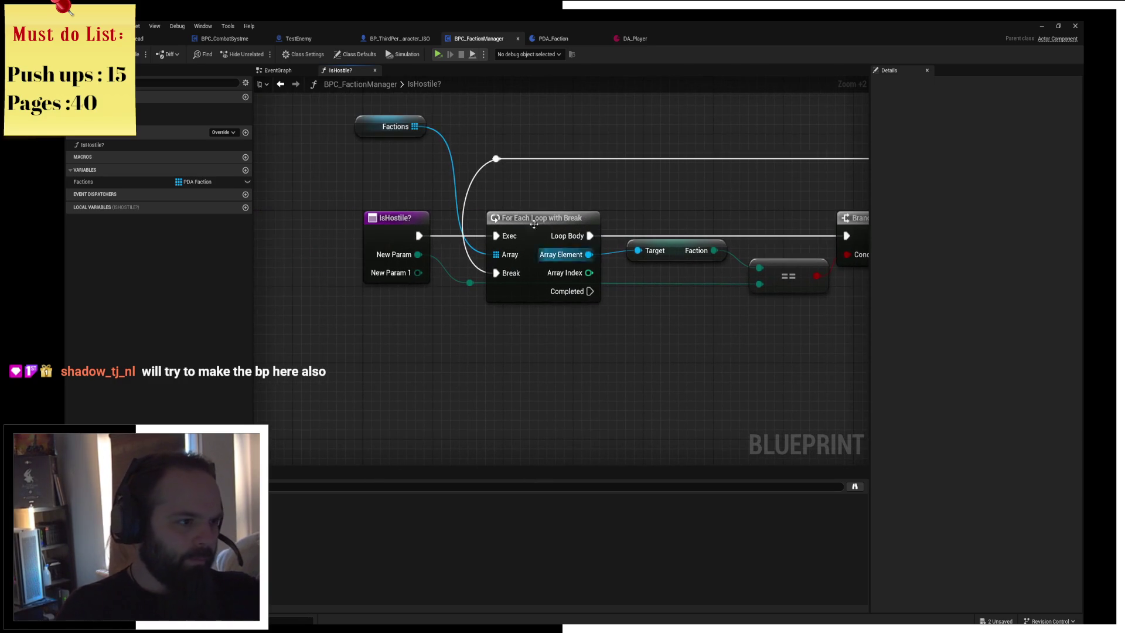
drag(371, 122, 379, 188)
Promote Faction to a local CurrentFaction variable and set it between Loop Body and Branch
mouse_move(629, 271)
mouse_down()
mouse_move(532, 248)
mouse_move(626, 184)
mouse_up()
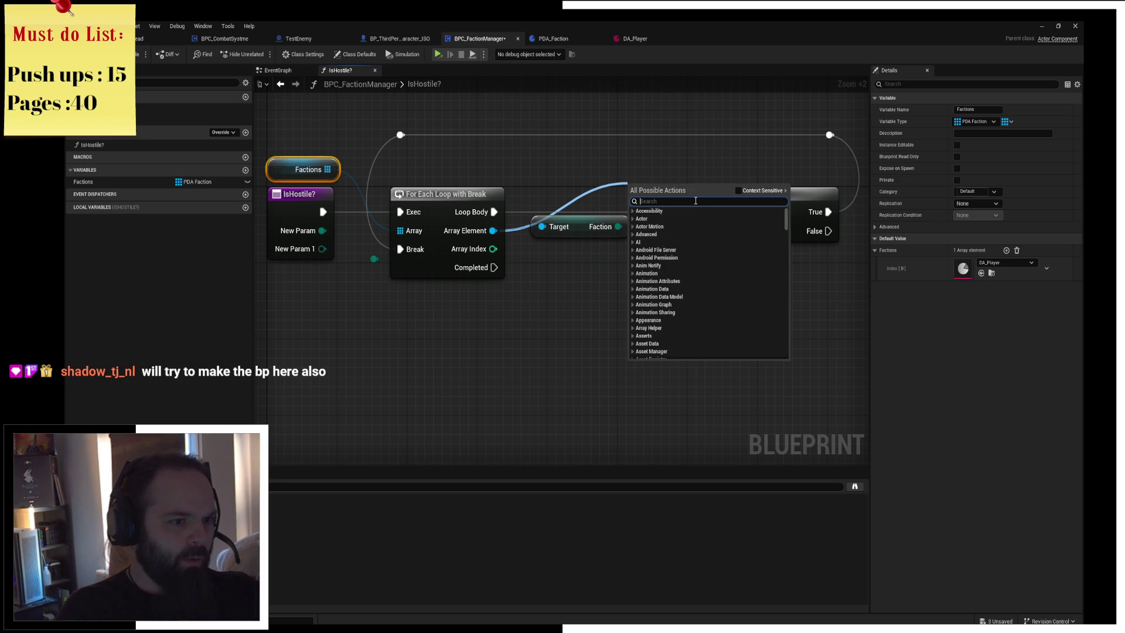
click(757, 190)
click(712, 224)
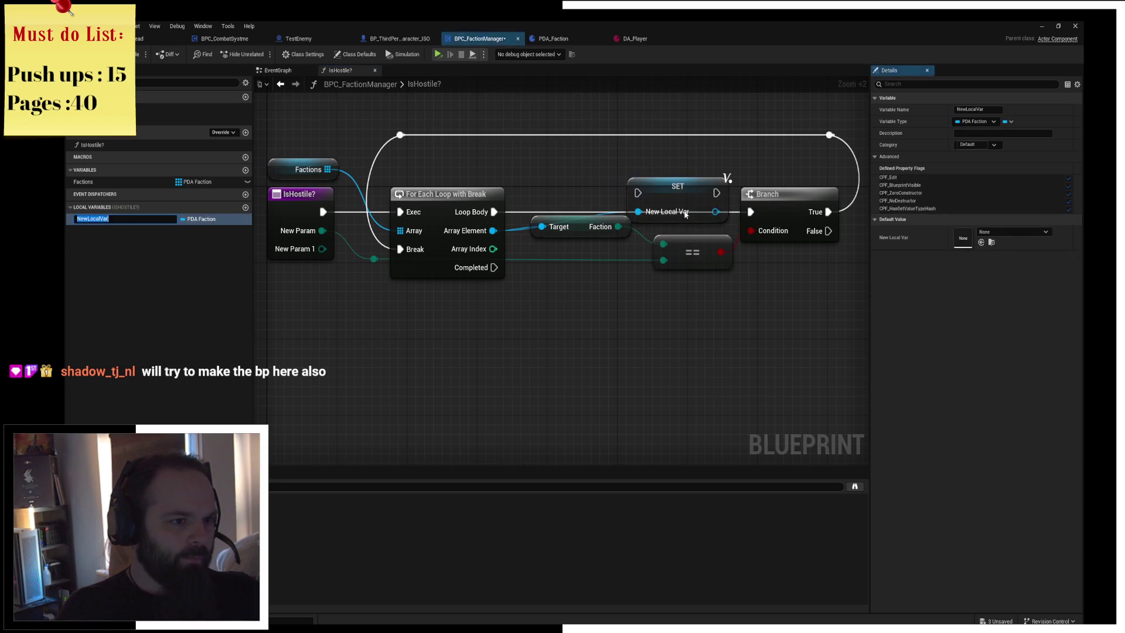
text(Current)
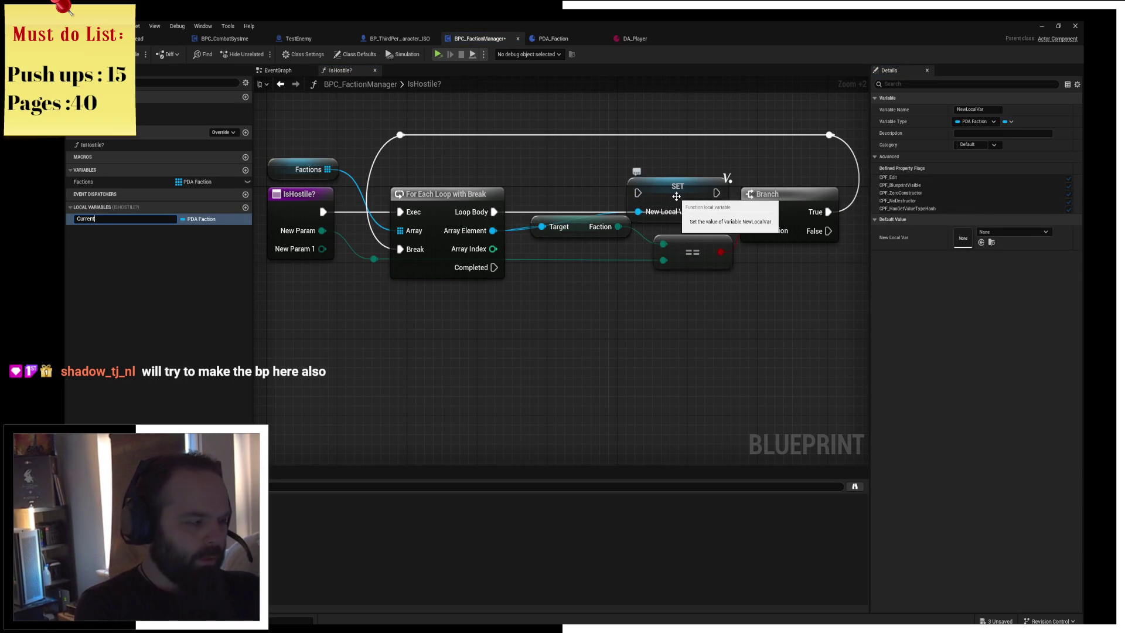
text(Faction)
key(Return)
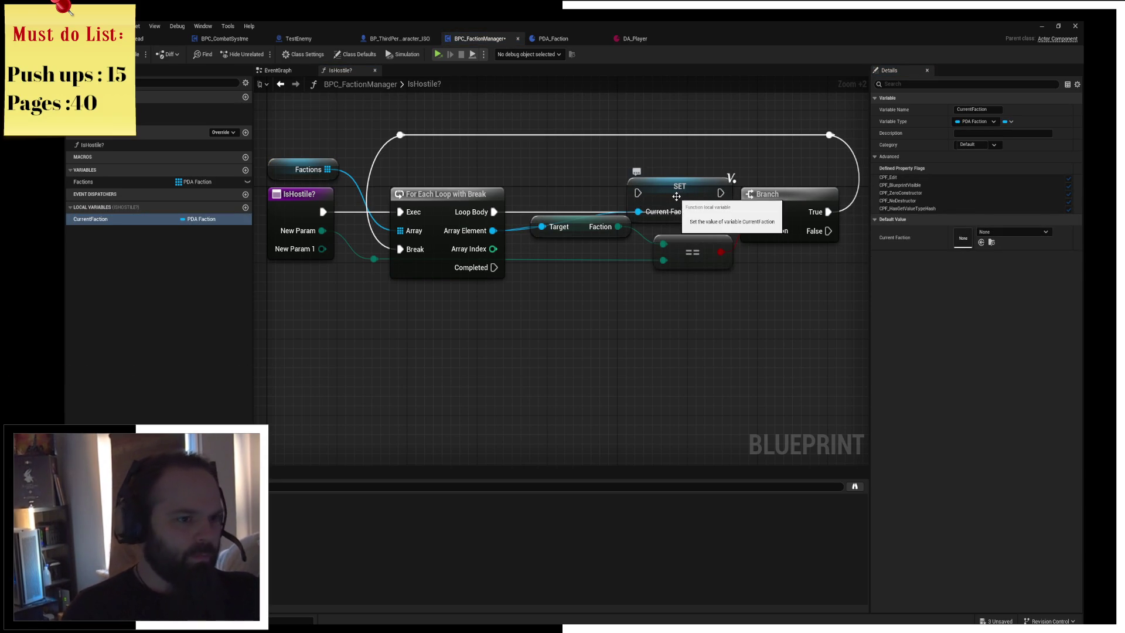
click(674, 214)
drag(494, 211, 637, 212)
drag(720, 211, 750, 212)
click(499, 285)
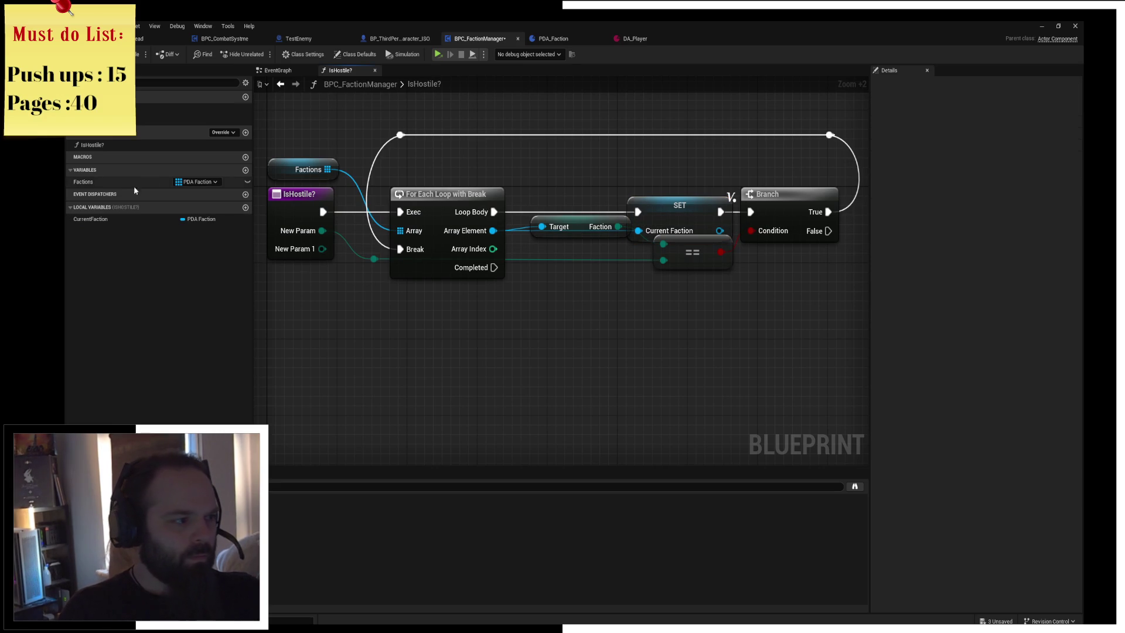
click(118, 182)
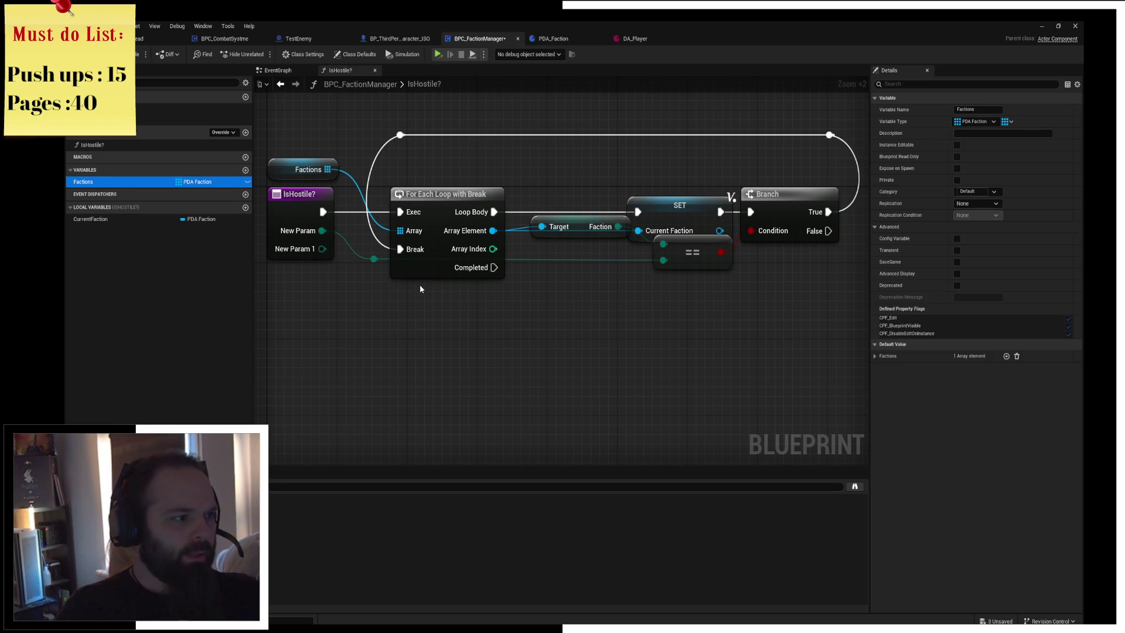
Place a CurrentFaction getter and get its Enemy array
drag(94, 219, 489, 330)
click(410, 309)
text(host)
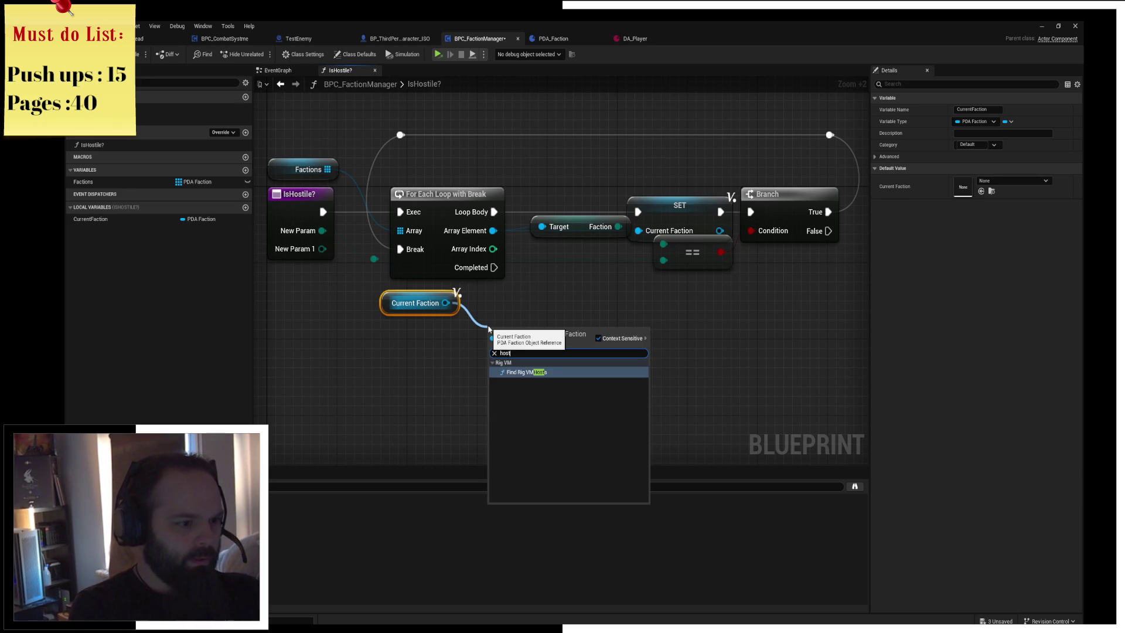
key(BackSpace)
key(BackSpace)
key(BackSpace)
text(break)
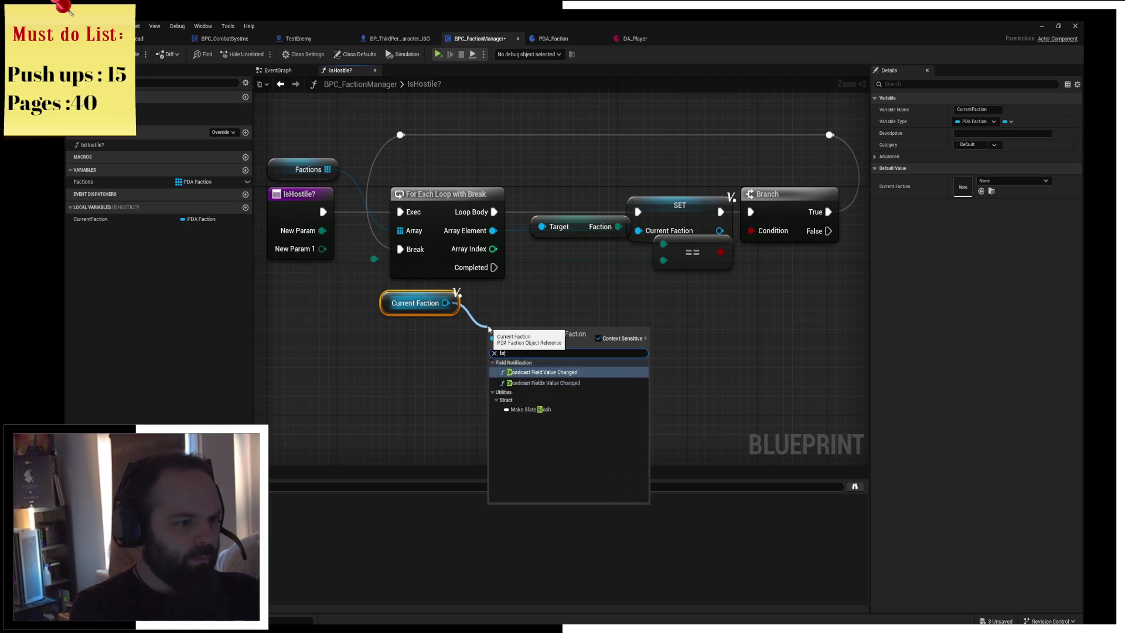
key(BackSpace)
key(BackSpace)
key(BackSpace)
text(get)
key(Down)
key(Down)
key(Down)
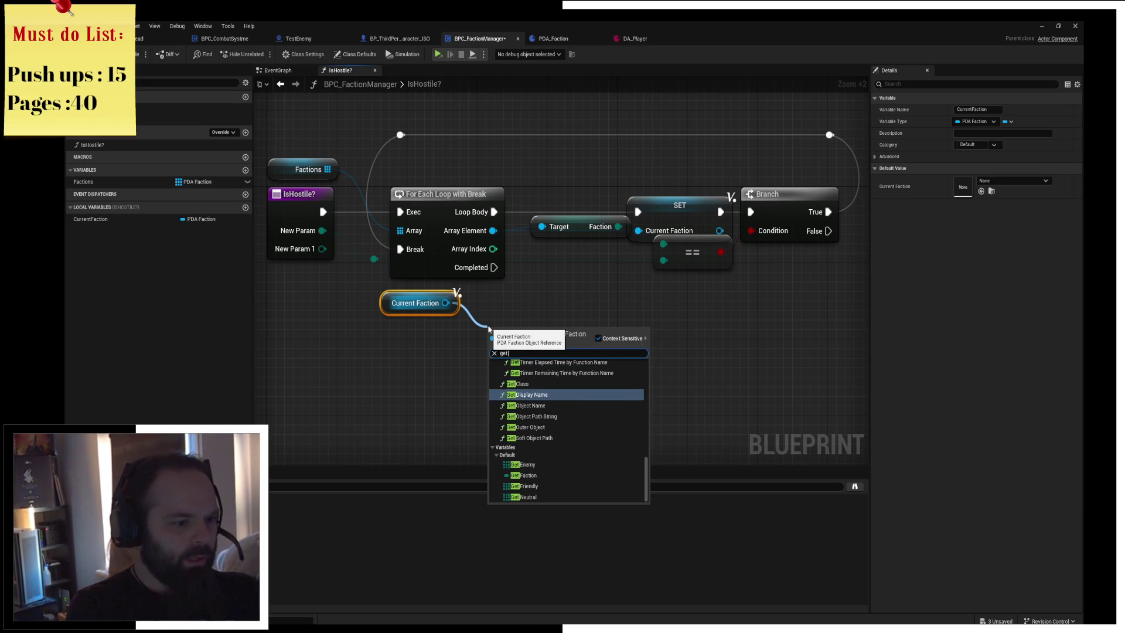
key(Down)
key(Down)
key(Return)
Check whether Enemy contains New Param 1 and return that boolean from a Return Node on Completed
drag(573, 331, 616, 365)
text(con)
key(Return)
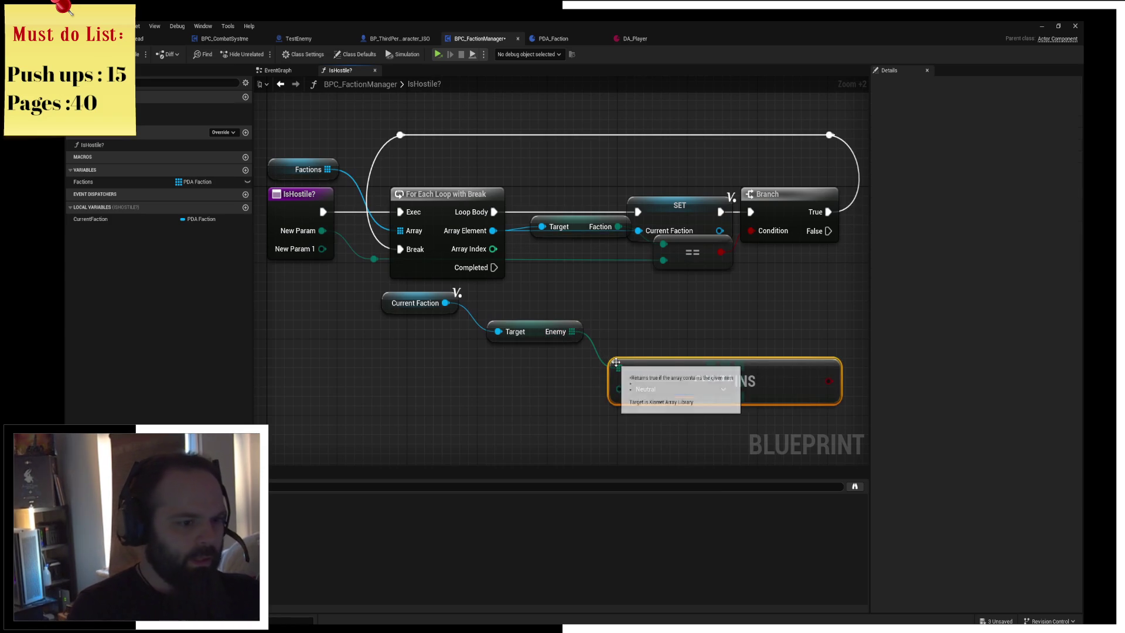
drag(322, 248, 636, 390)
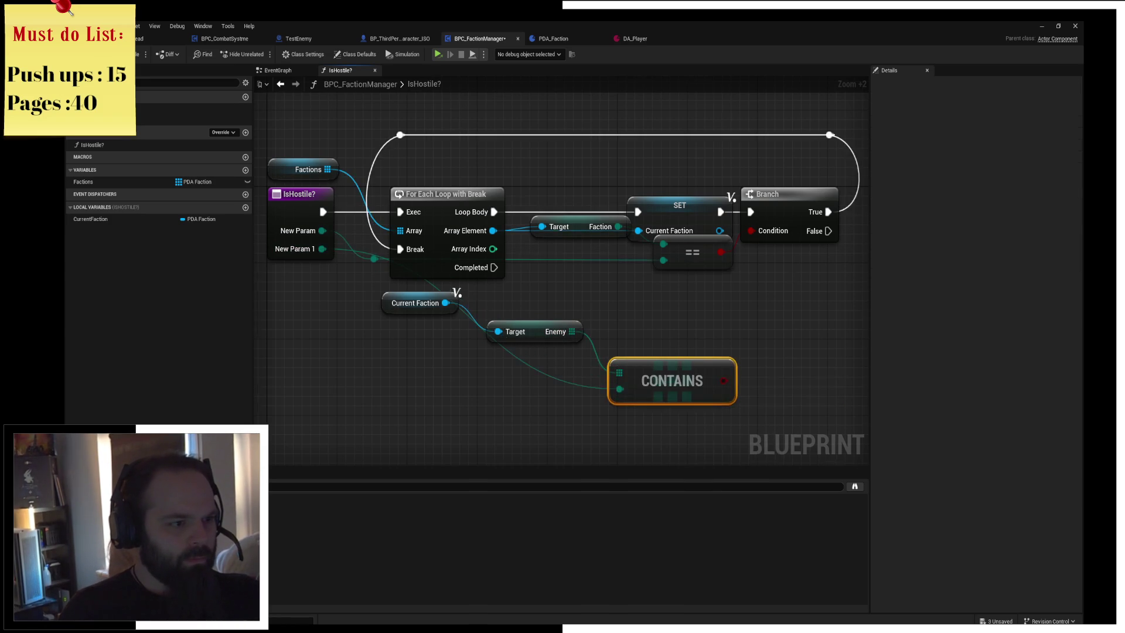
drag(648, 330, 557, 313)
mouse_move(402, 251)
mouse_down()
mouse_move(754, 352)
mouse_move(749, 341)
mouse_up()
text(return)
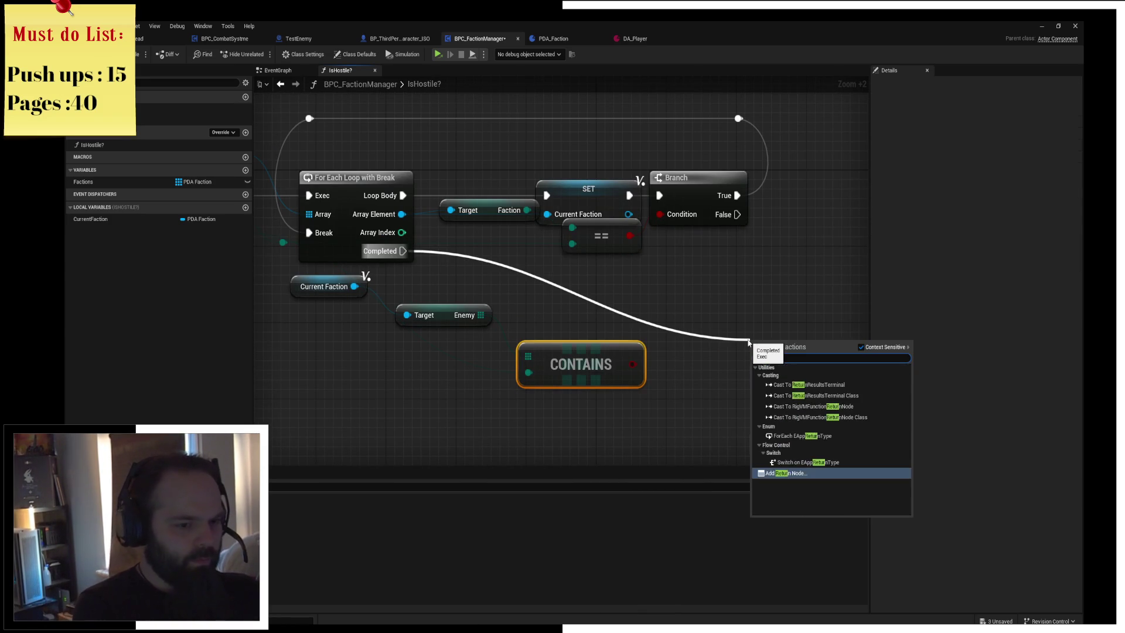
key(Return)
mouse_move(634, 362)
mouse_down()
mouse_move(756, 359)
mouse_move(769, 275)
mouse_move(778, 285)
mouse_up()
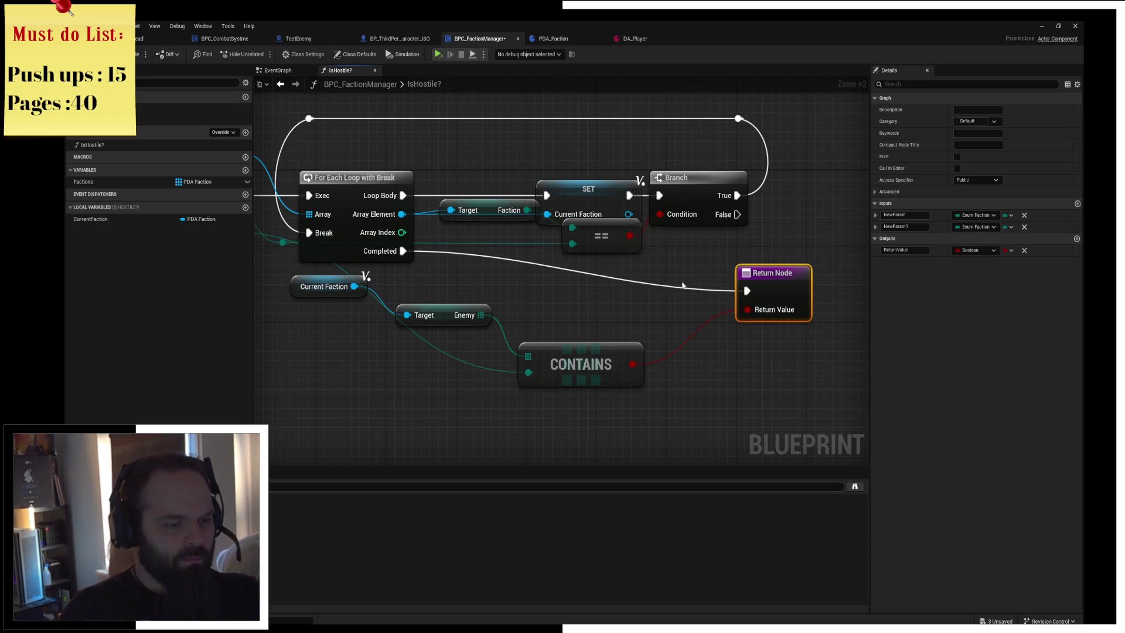
Tidy the Completed and New Param 1 wires with reroute points, review IsHostile?, then show the EventGraph
double_click(659, 281)
mouse_move(659, 281)
mouse_down()
mouse_move(688, 286)
mouse_move(453, 299)
mouse_move(533, 287)
mouse_up()
click(678, 276)
double_click(485, 254)
drag(485, 254, 459, 371)
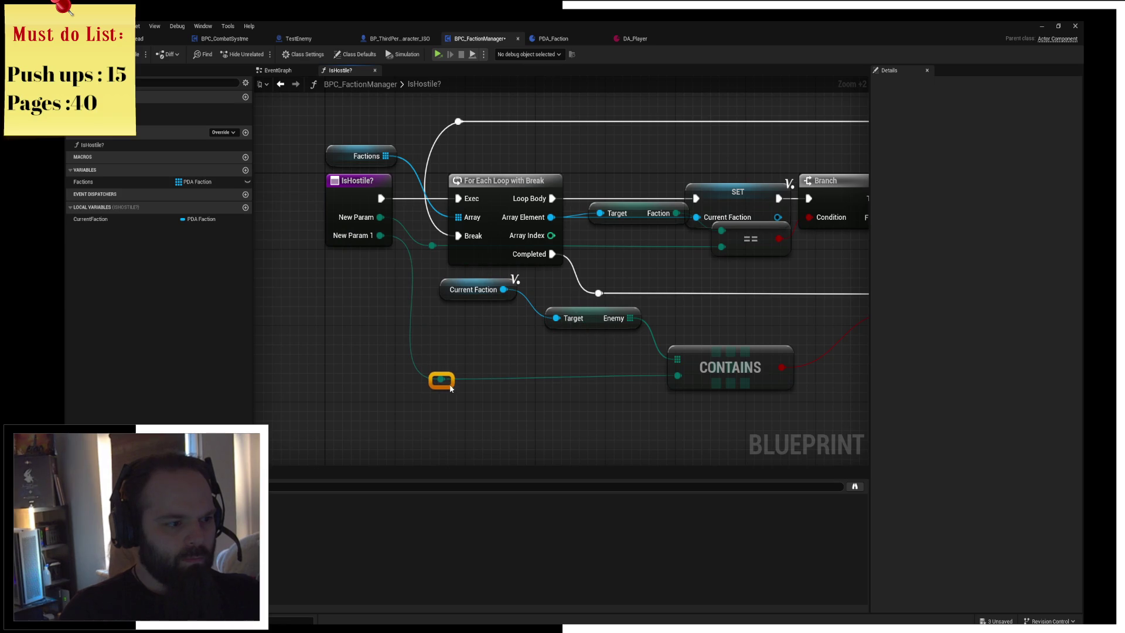
mouse_move(515, 322)
mouse_down()
mouse_move(287, 312)
mouse_move(520, 352)
mouse_up()
click(378, 234)
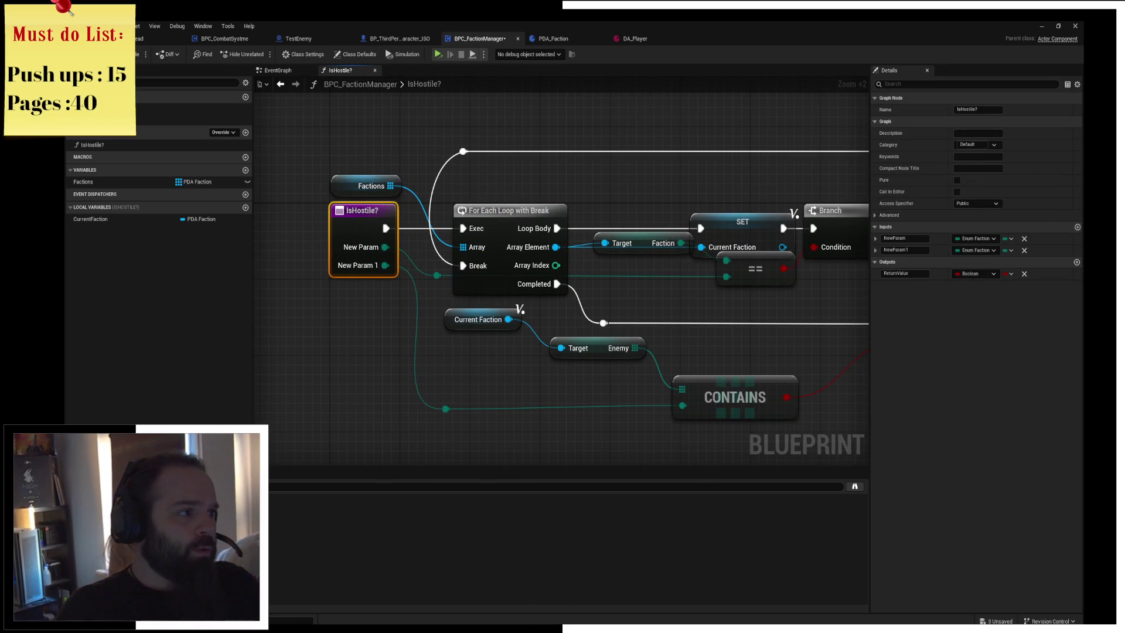
click(270, 71)
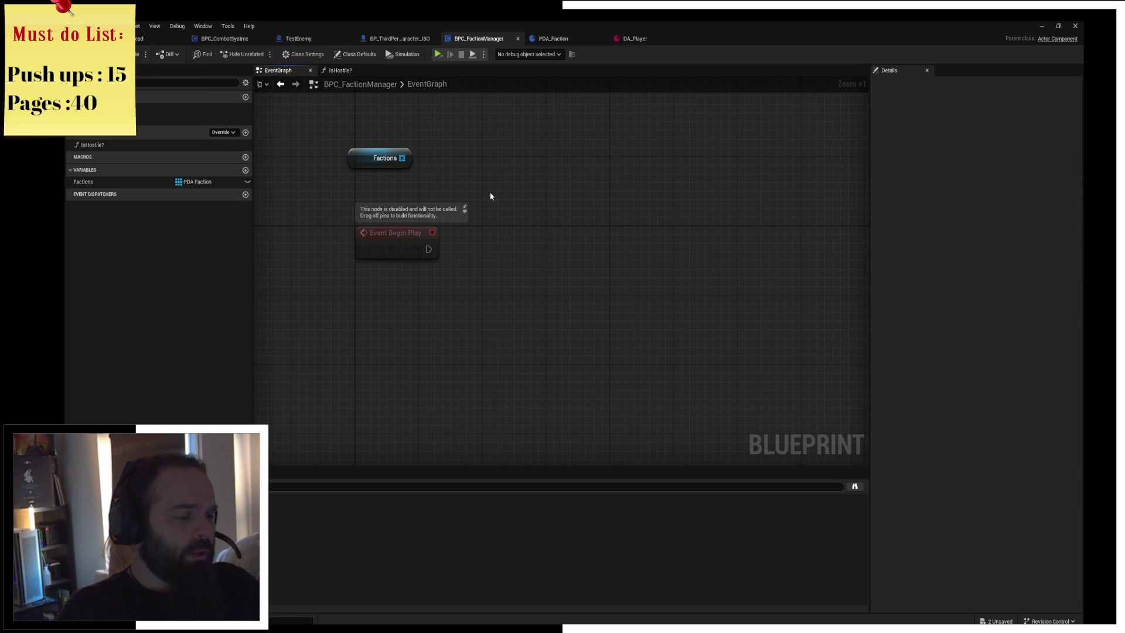
Tidy the Factions node, then place a BPC Faction Manager getter in the character's graph
mouse_move(360, 147)
mouse_down()
mouse_move(383, 172)
mouse_move(376, 183)
mouse_up()
click(426, 175)
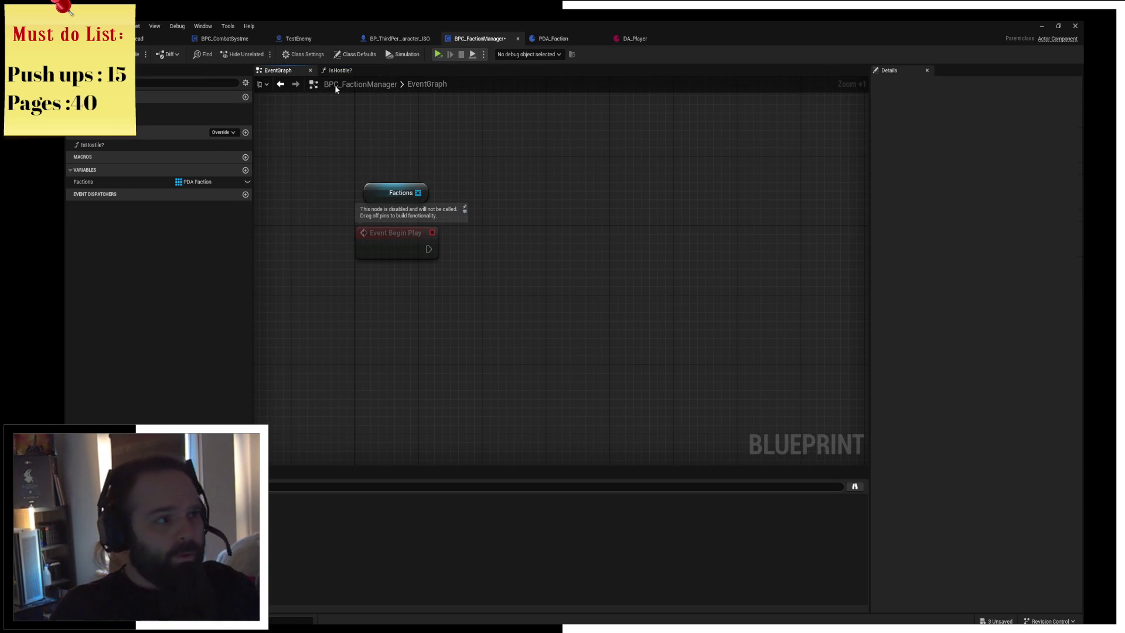
click(380, 39)
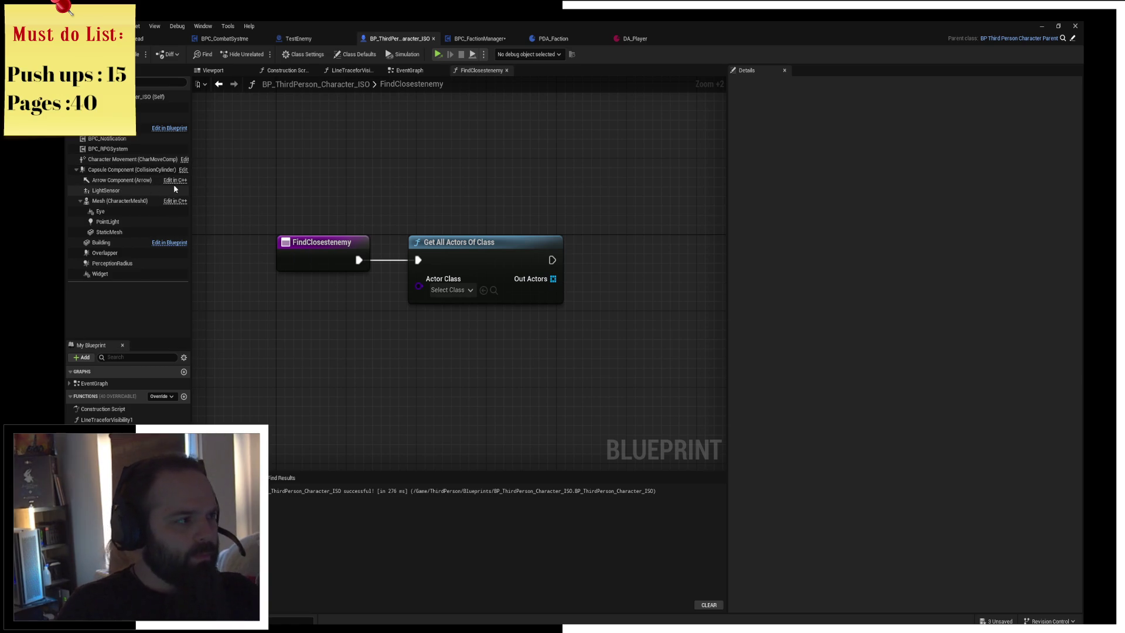
click(82, 82)
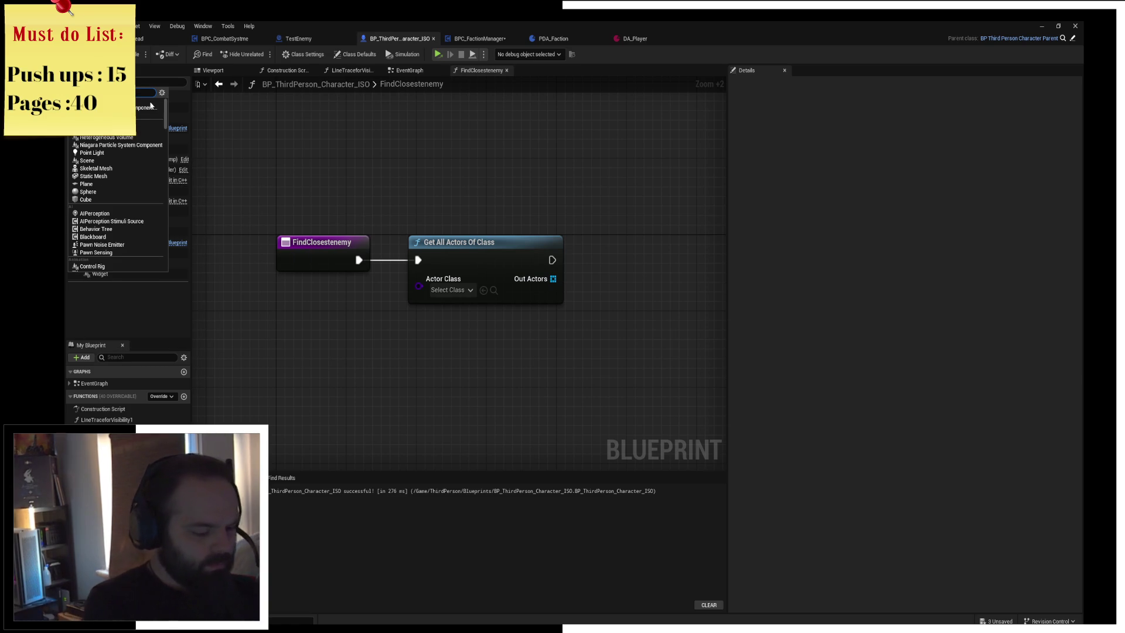
text(BPC)
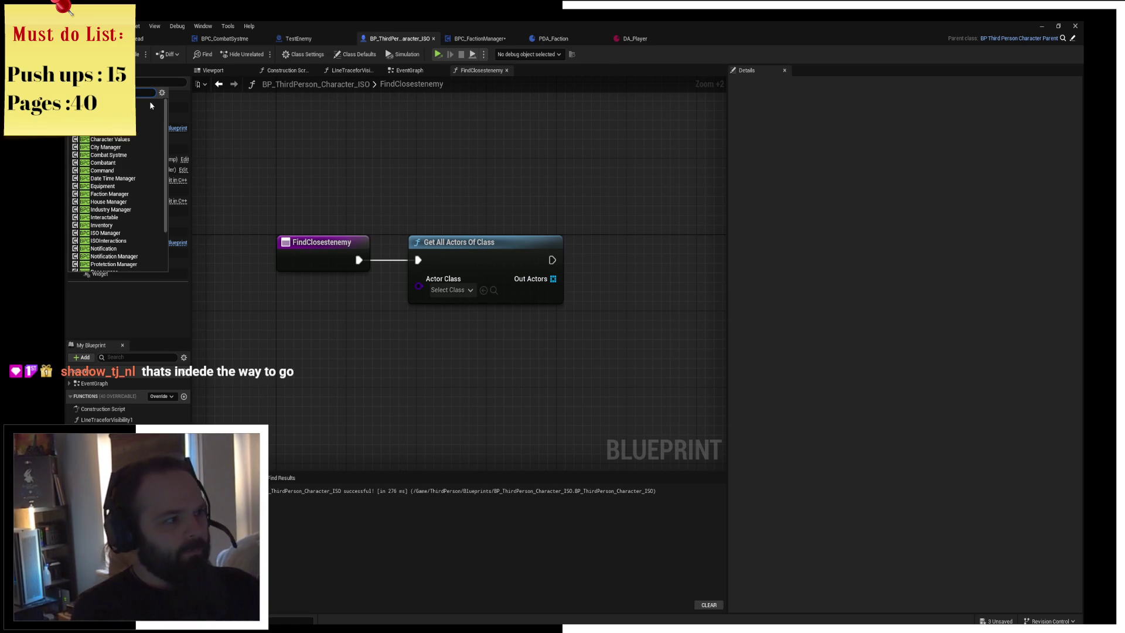
key(Escape)
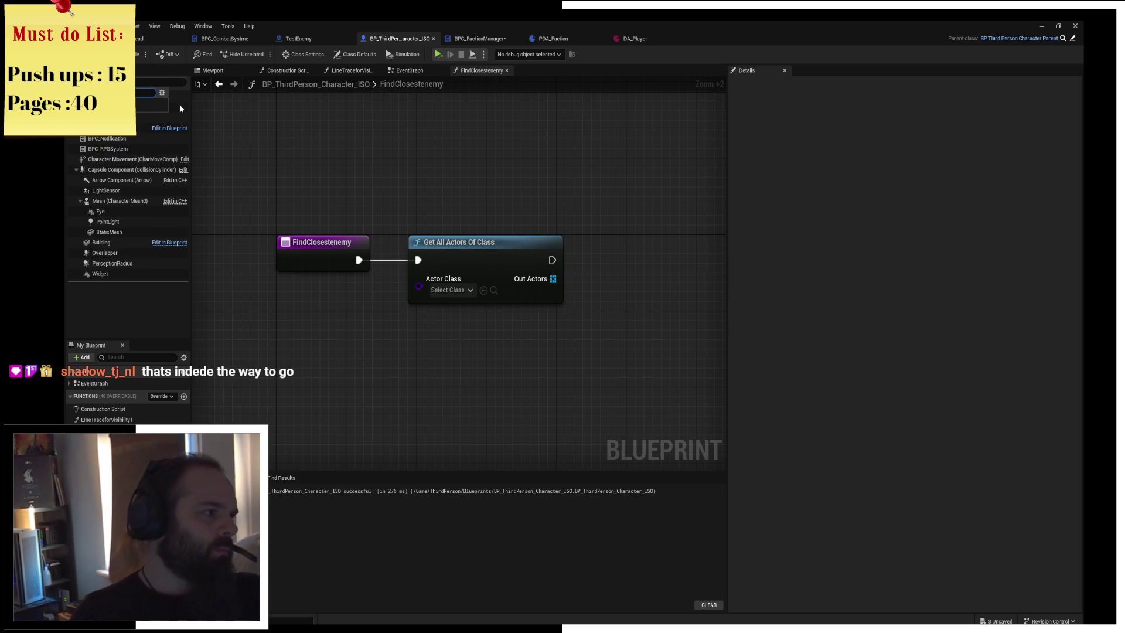
click(159, 117)
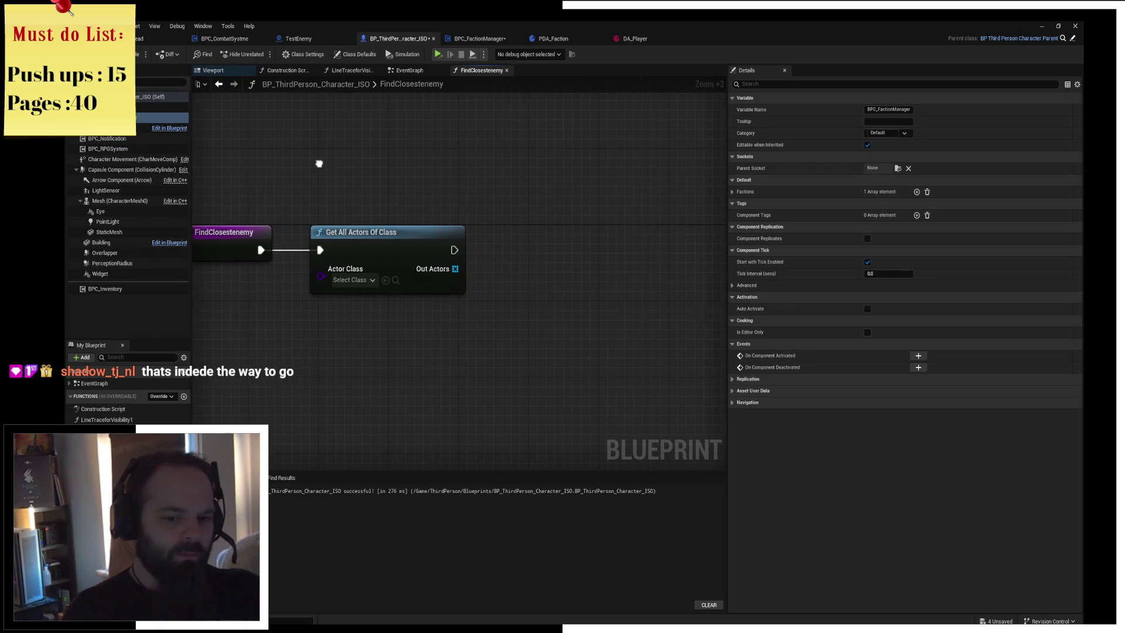
mouse_move(158, 117)
mouse_down()
mouse_move(217, 153)
mouse_move(440, 195)
mouse_move(445, 175)
mouse_up()
Review the character's EventGraph, including the WeaponChanged and Set Static Mesh nodes
click(410, 257)
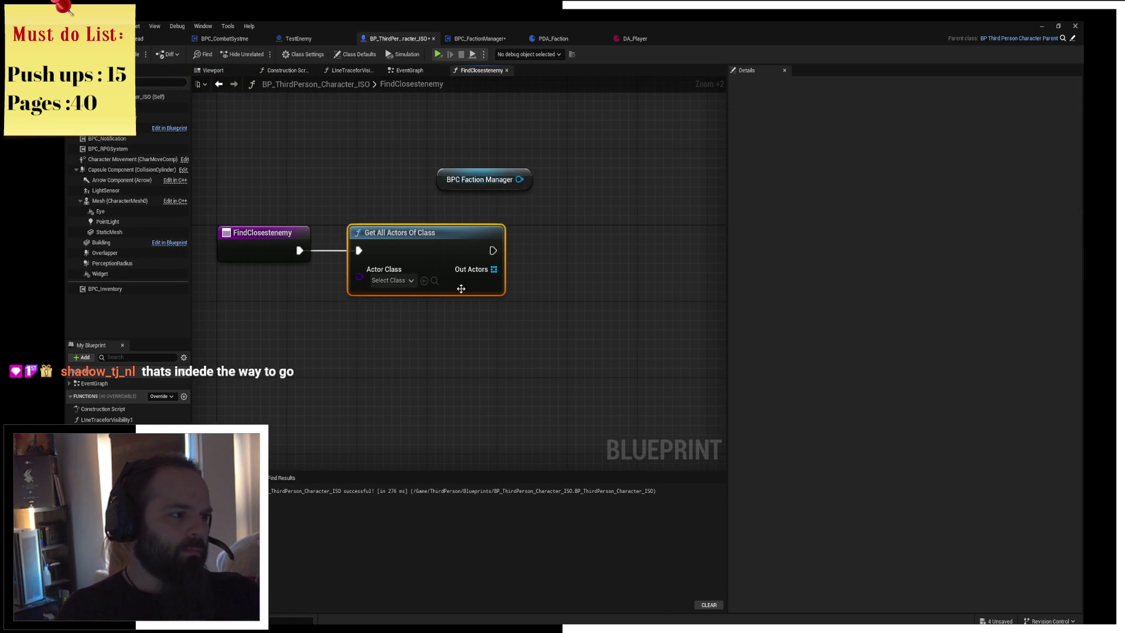
click(457, 179)
click(446, 202)
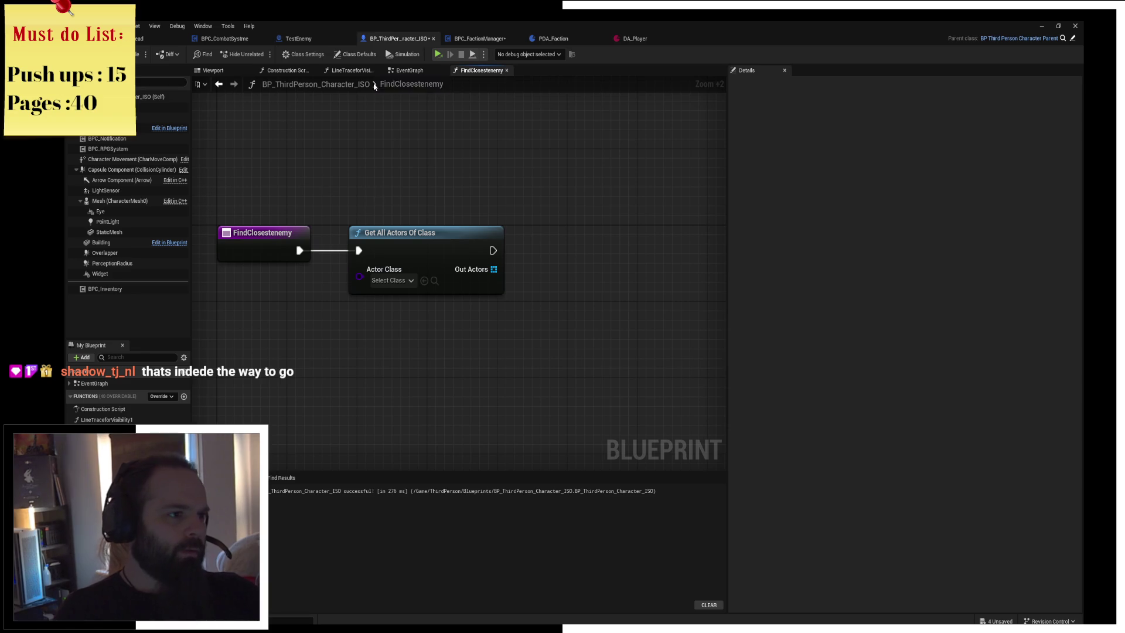
click(410, 70)
drag(501, 167, 645, 158)
mouse_move(234, 246)
mouse_down()
mouse_move(353, 224)
mouse_move(423, 339)
mouse_up()
drag(575, 200, 346, 192)
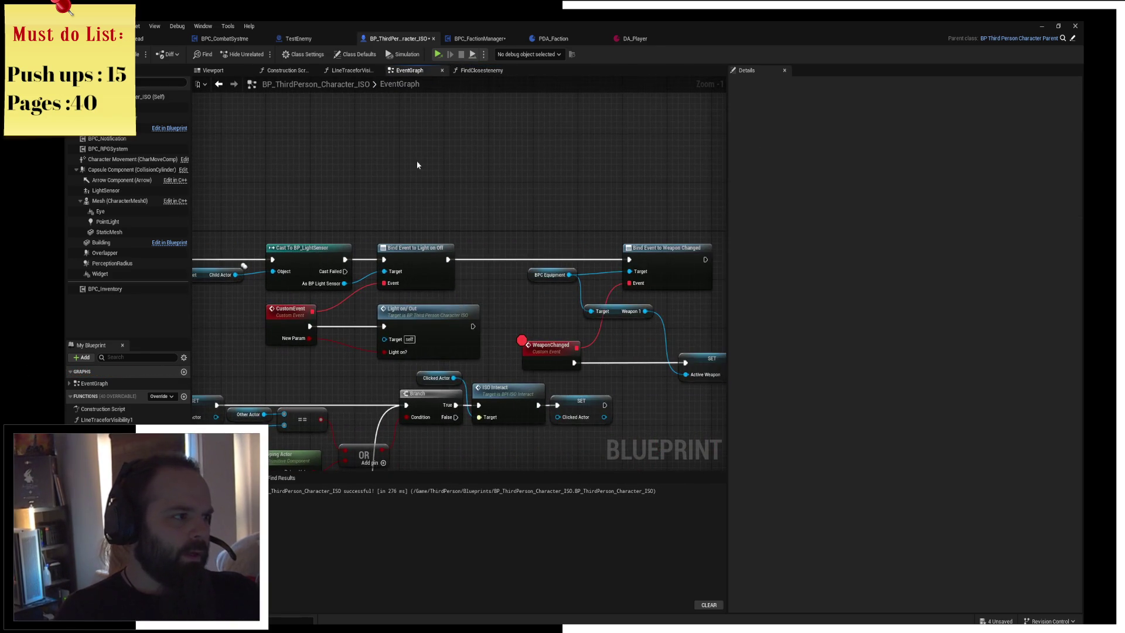
drag(415, 165, 203, 151)
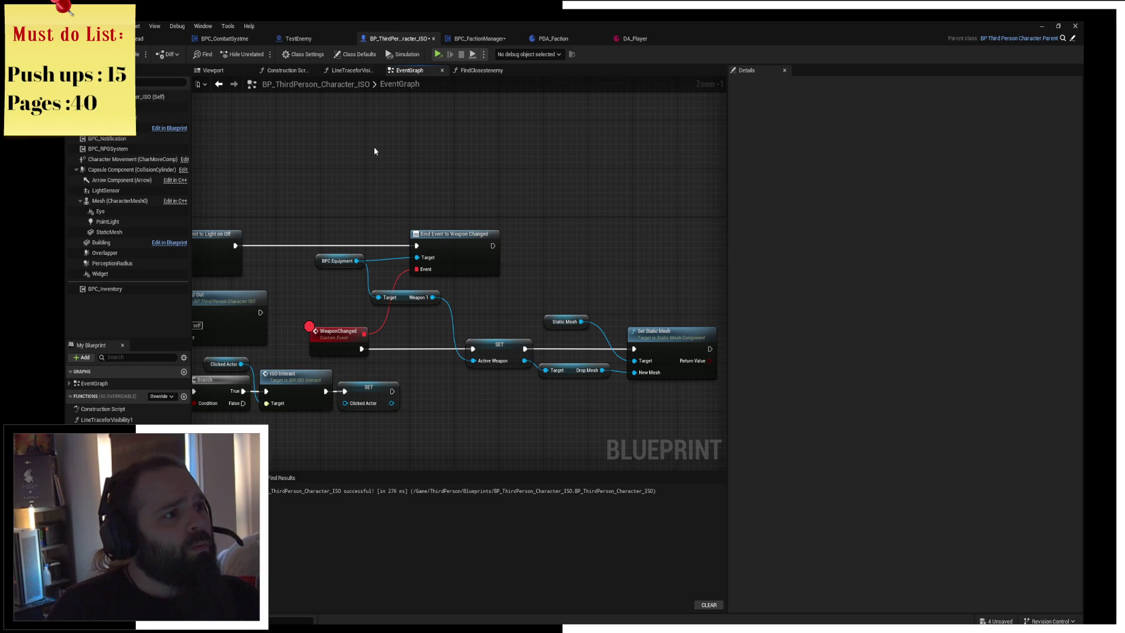
Leave the combat component's Hostility State at Neutral and save the character blueprint
click(88, 82)
text(c)
key(Escape)
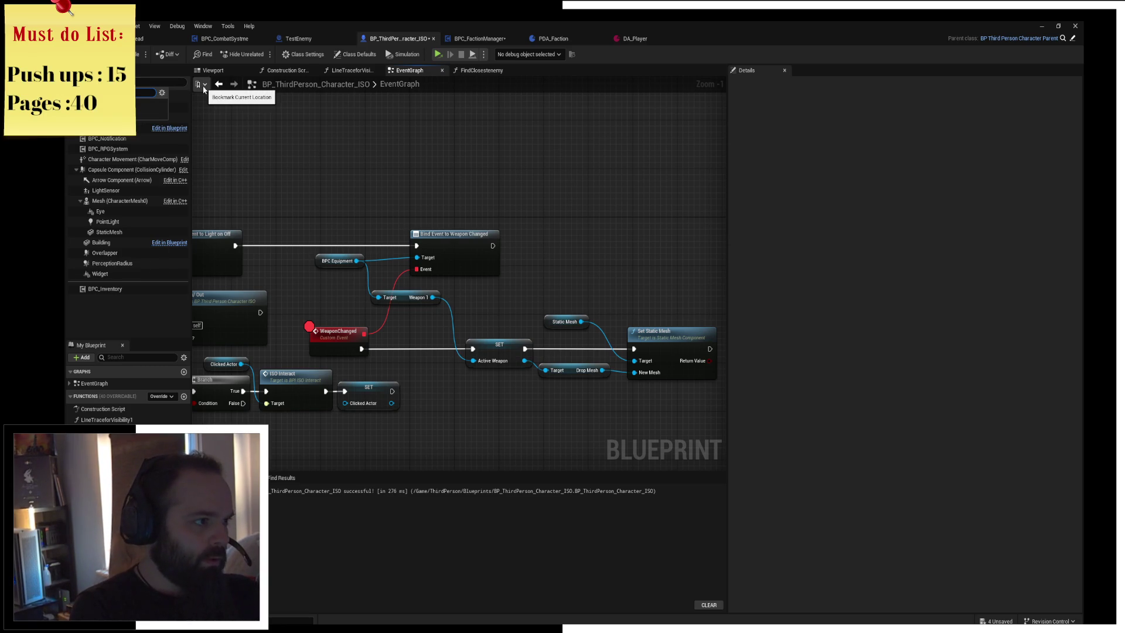
key(Down)
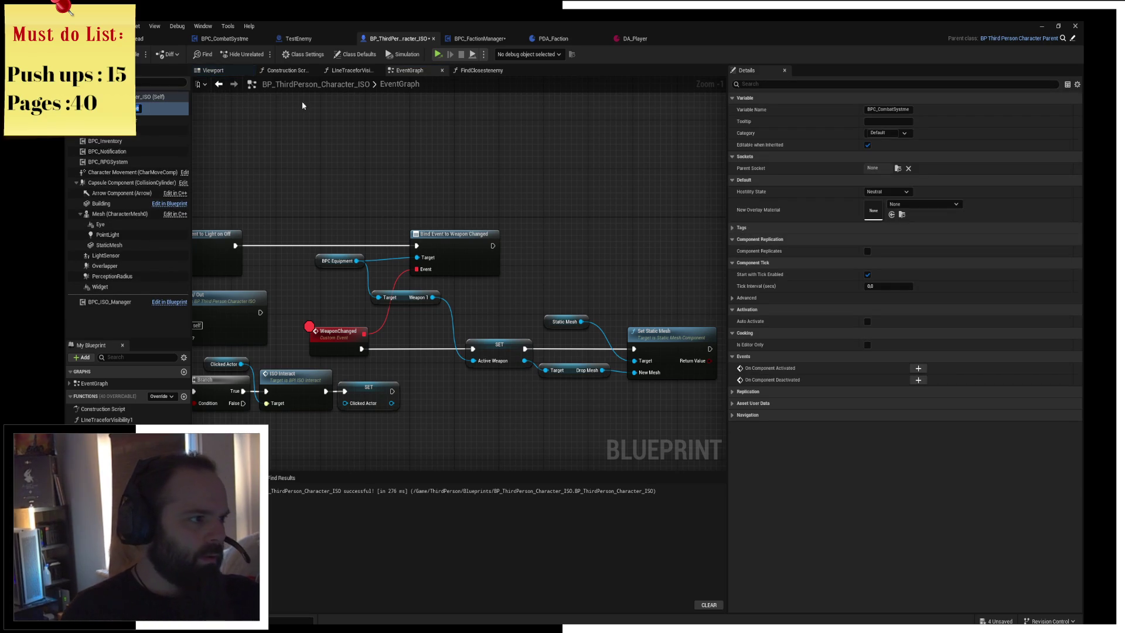
click(882, 192)
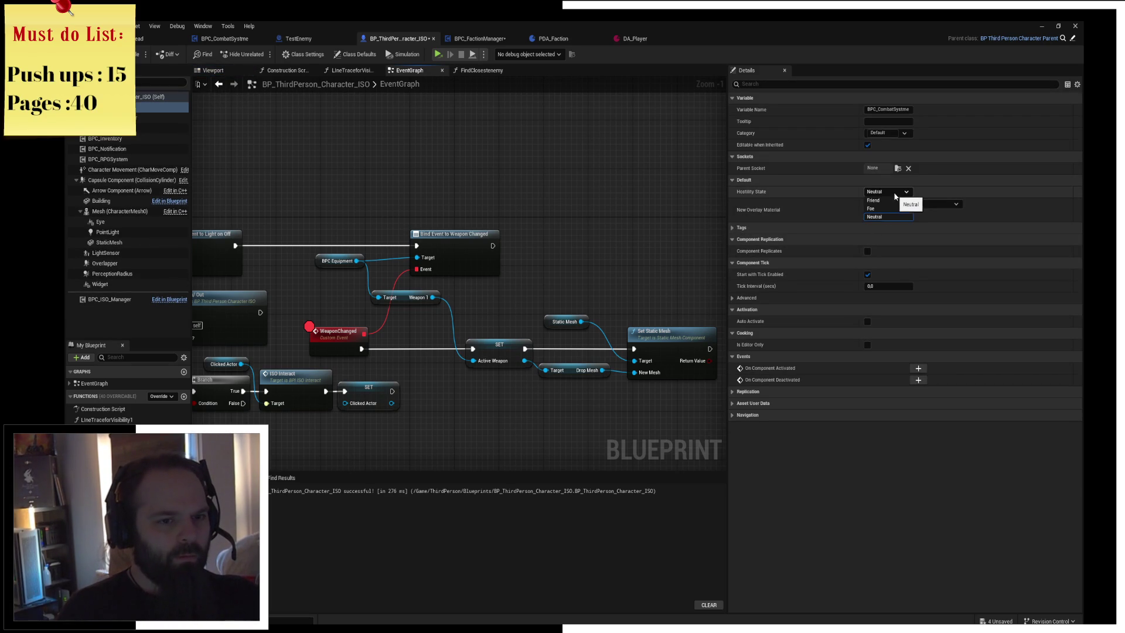
click(890, 194)
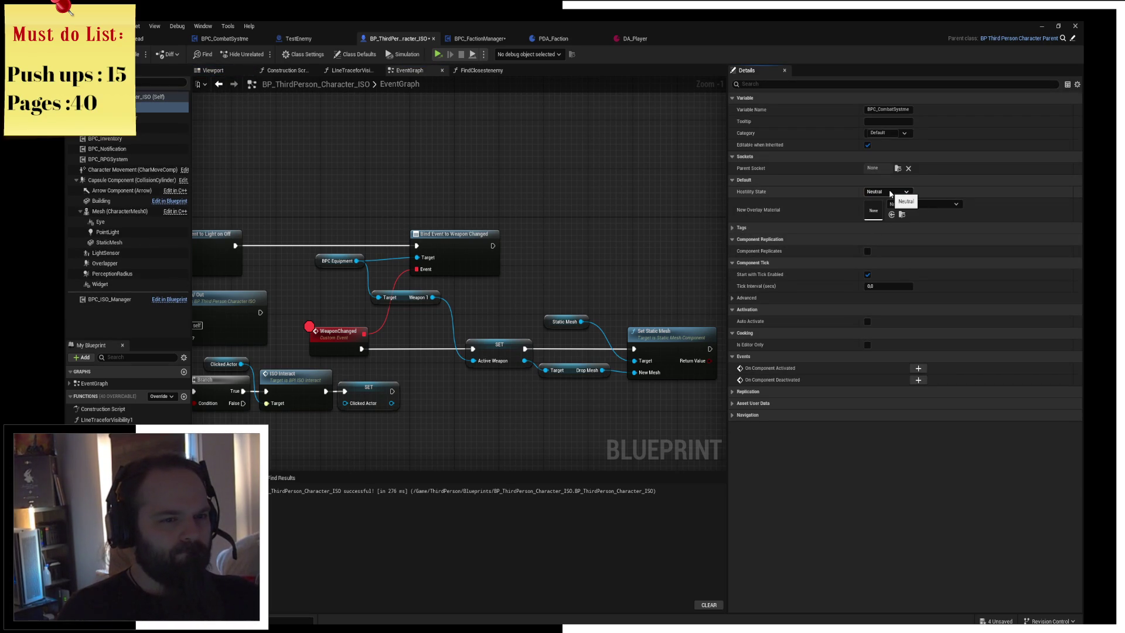
drag(544, 201, 449, 198)
key(ctrl+s)
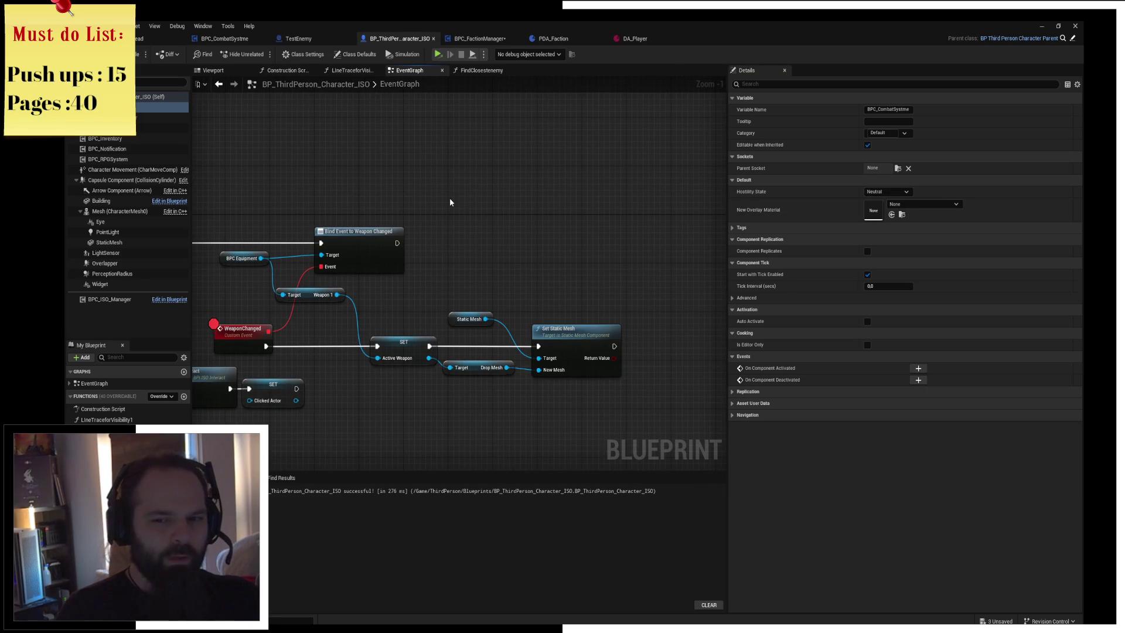
click(225, 39)
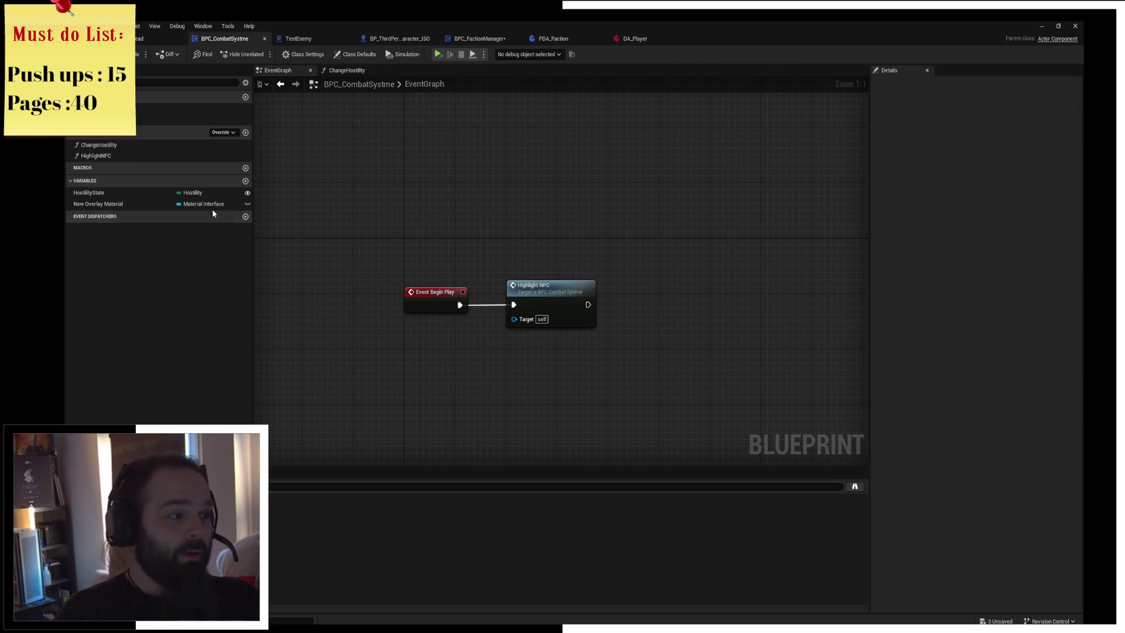
Add a variable named 'faction' to BPC_CombatSystme with type Enum Factions
click(245, 181)
text(fact)
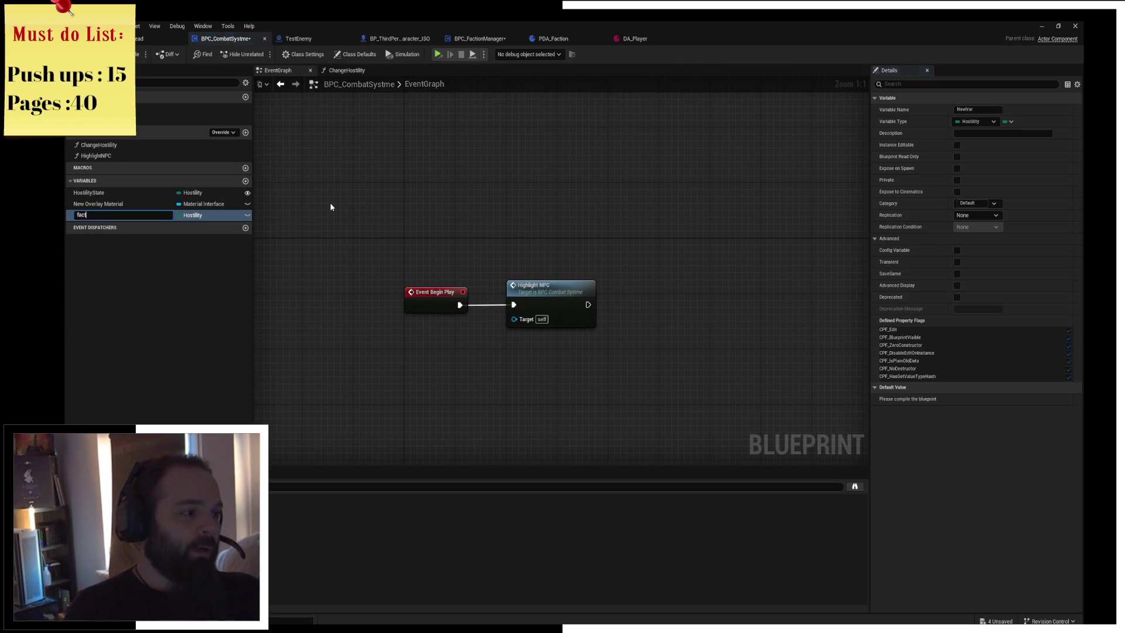
text(ion)
key(Return)
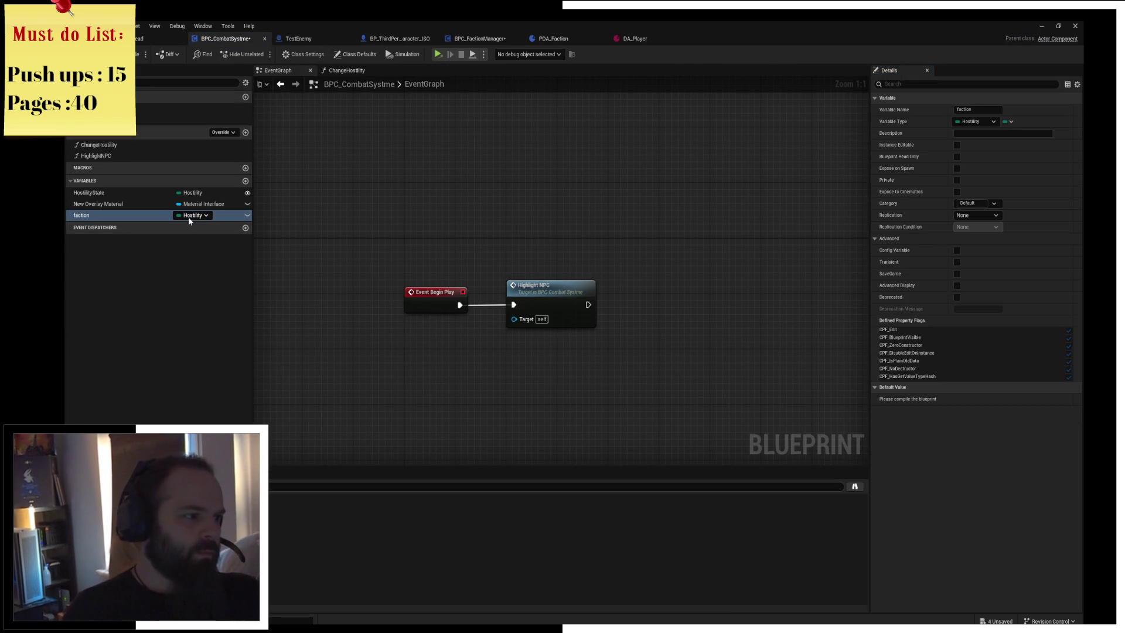
click(189, 215)
click(189, 215)
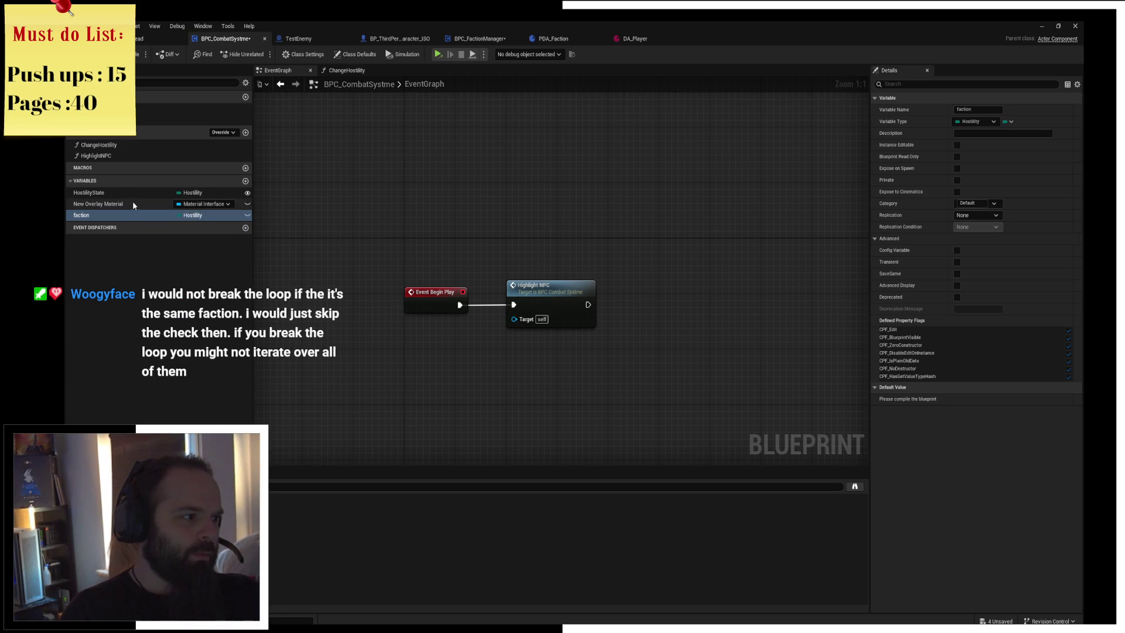
click(142, 193)
click(184, 215)
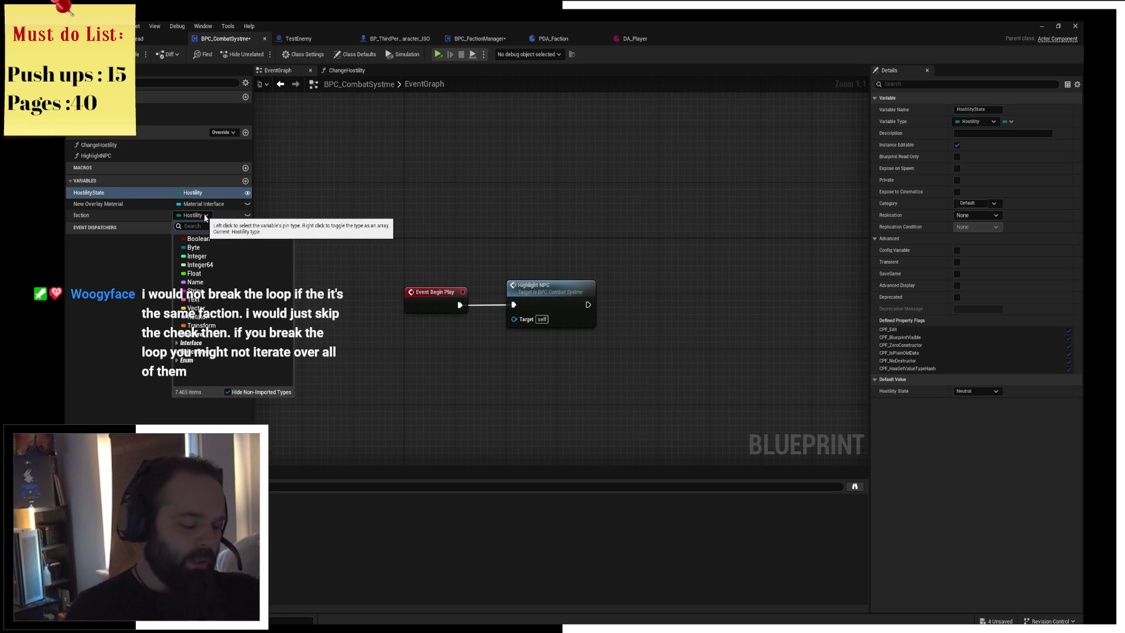
text(factions)
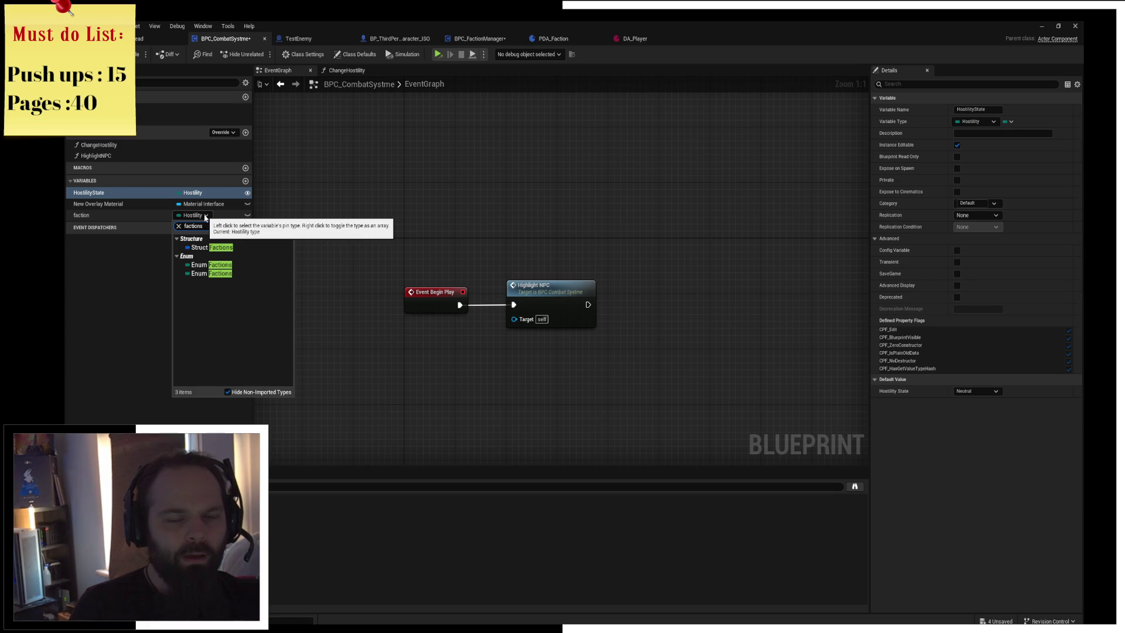
click(234, 273)
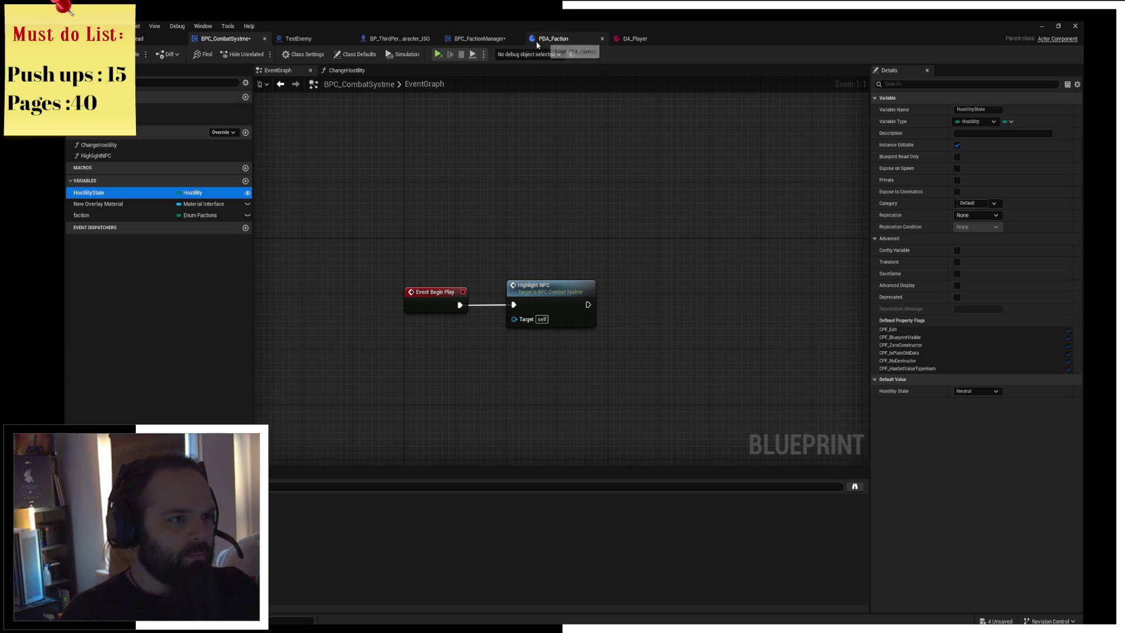
click(484, 39)
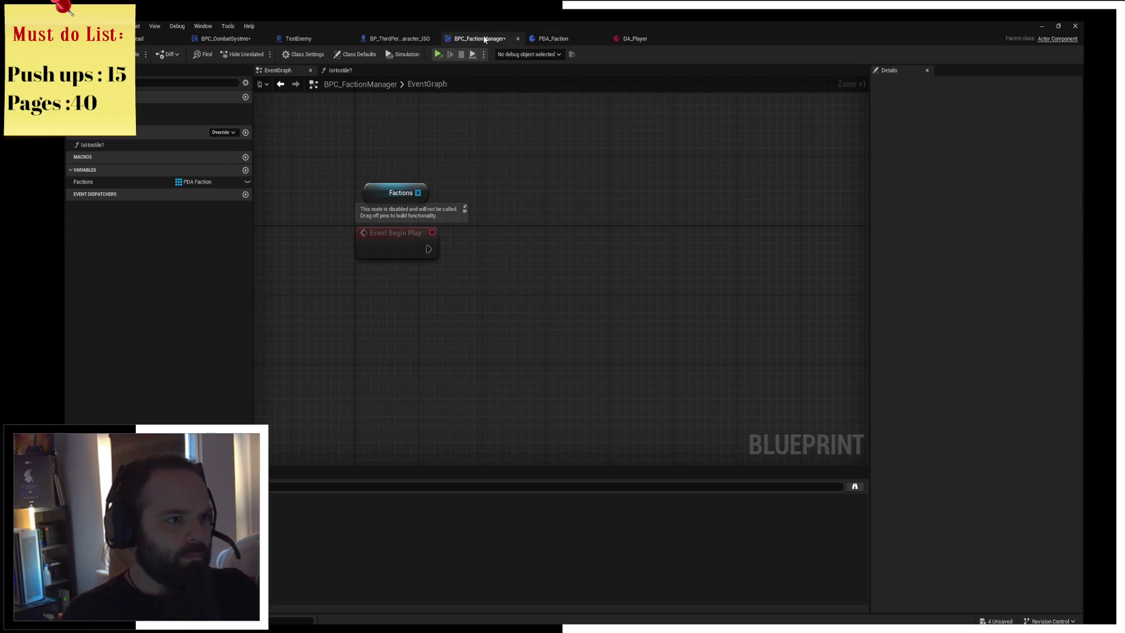
In IsHostile?, break the Loop Body, SET and Branch exec wires and reposition the Branch
double_click(143, 145)
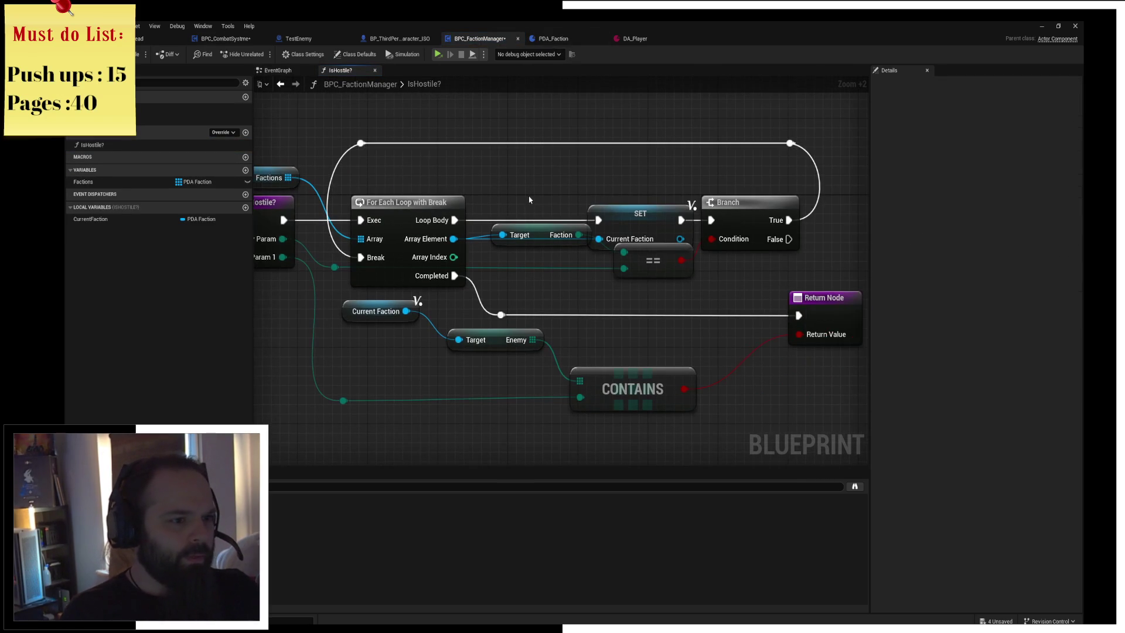
drag(540, 232, 523, 253)
ctrl+click(647, 260)
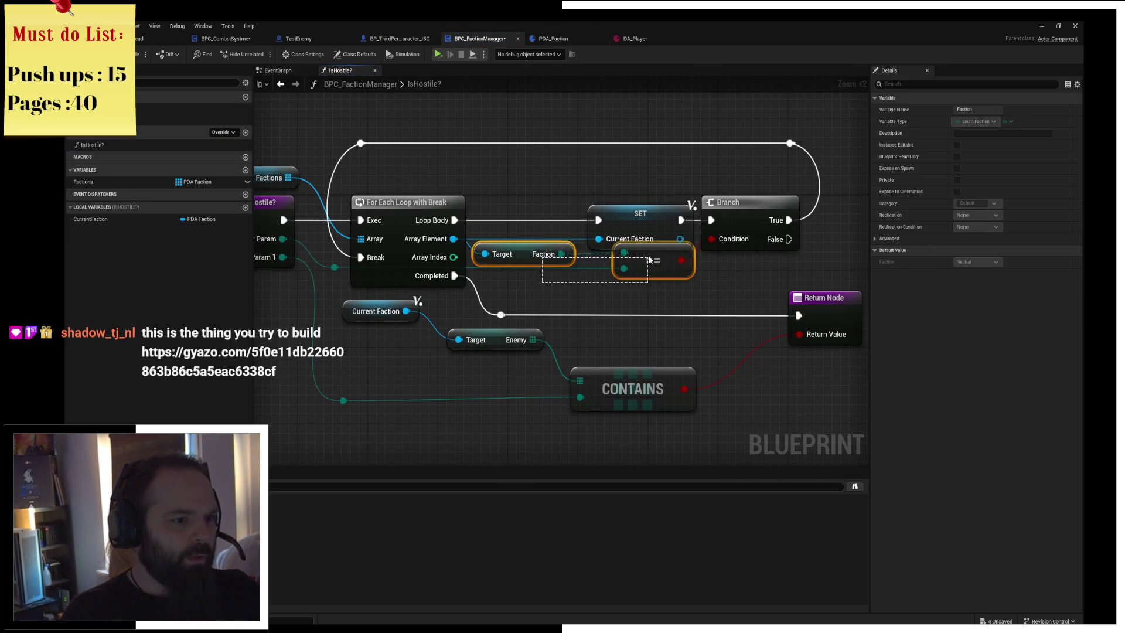
drag(647, 260, 648, 269)
click(682, 238)
alt+click(599, 220)
alt+click(712, 221)
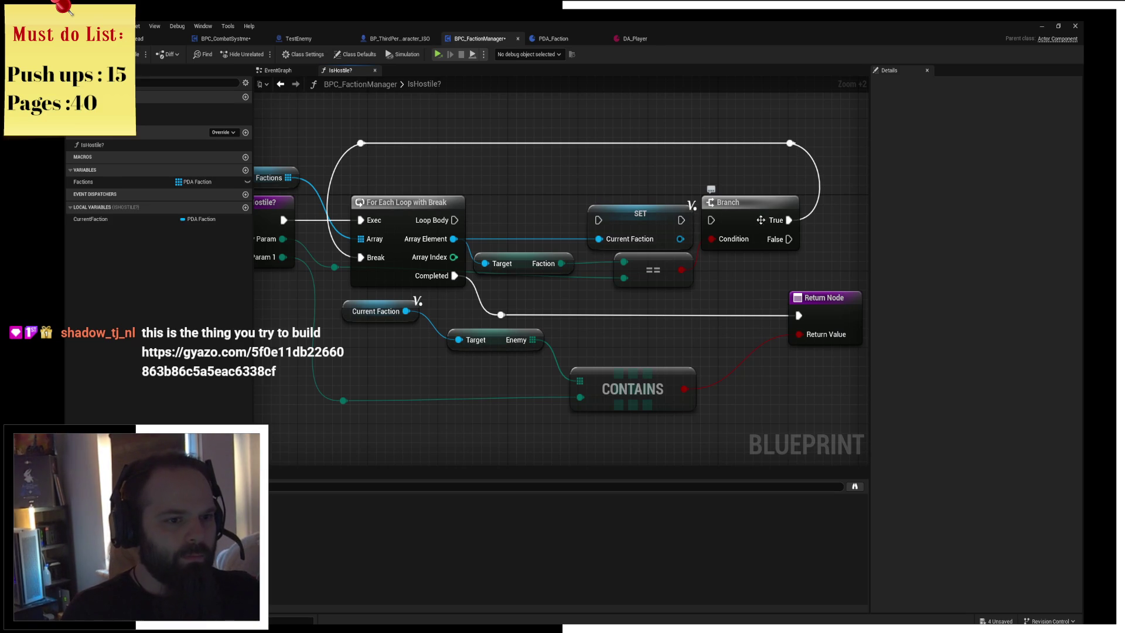
alt+click(789, 220)
drag(762, 216, 541, 217)
Wire Loop Body to Branch, Branch True to SET, and SET back through a reroute
drag(454, 220, 492, 220)
drag(569, 220, 598, 220)
mouse_move(681, 220)
mouse_down()
mouse_move(721, 221)
mouse_move(789, 144)
mouse_up()
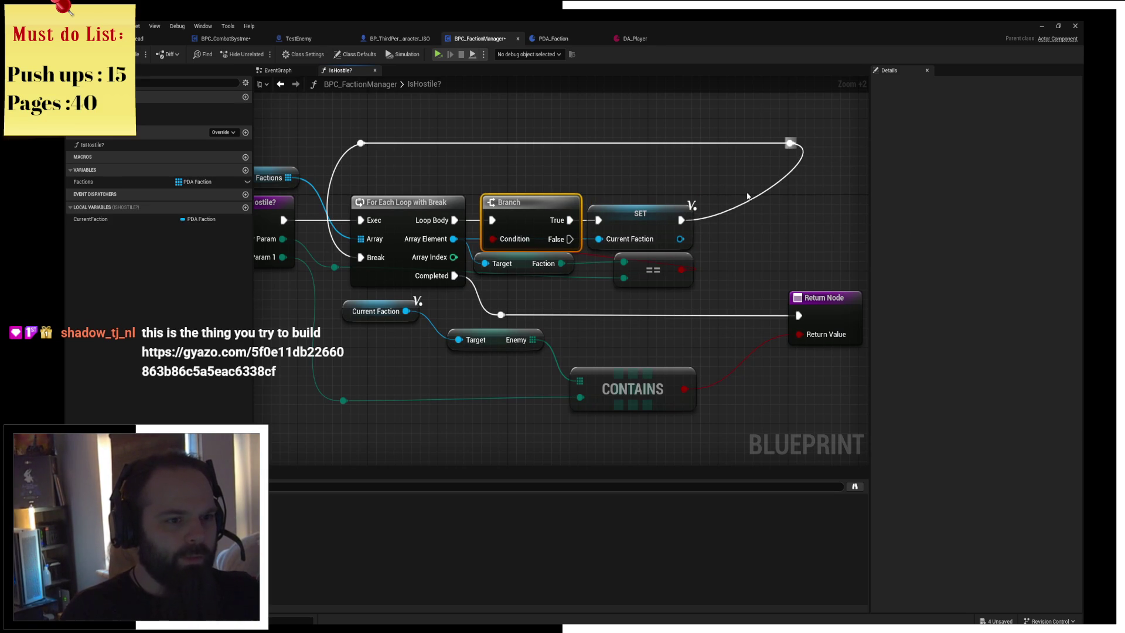
double_click(767, 186)
mouse_move(768, 186)
mouse_down()
mouse_move(785, 199)
mouse_move(792, 234)
mouse_move(792, 224)
mouse_up()
click(803, 244)
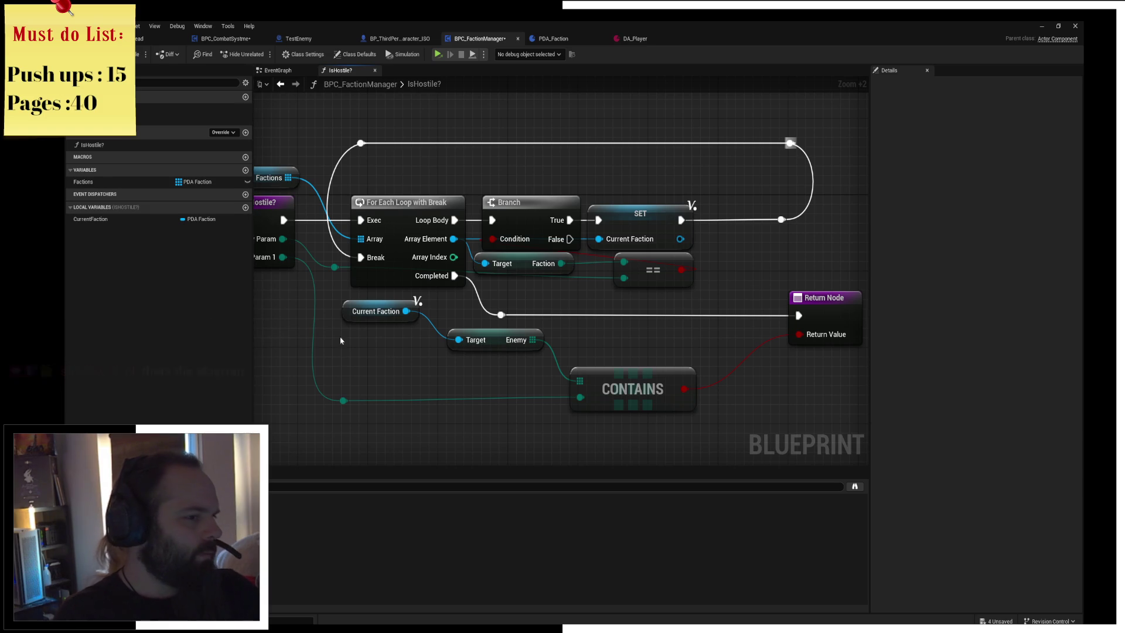
drag(521, 355, 583, 345)
drag(710, 300, 617, 305)
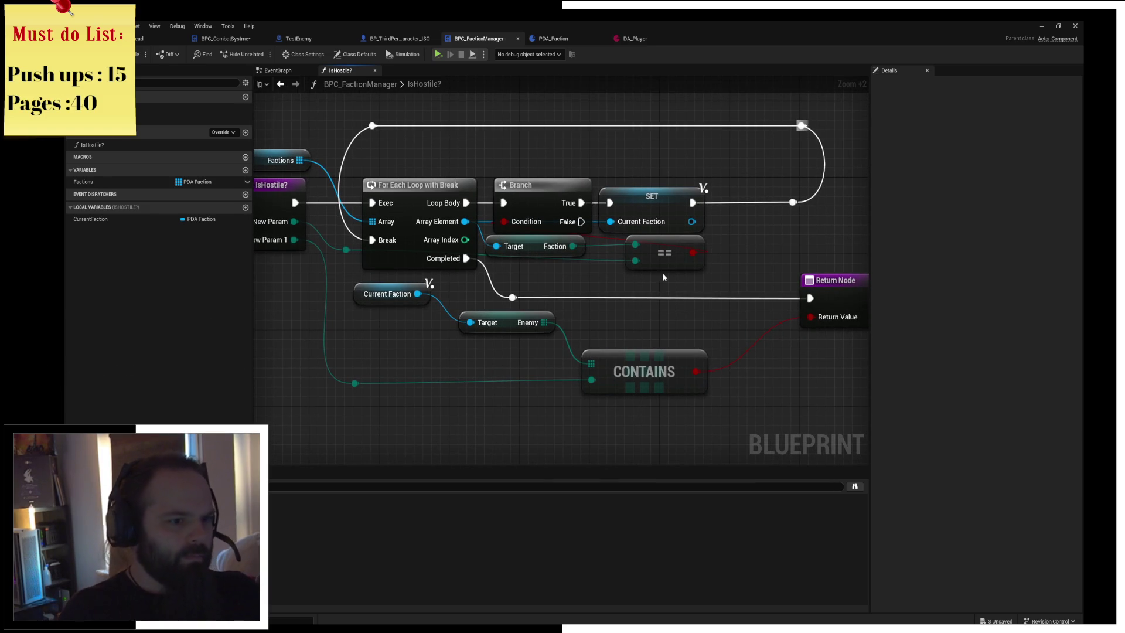
drag(354, 251, 355, 261)
click(611, 283)
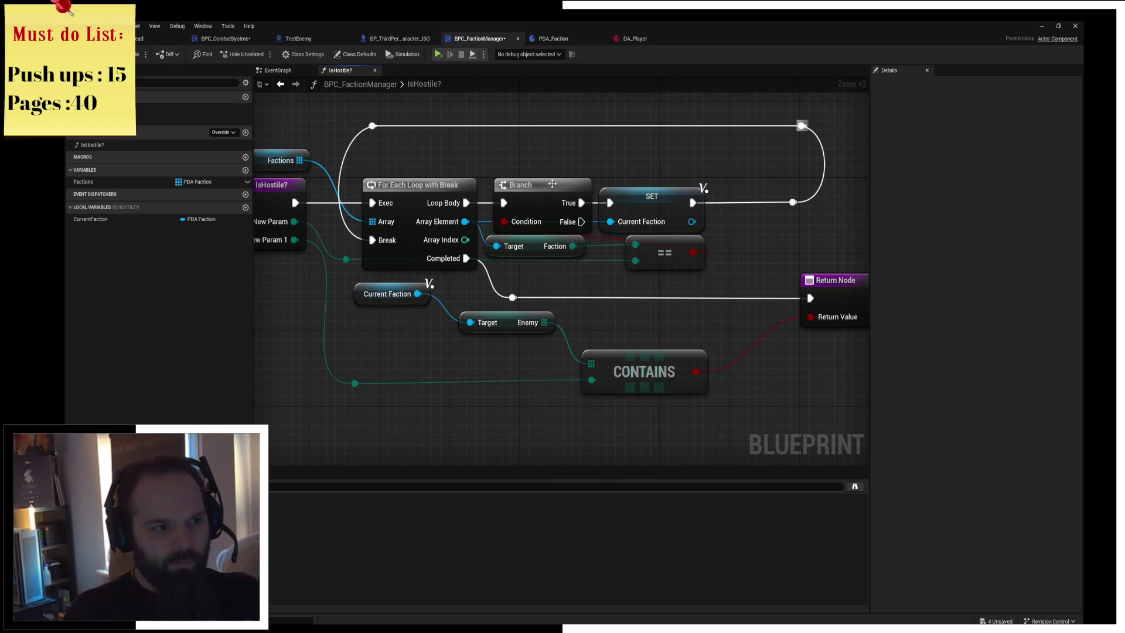
click(410, 294)
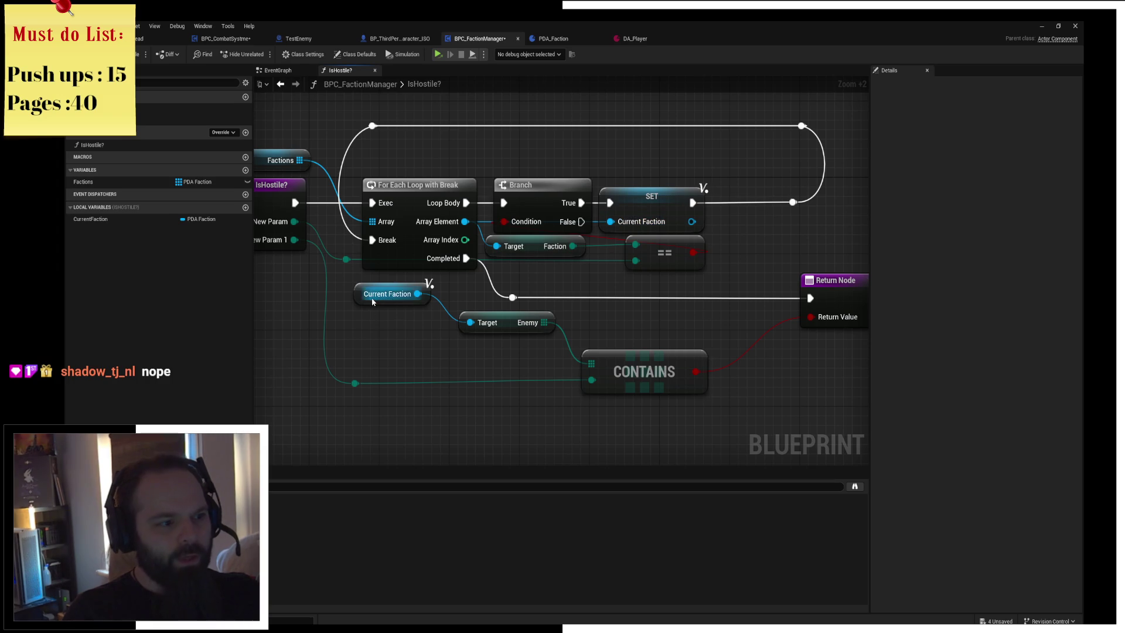